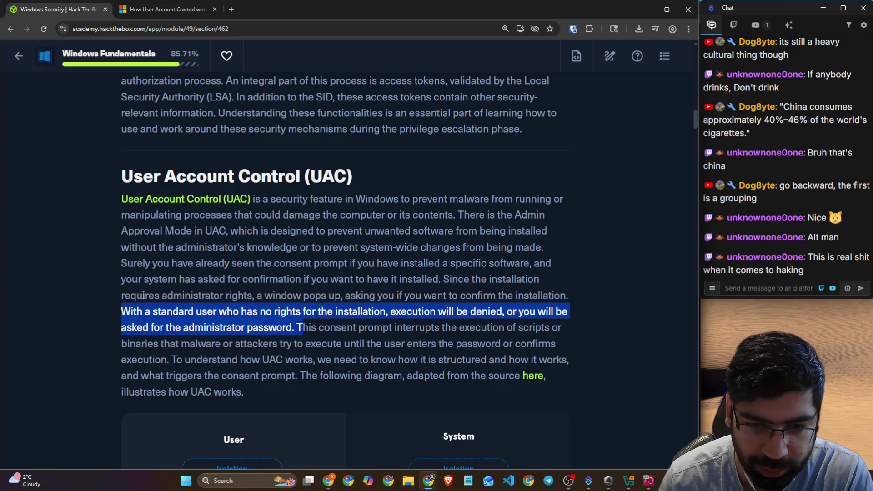
Highlight the lesson sentences on the consent prompt, malware, how UAC works and prompt triggers.
left_click(143, 296)
scroll(314, 318, "down", 3)
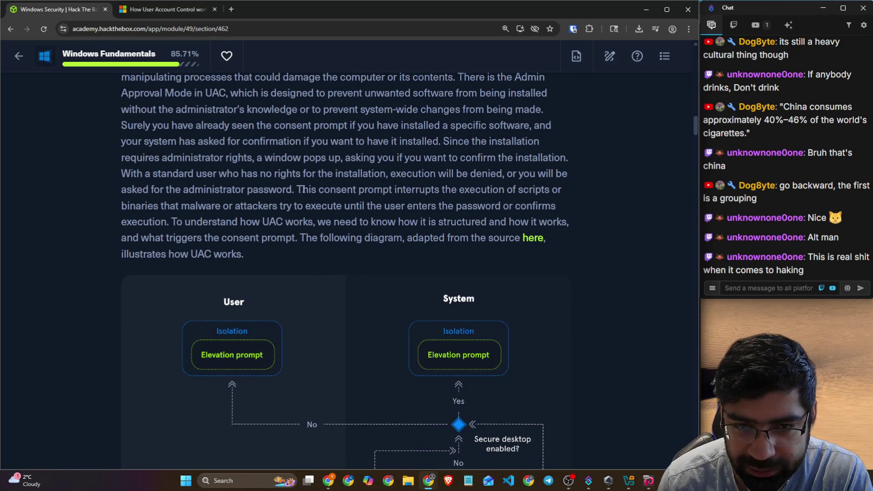
left_click_drag(303, 190, 563, 195)
left_click_drag(129, 206, 550, 203)
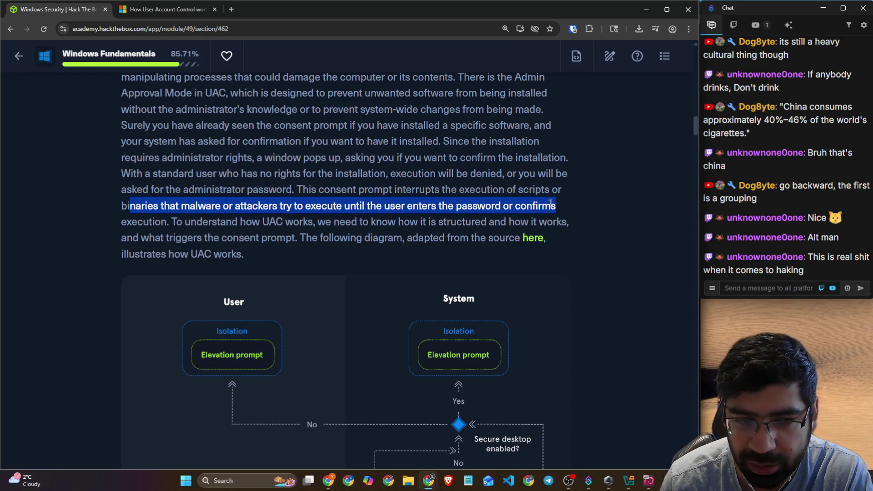
left_click_drag(167, 222, 563, 225)
left_click_drag(127, 238, 508, 239)
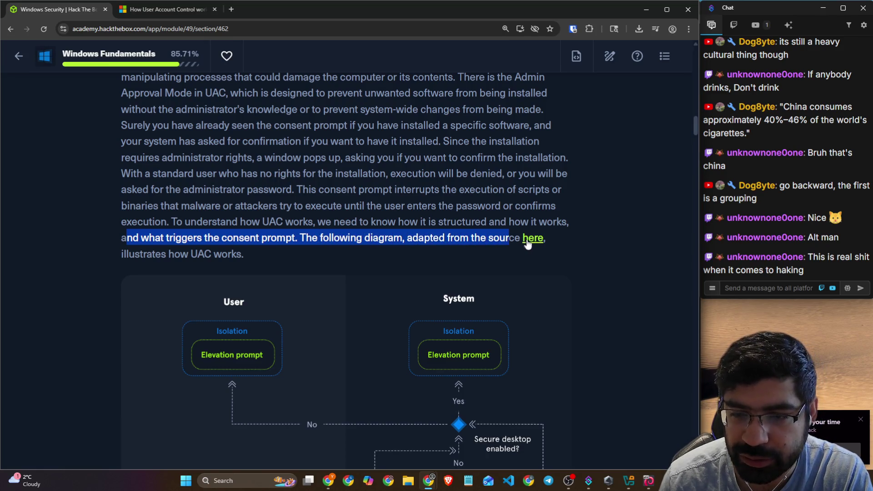
Open the cited 'here' source in a new tab and scroll down to the UAC diagram.
right_click(531, 239)
key("Escape")
middle_click(533, 238)
left_click_drag(180, 253, 236, 254)
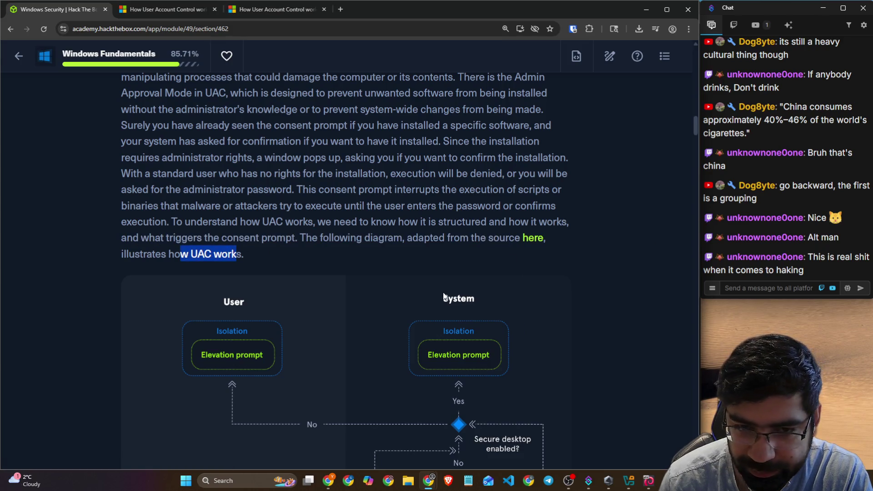
scroll(443, 292, "down", 3)
right_click(343, 200)
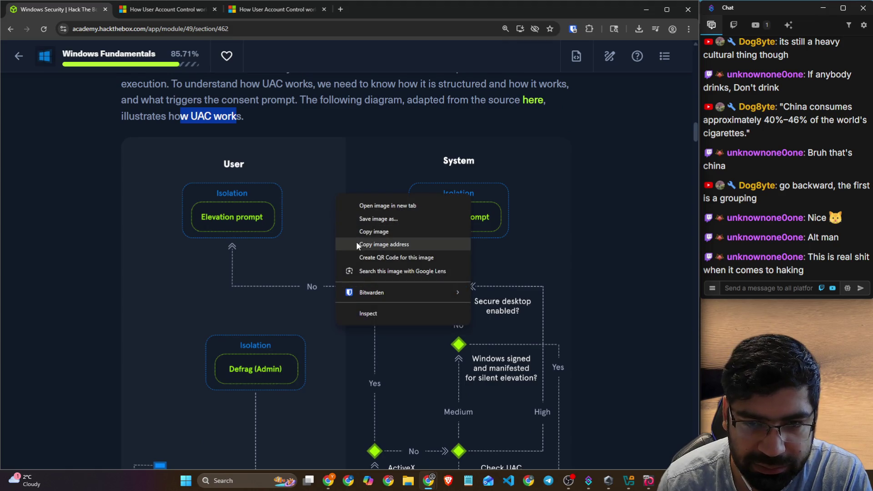
Skim both copies of the How User Account Control works article down to the prompt examples.
left_click(356, 228)
left_click(166, 9)
left_click(264, 9)
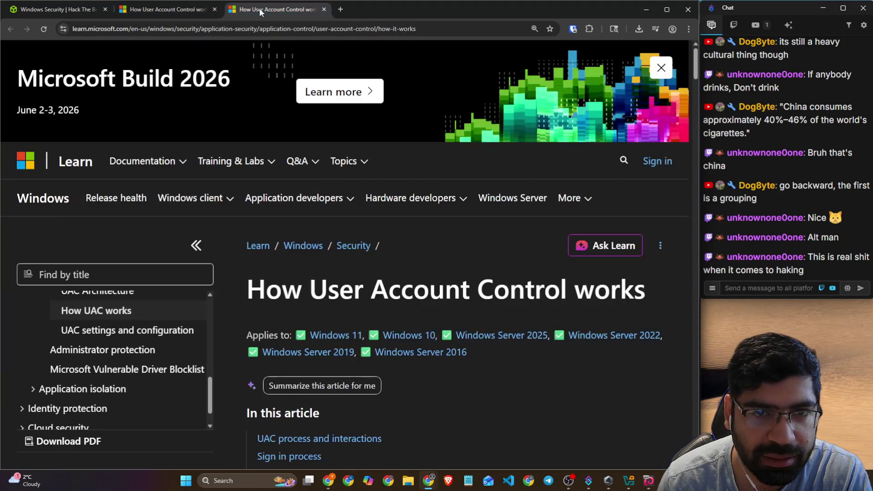
scroll(300, 220, "down", 5)
scroll(300, 221, "down", 15)
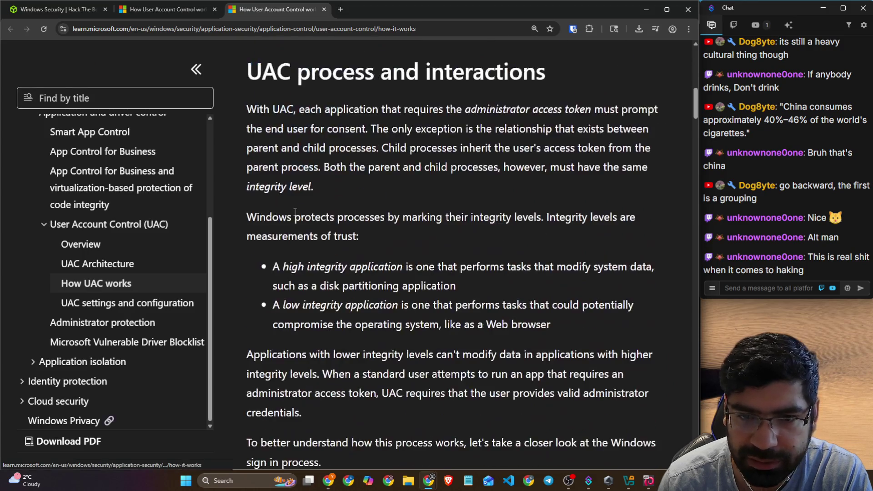
scroll(296, 214, "down", 8)
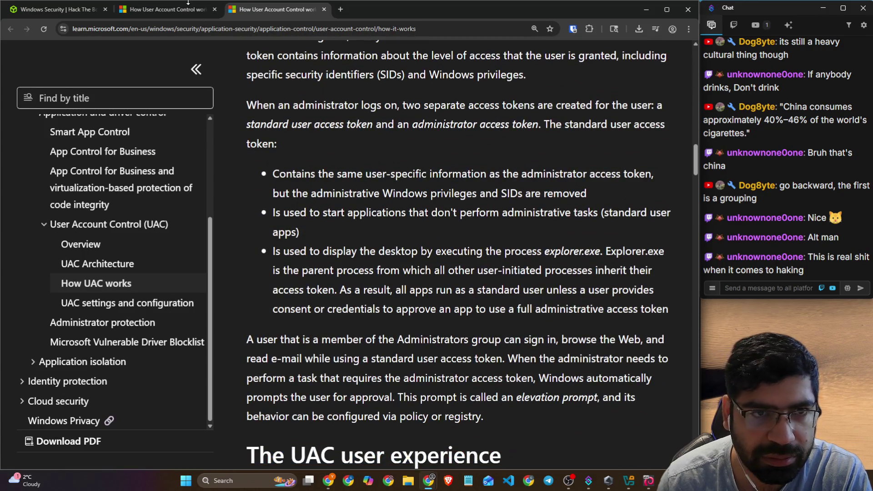
left_click(166, 9)
scroll(342, 132, "down", 3)
scroll(342, 132, "down", 1)
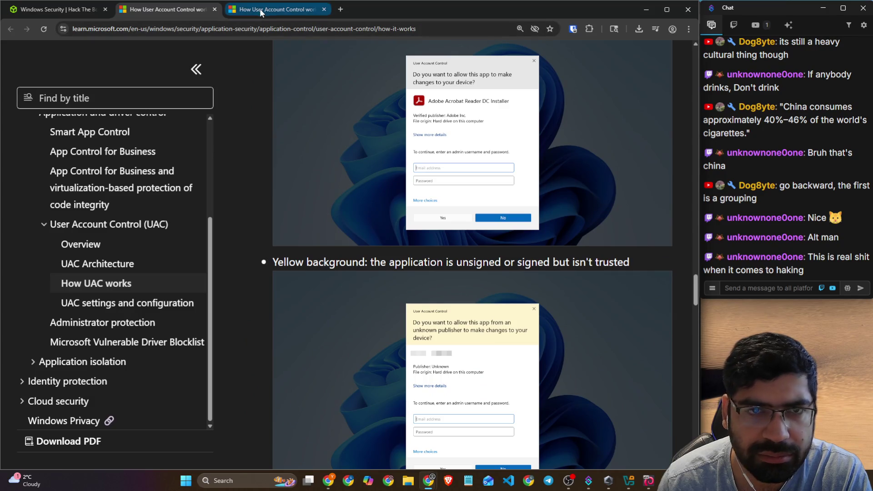
Close the duplicate article tab, keeping the copy with UAC prompts, and start a new tab.
left_click(169, 9)
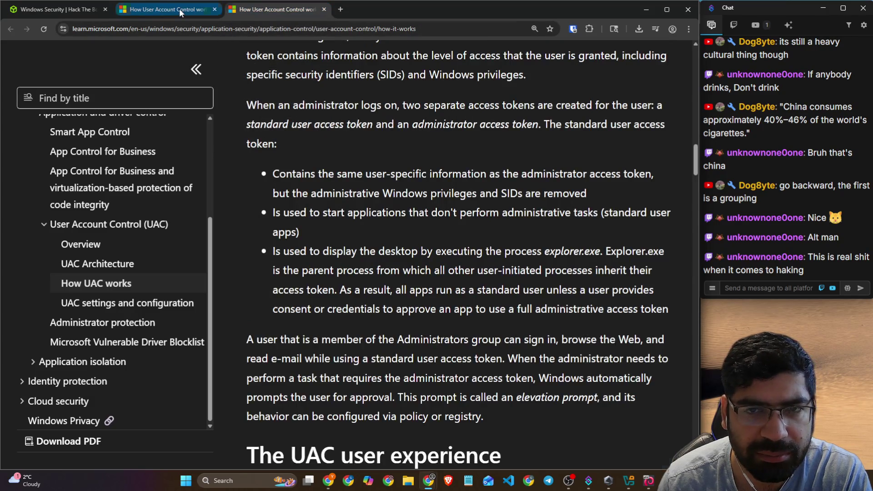
left_click(291, 9)
left_click(325, 9)
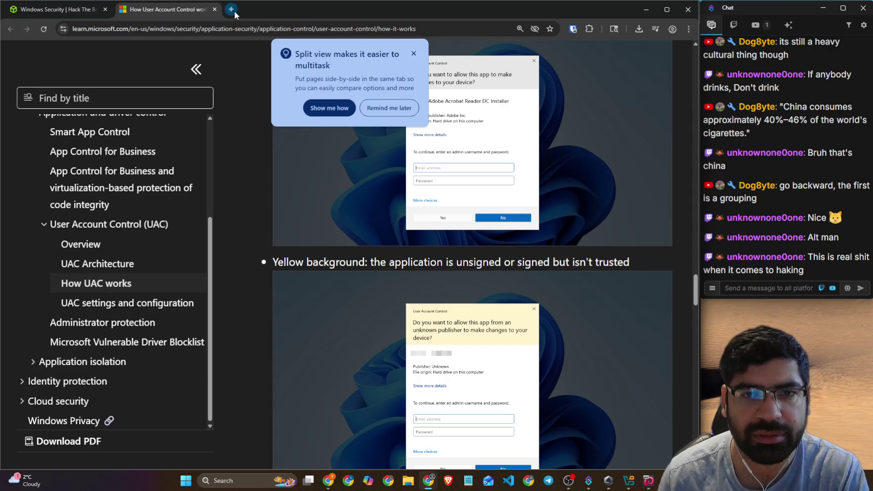
left_click(234, 11)
Go to excalidraw.com and dismiss the split view tip.
type("exc")
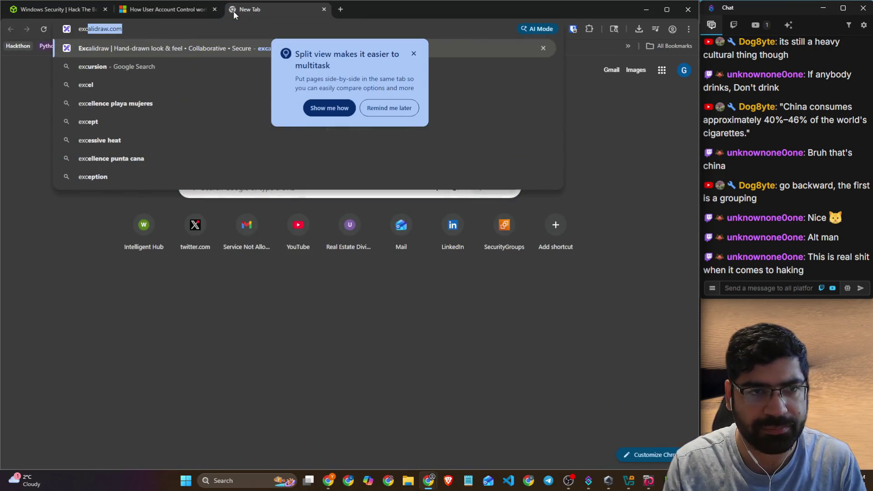
key("Return")
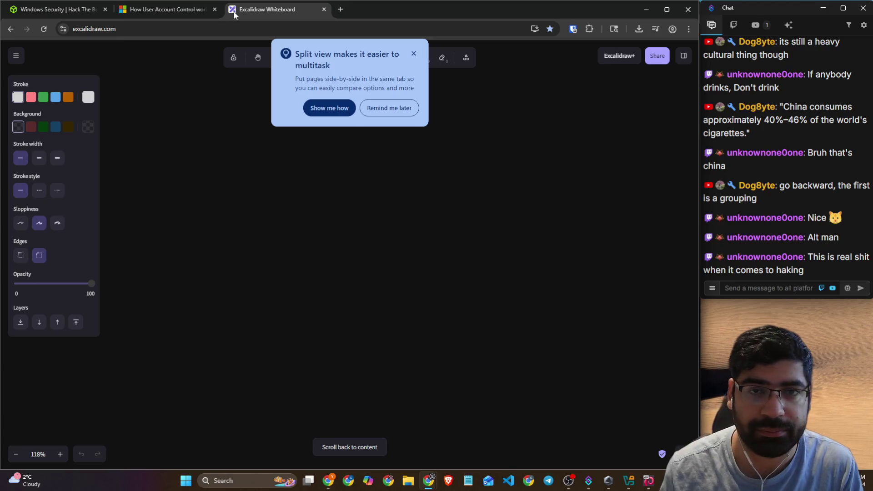
left_click(413, 54)
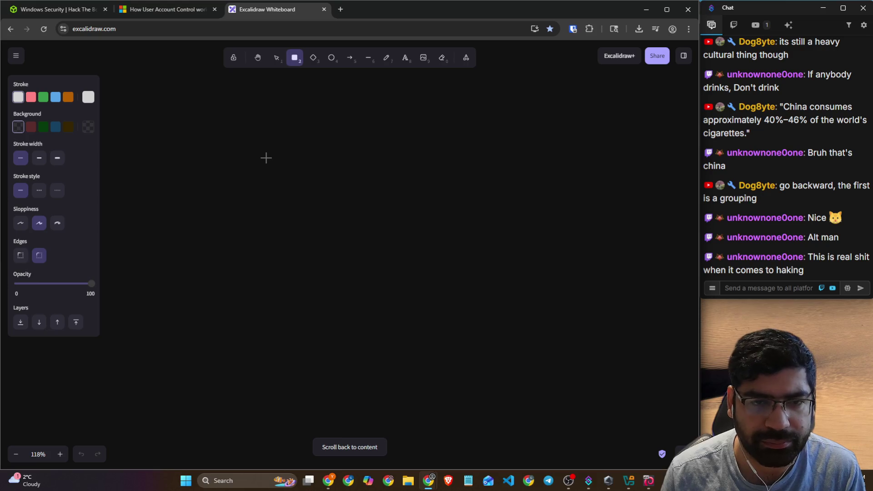
left_click(266, 158)
Copy the UAC diagram image from the HTB lesson and paste it onto the whiteboard.
left_click(59, 9)
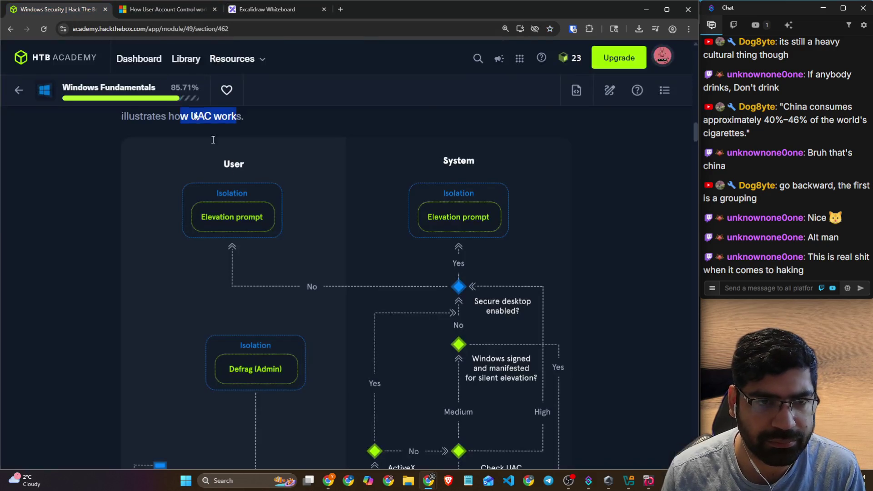
right_click(264, 239)
left_click(295, 276)
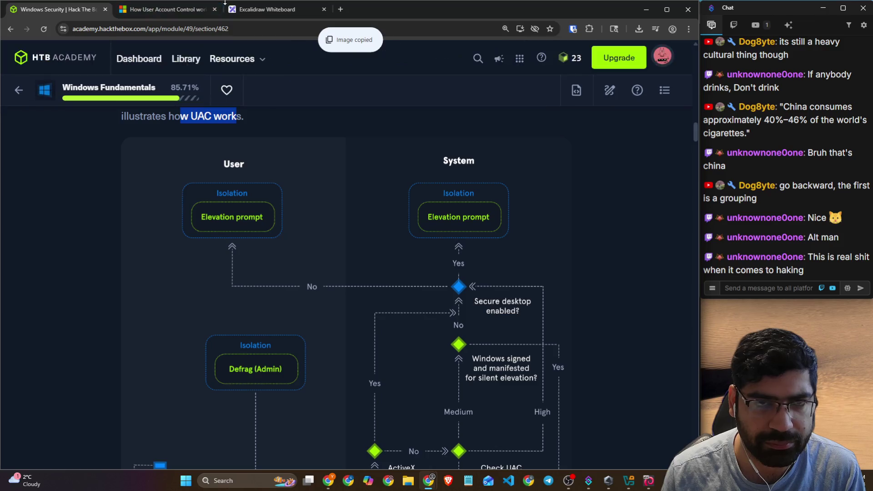
left_click(261, 9)
key("ctrl+v")
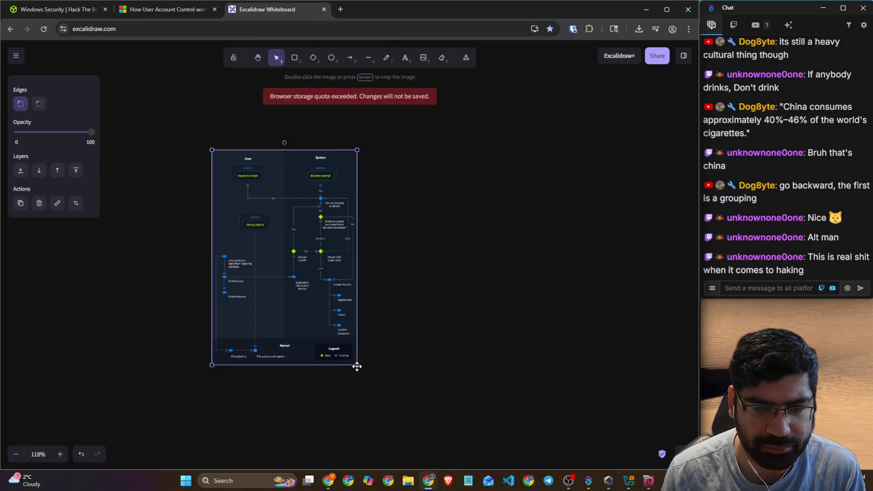
Drag the pasted UAC diagram's corner handle to make it much larger.
mouse_move(357, 367)
left_mouse_down()
mouse_move(446, 425)
mouse_move(599, 455)
left_mouse_up()
scroll(500, 363, "down", 2)
right_click(450, 333)
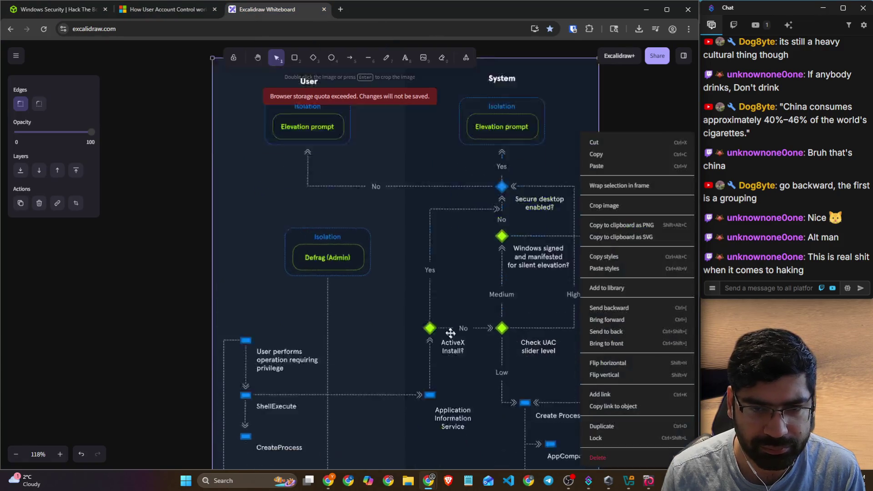
scroll(359, 247, "down", 7)
scroll(567, 272, "up", 1)
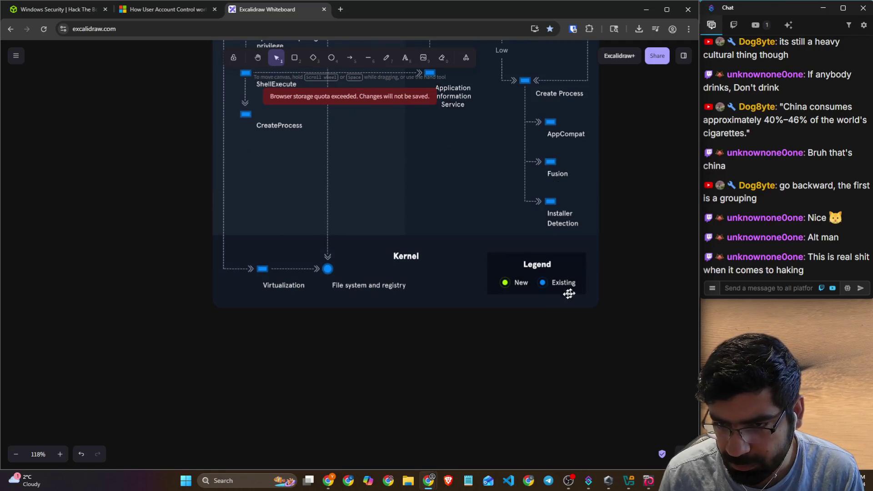
left_click(569, 294)
scroll(474, 304, "right", 2)
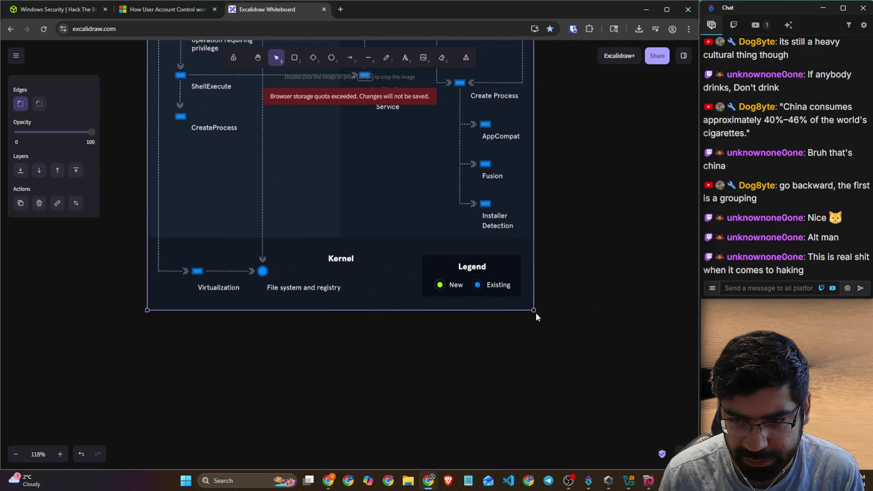
mouse_move(535, 312)
left_mouse_down()
mouse_move(598, 356)
mouse_move(615, 383)
left_mouse_up()
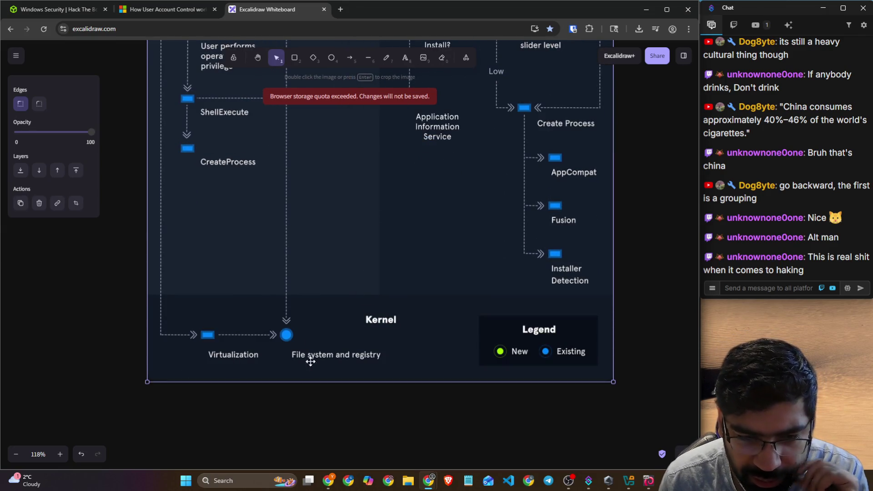
scroll(343, 246, "up", 7)
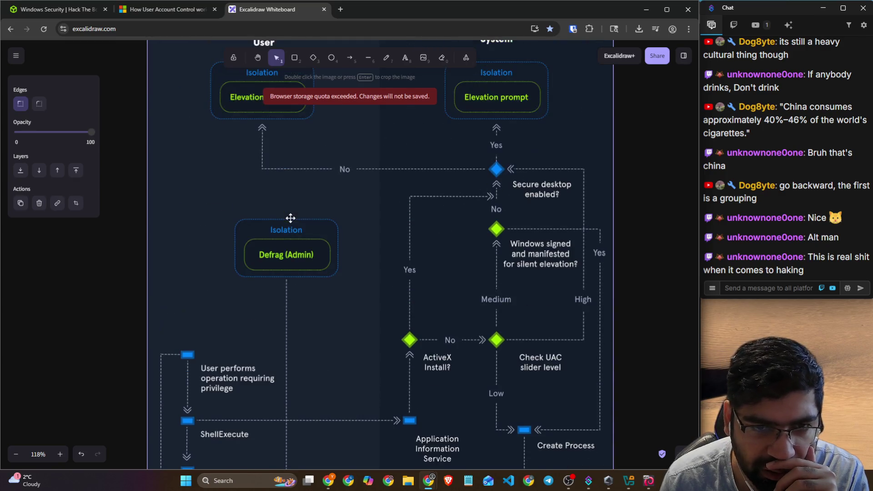
scroll(291, 218, "up", 2)
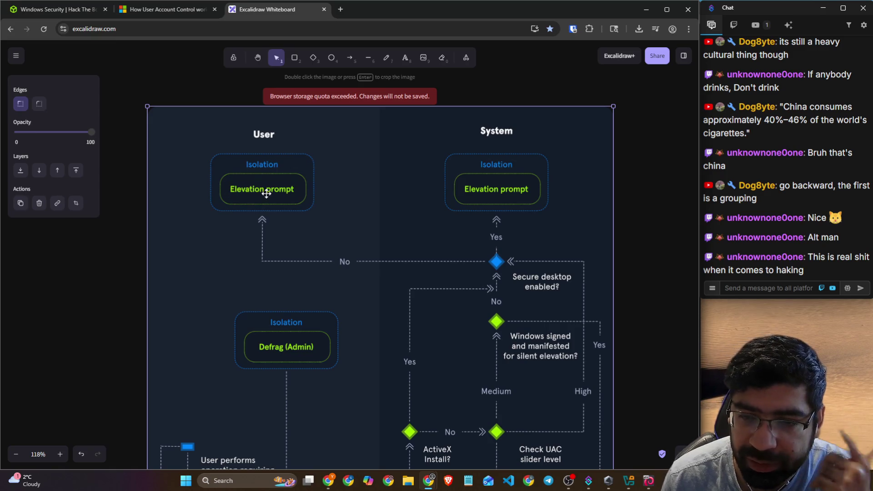
scroll(403, 182, "down", 1)
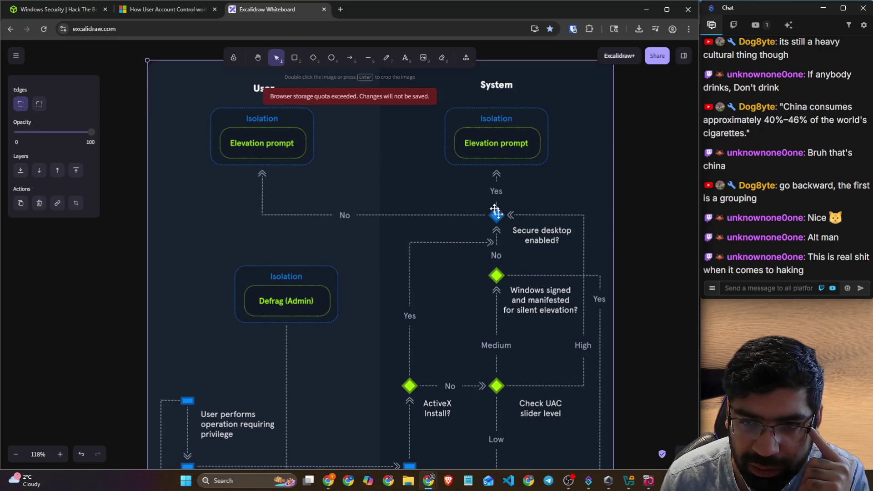
scroll(502, 223, "up", 1)
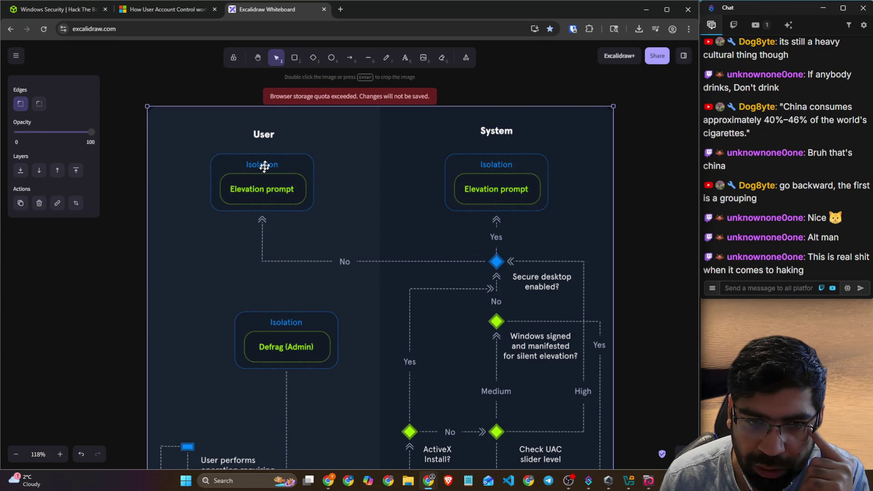
scroll(499, 195, "down", 3)
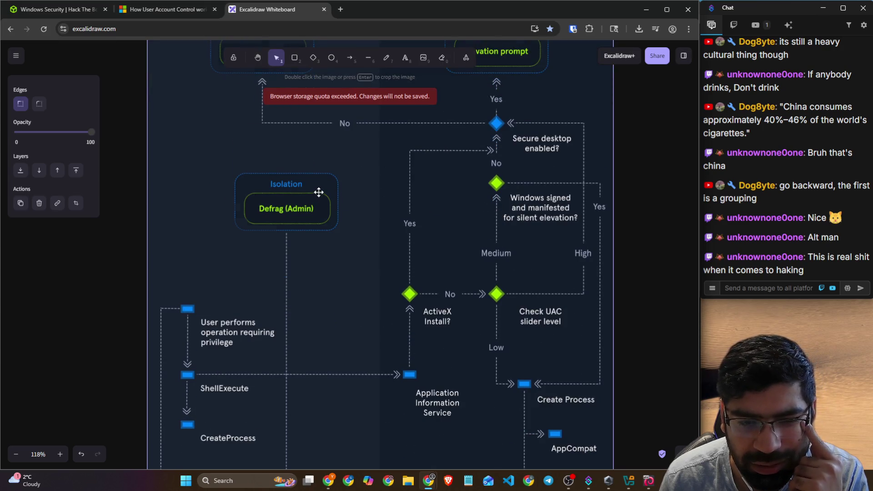
scroll(319, 192, "down", 7)
scroll(317, 192, "up", 4)
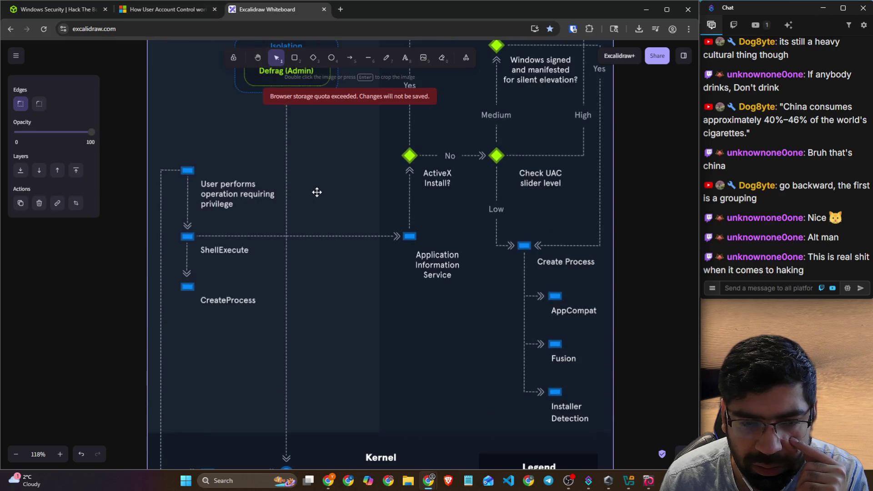
scroll(397, 201, "up", 3)
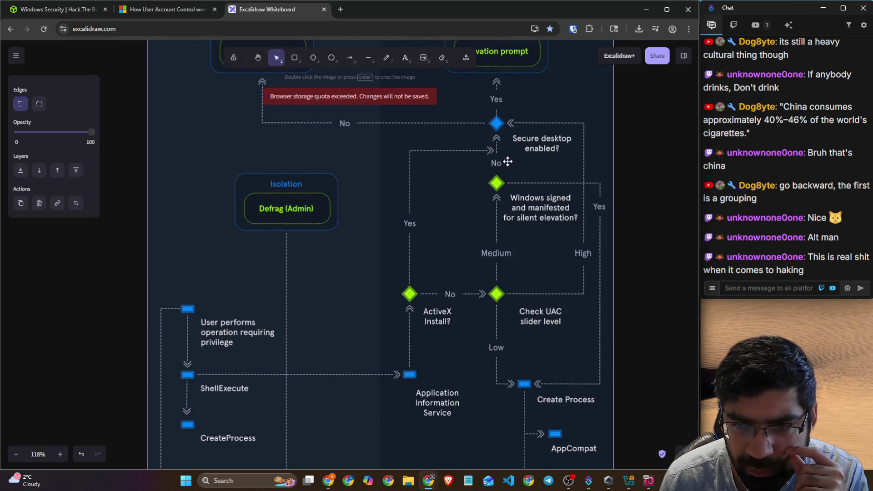
scroll(566, 220, "down", 5)
scroll(567, 250, "up", 2)
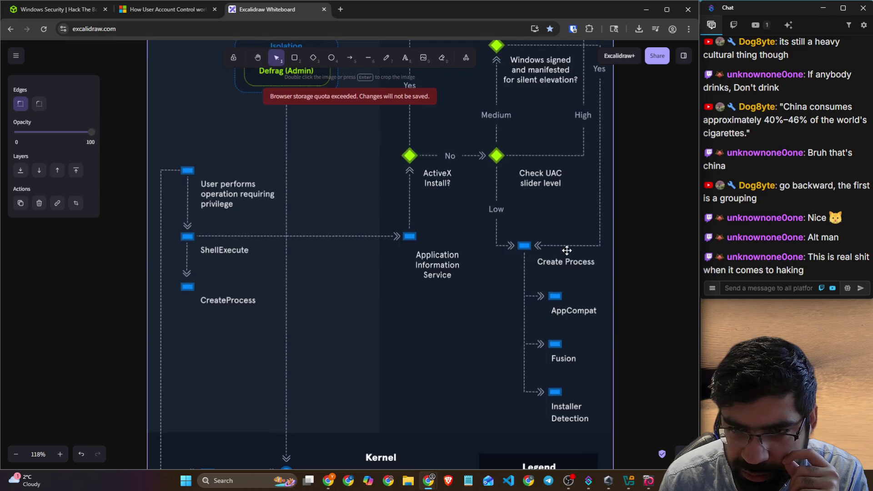
scroll(566, 251, "up", 4)
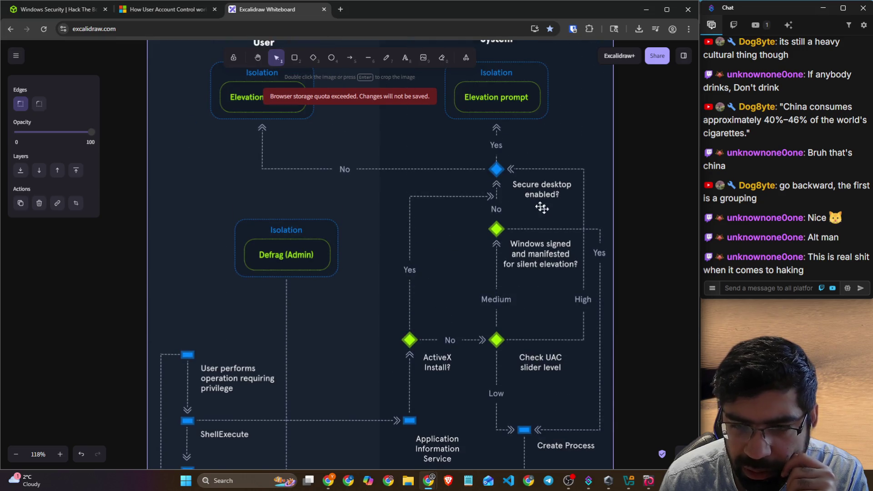
scroll(518, 199, "up", 1)
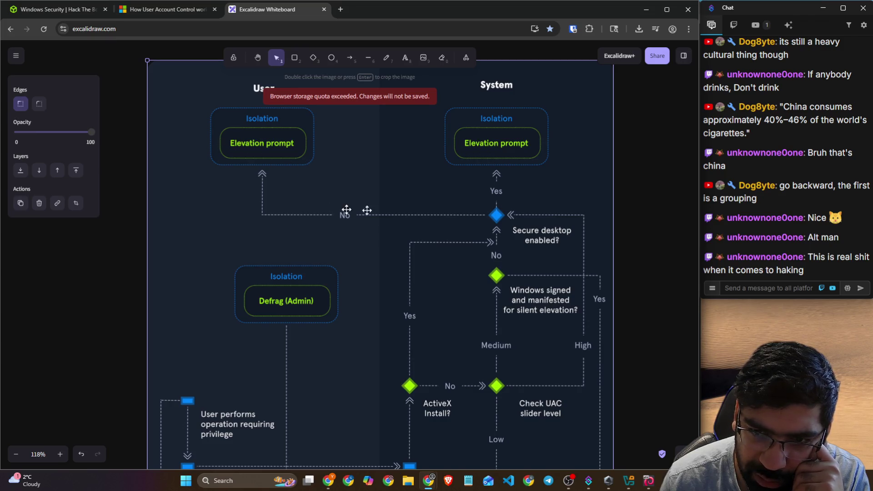
scroll(549, 225, "down", 1)
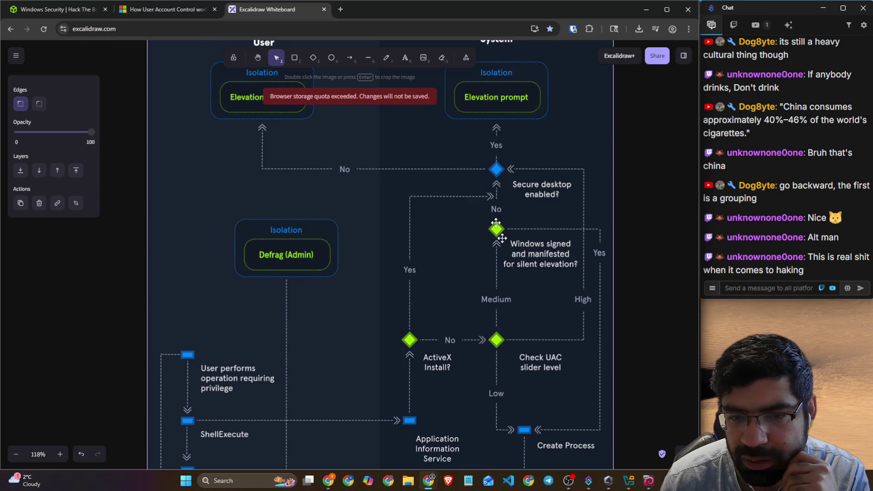
scroll(502, 239, "down", 2)
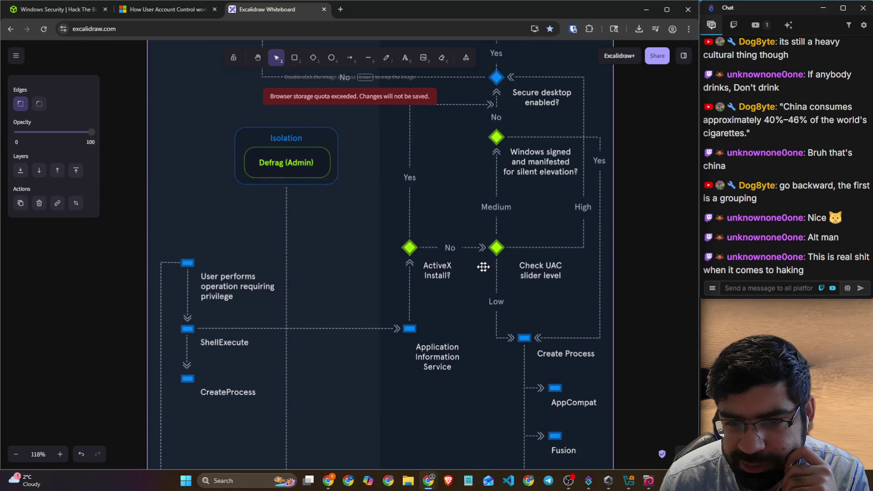
scroll(461, 270, "down", 2)
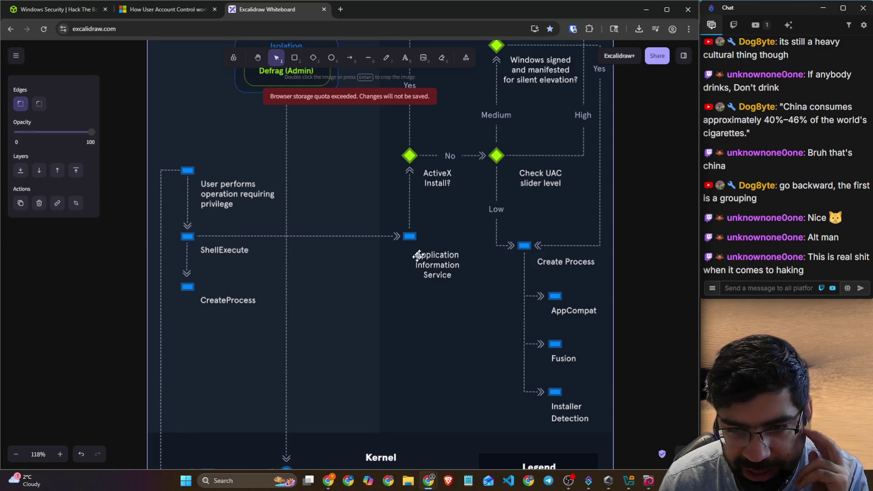
Scroll over the enlarged UAC diagram on the whiteboard, then go back to the Windows Security lesson tab.
scroll(437, 278, "up", 1)
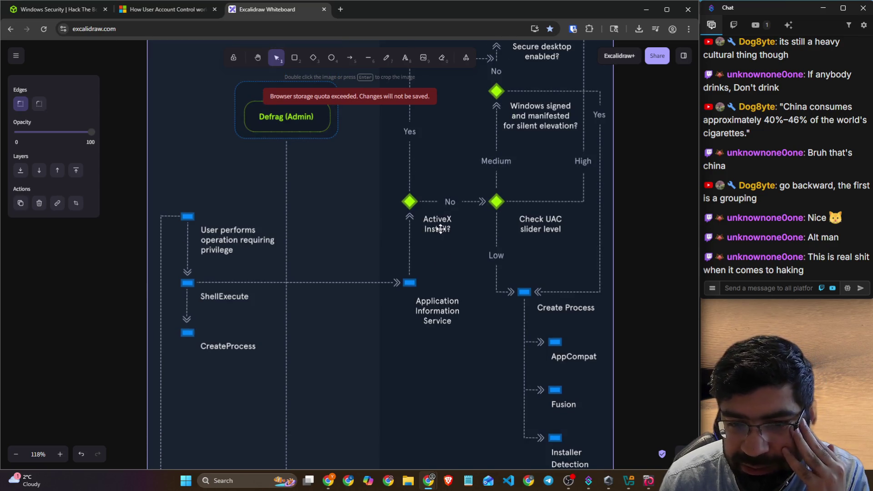
scroll(440, 229, "up", 1)
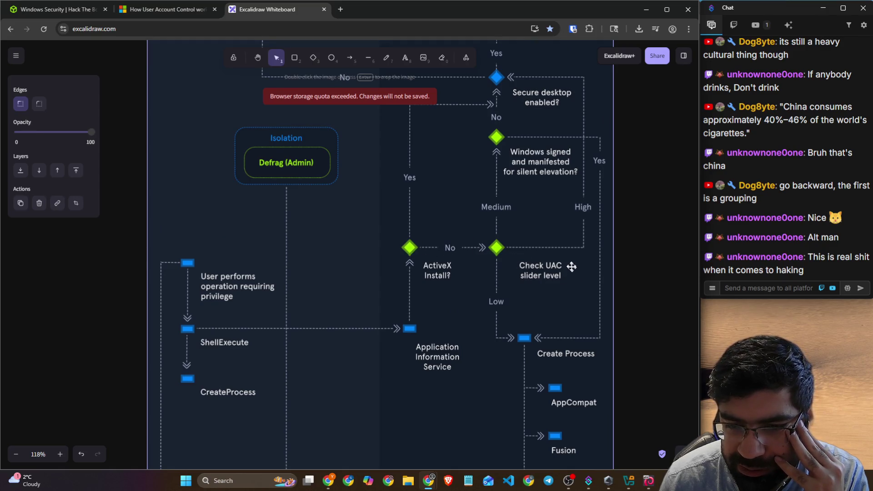
scroll(551, 264, "down", 2)
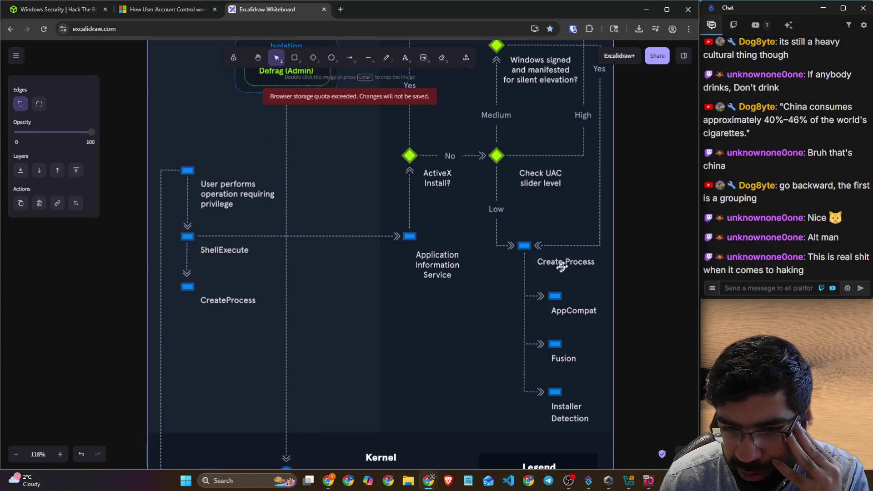
scroll(564, 354, "down", 3)
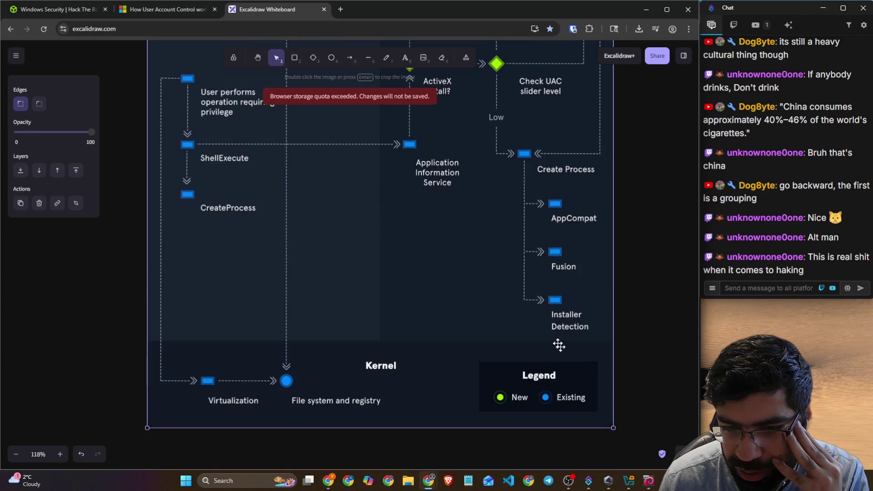
scroll(532, 306, "up", 6)
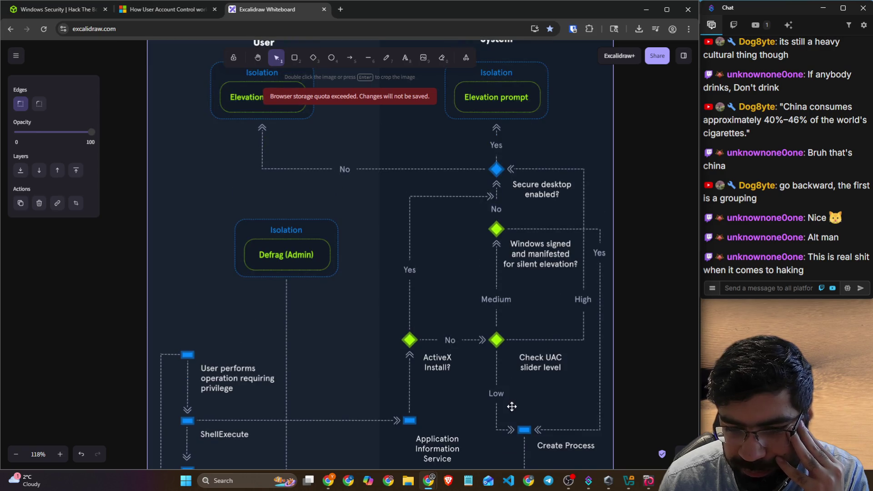
scroll(514, 405, "down", 1)
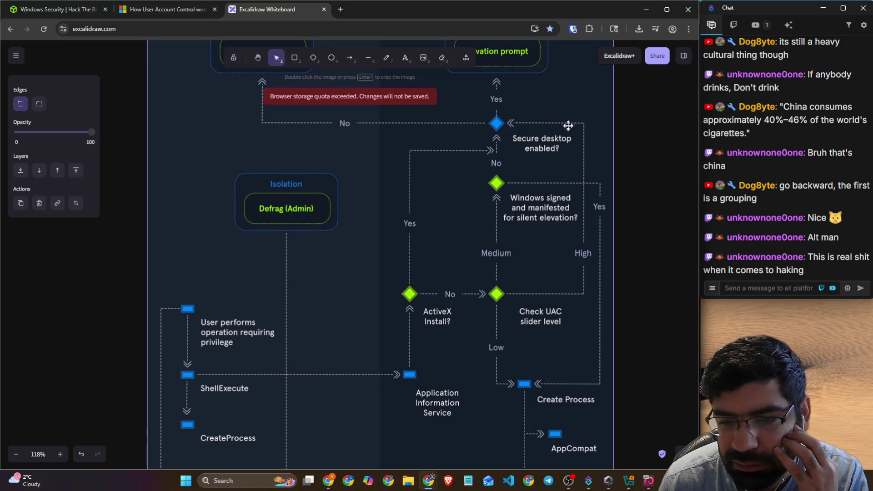
scroll(504, 123, "up", 1)
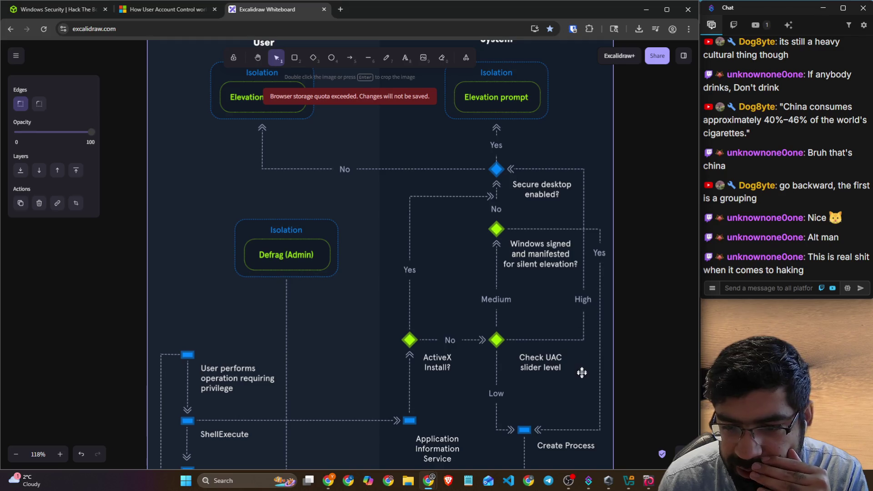
scroll(568, 377, "down", 2)
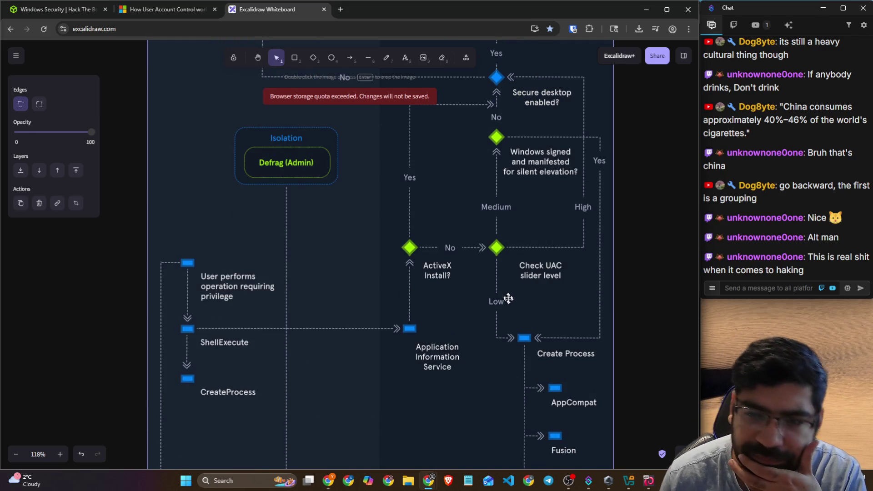
scroll(504, 297, "down", 5)
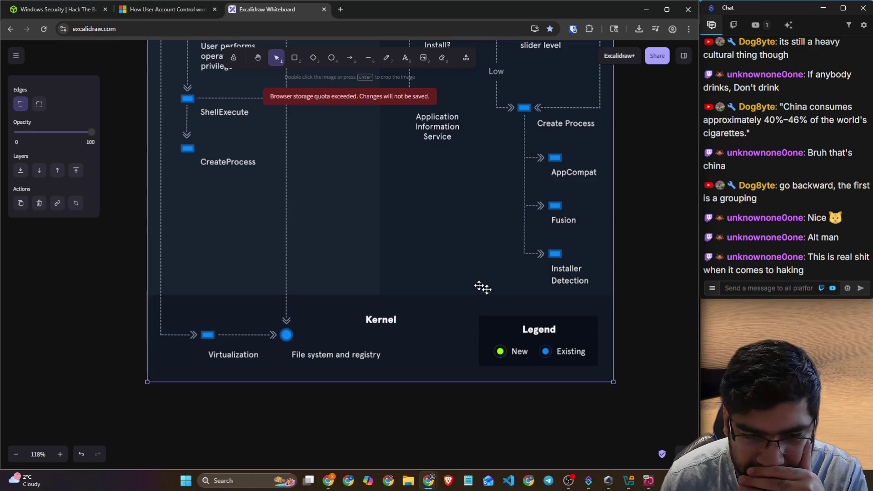
right_click(312, 241)
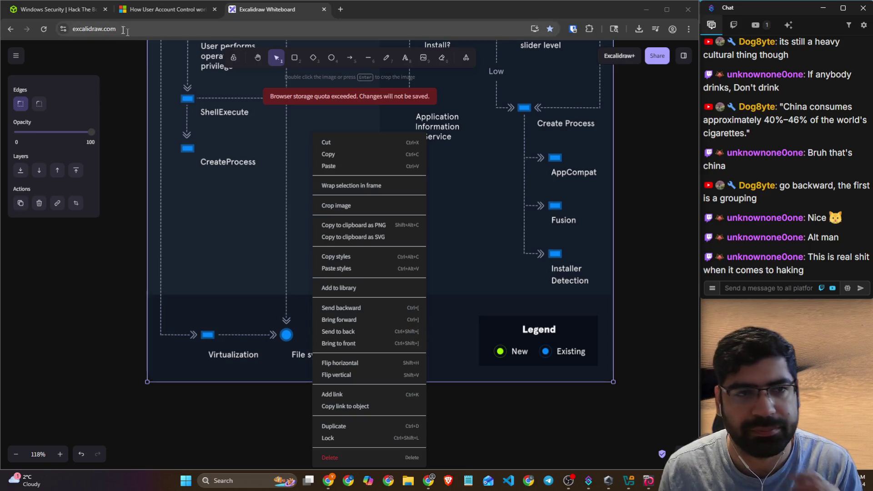
left_click(54, 10)
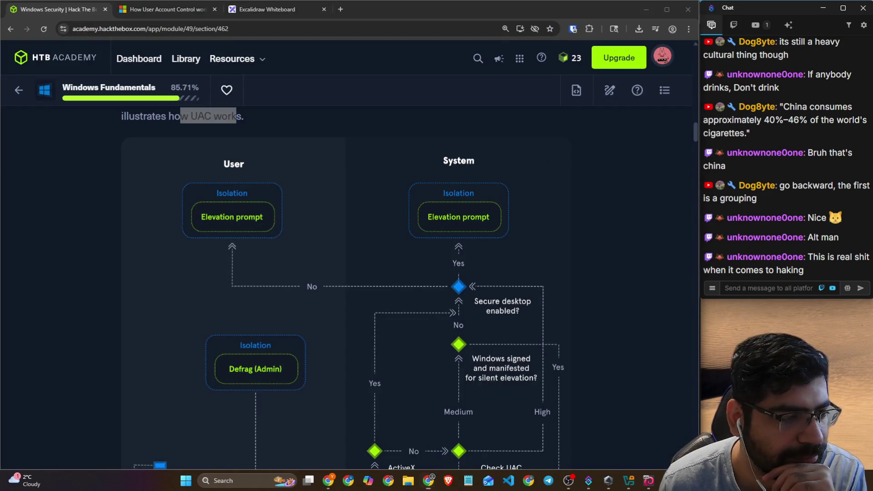
Hide Discord, scroll to the Registry section and highlight its definition and where regedit launches.
key("alt+Tab")
left_click(493, 79)
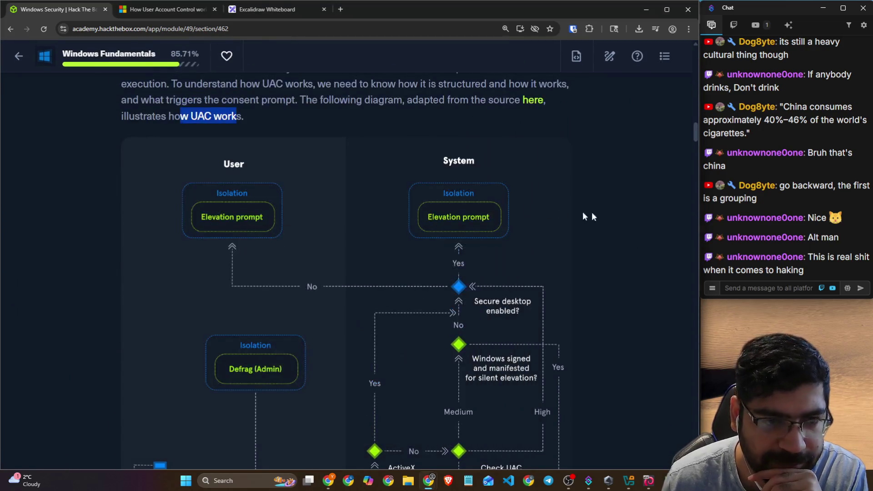
scroll(591, 209, "down", 15)
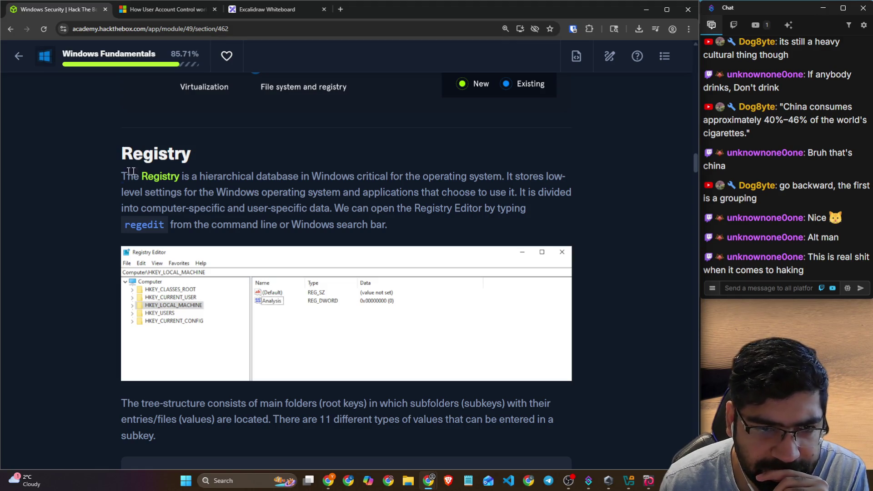
left_click_drag(121, 176, 563, 178)
left_click_drag(165, 193, 566, 197)
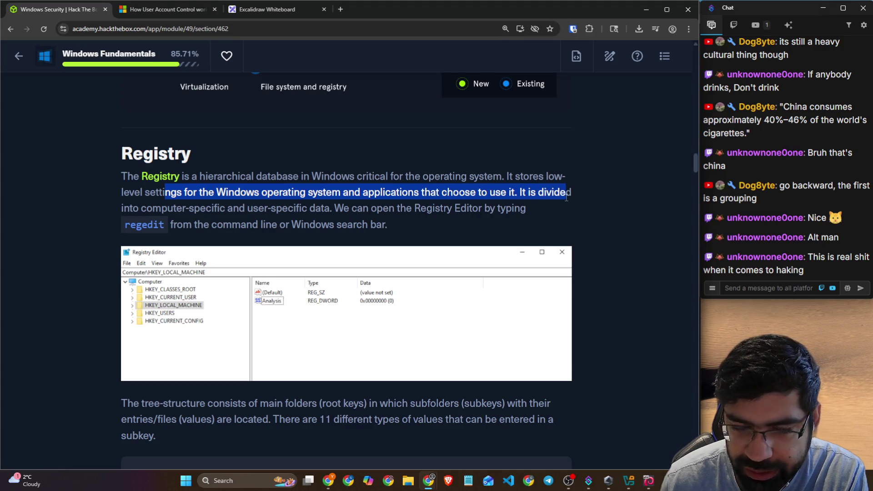
left_click_drag(270, 207, 520, 208)
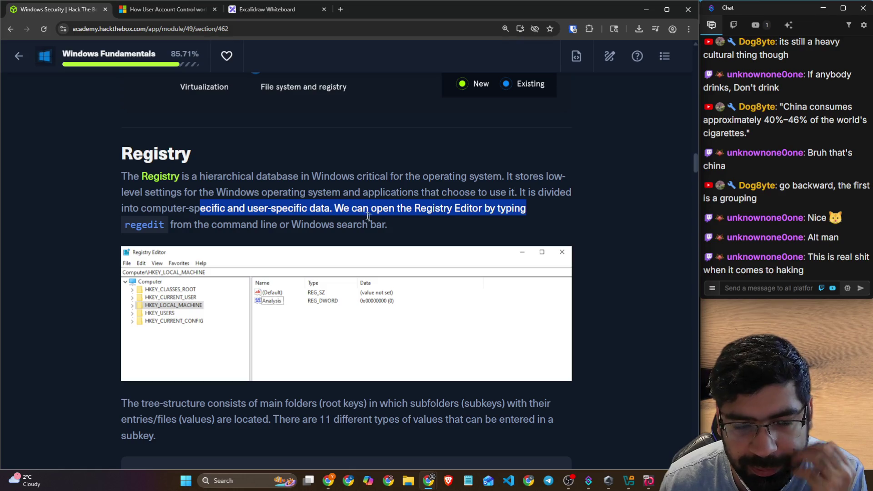
left_click_drag(192, 224, 386, 227)
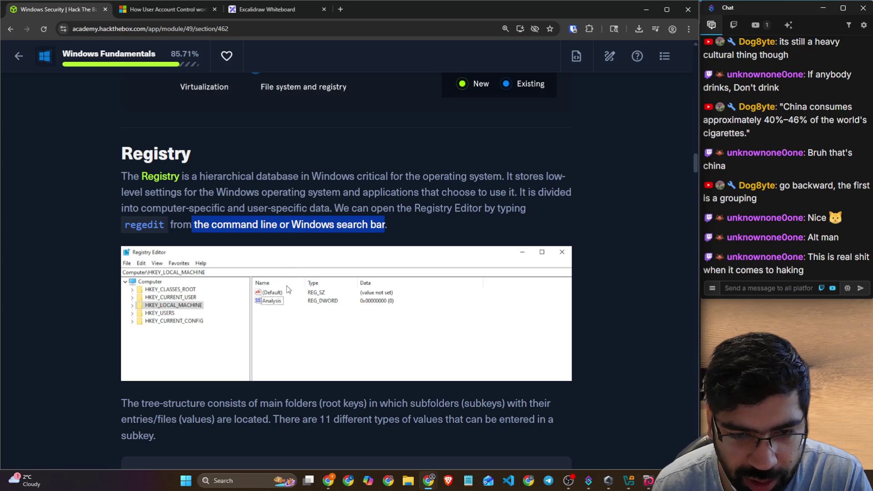
Scroll past the Registry Editor screenshot, highlighting the sentence about 11 value types, to the Value/Type table.
scroll(287, 289, "down", 2)
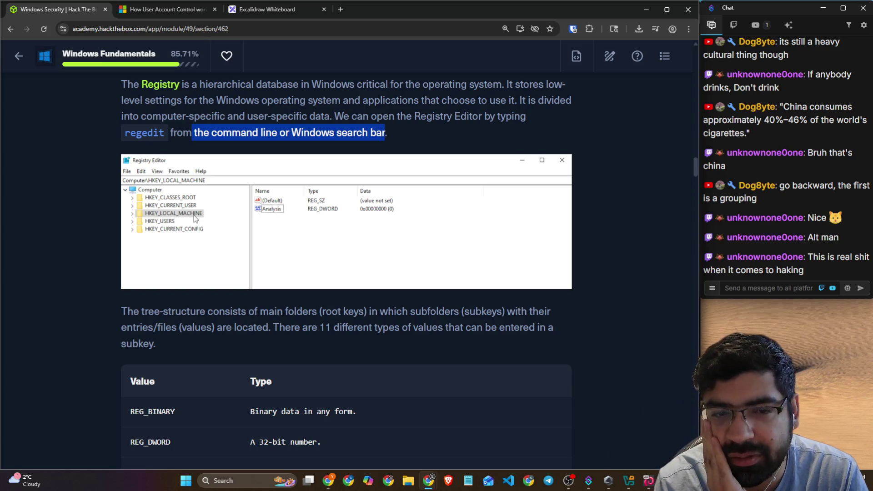
scroll(195, 219, "down", 1)
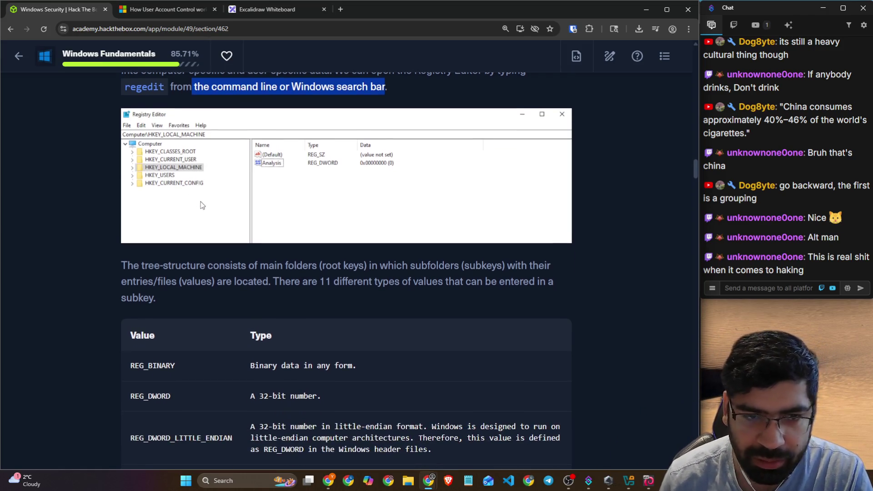
scroll(205, 200, "up", 1)
scroll(191, 258, "down", 1)
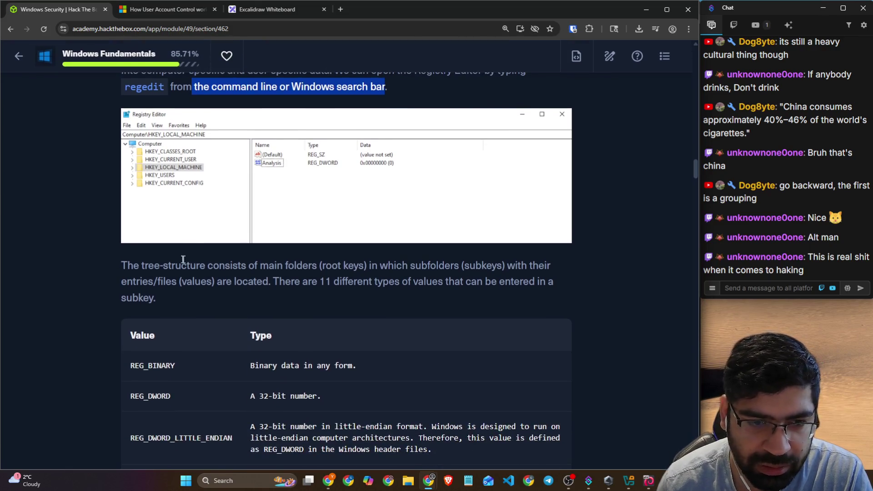
left_click_drag(122, 266, 550, 265)
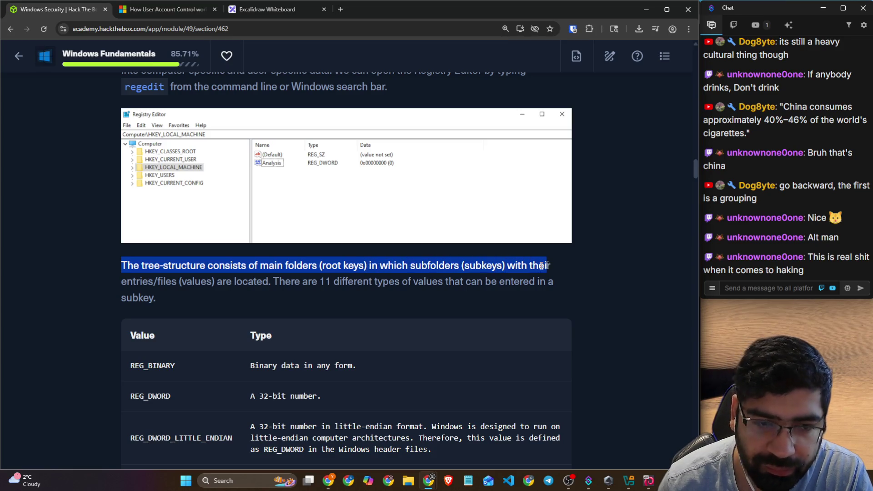
left_click_drag(132, 284, 226, 286)
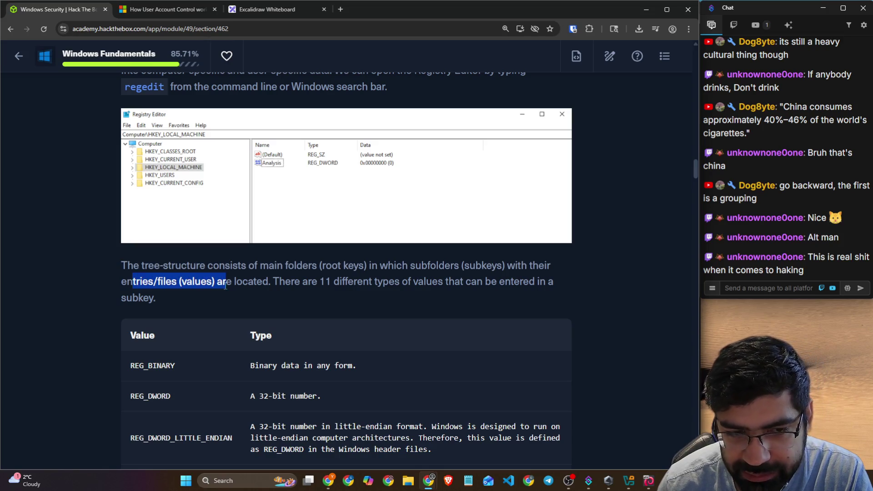
left_click(237, 285)
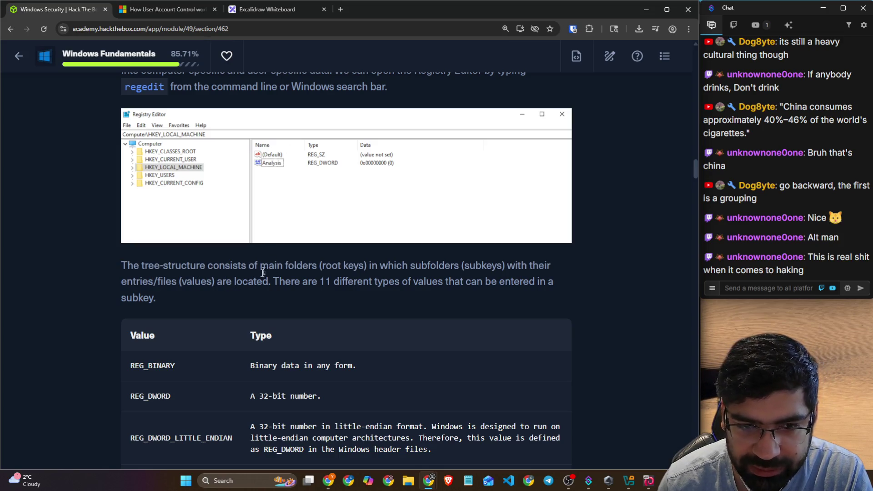
left_click_drag(278, 281, 545, 281)
scroll(480, 260, "down", 4)
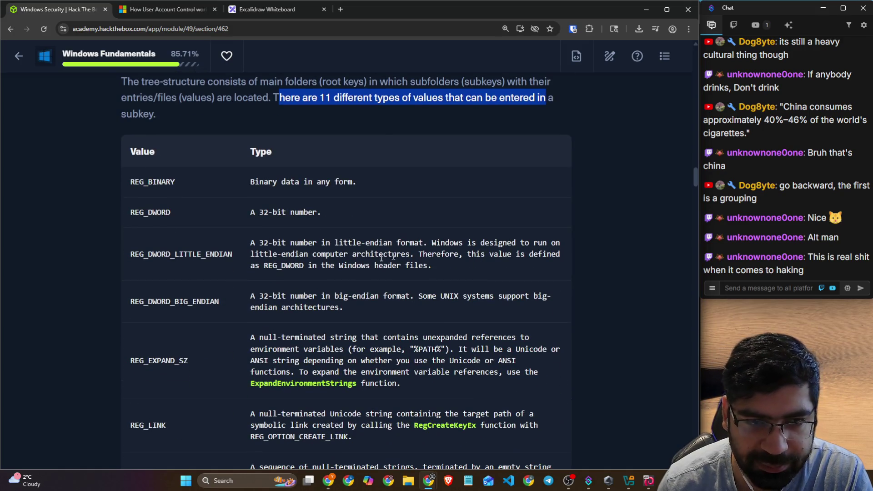
scroll(381, 257, "down", 1)
left_click_drag(123, 137, 349, 138)
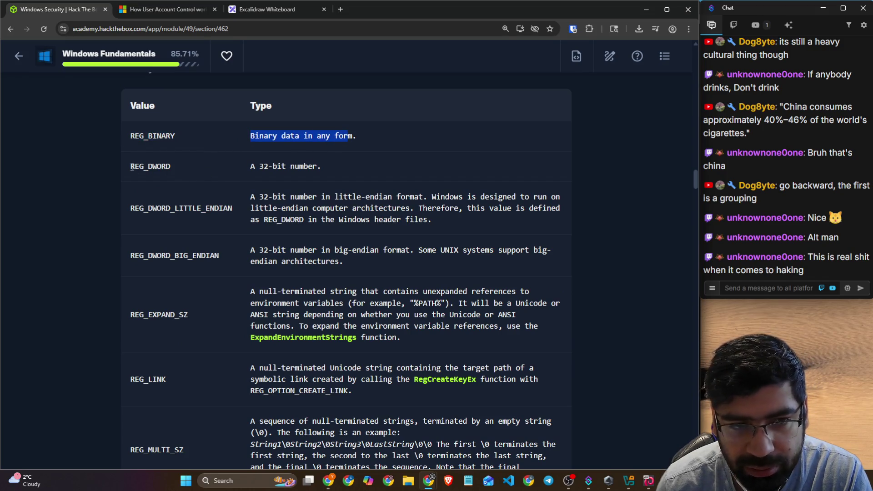
left_click_drag(129, 166, 173, 167)
left_click_drag(250, 167, 300, 168)
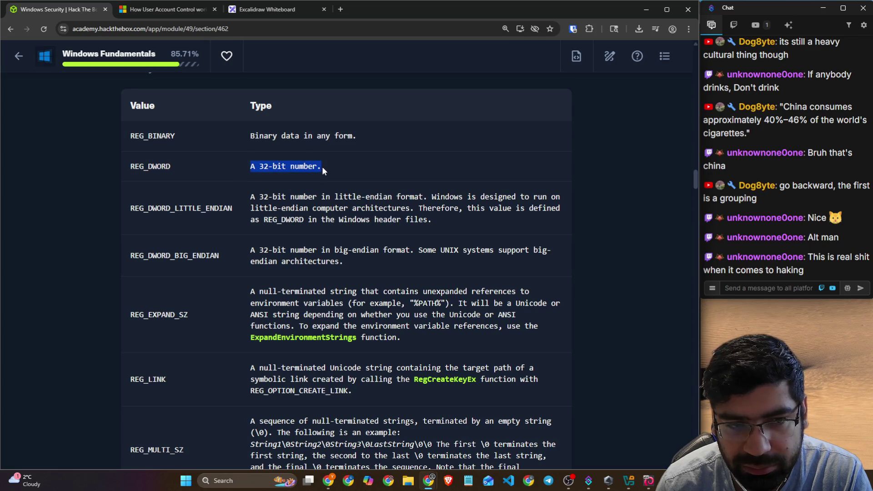
left_click(322, 166)
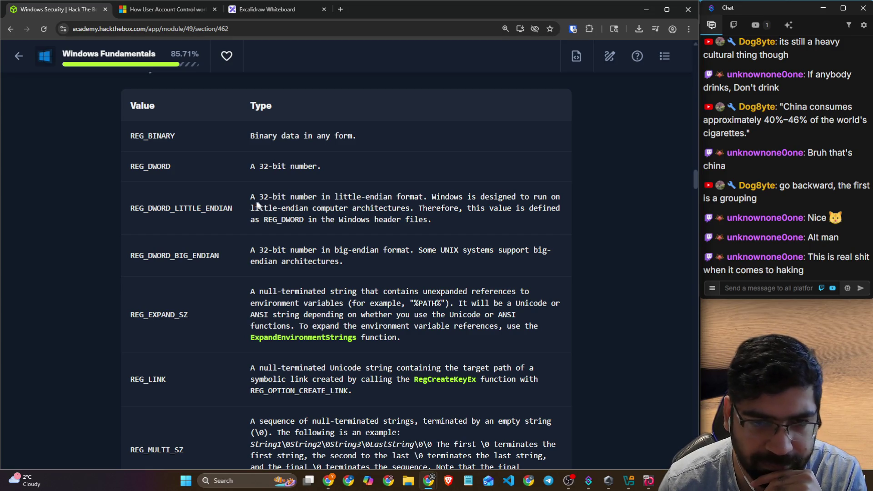
left_click_drag(251, 196, 546, 198)
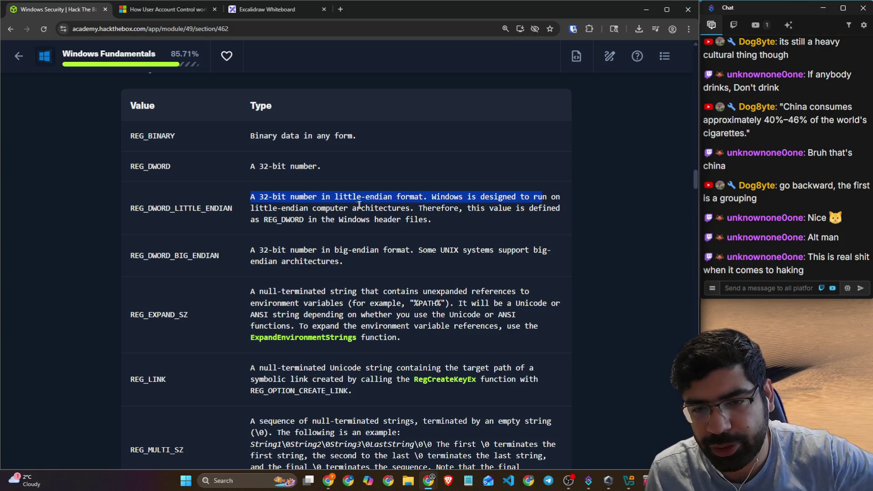
left_click_drag(426, 208, 558, 211)
left_click_drag(251, 223, 431, 219)
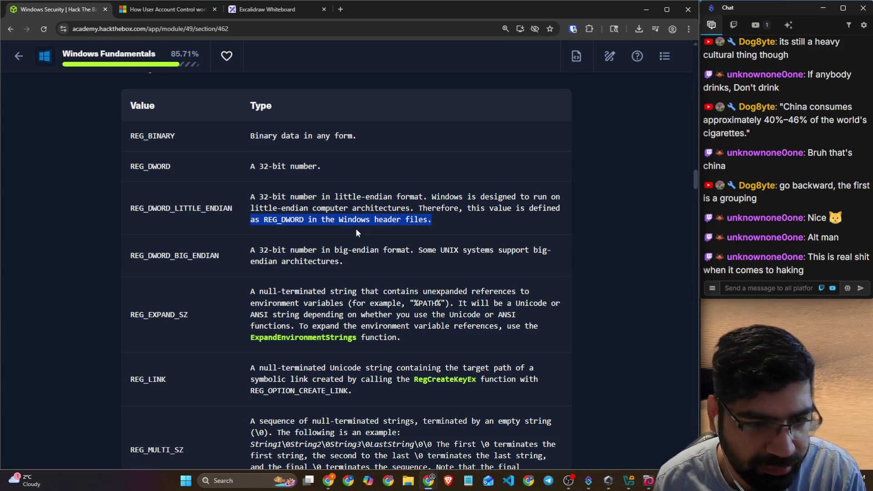
left_click(157, 266)
left_click_drag(140, 257, 197, 258)
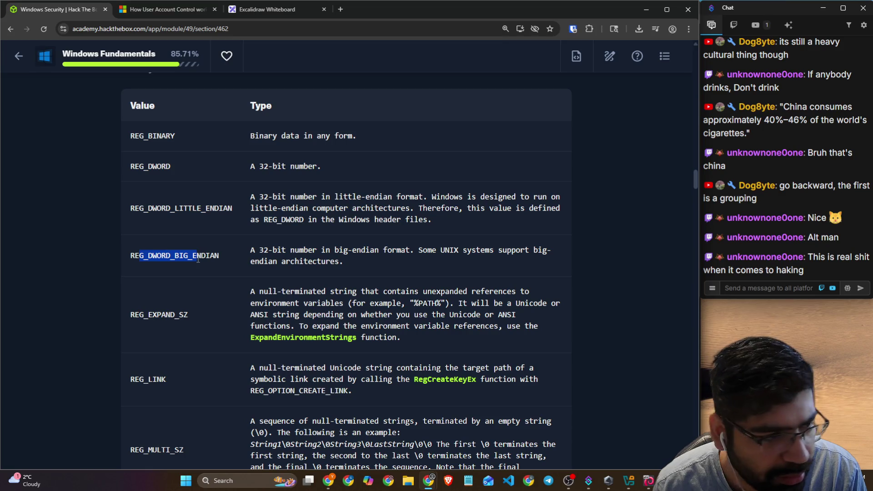
Post the 'ad?' question to Restream Chat.
left_click(782, 288)
type("ad going on t")
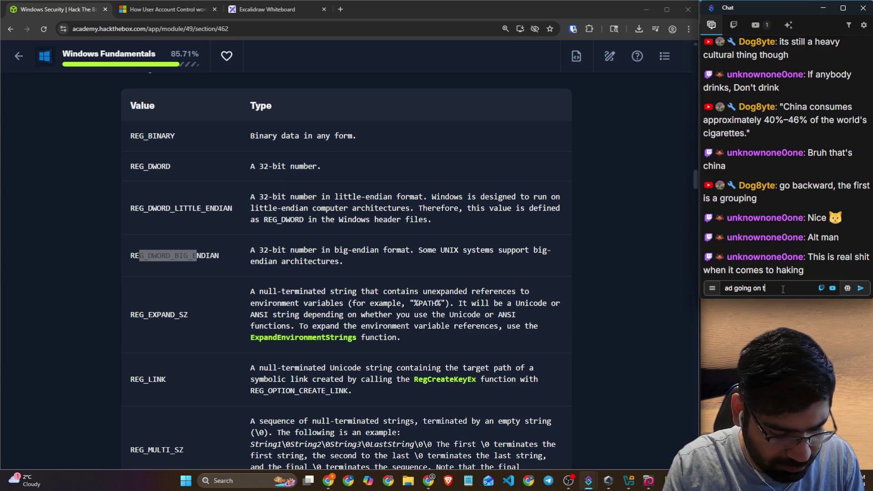
type("?")
key("Return")
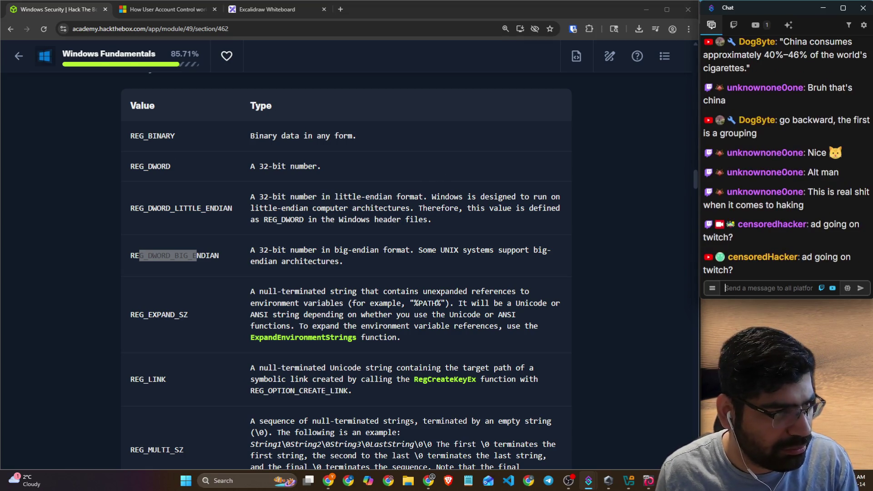
key("alt+Tab")
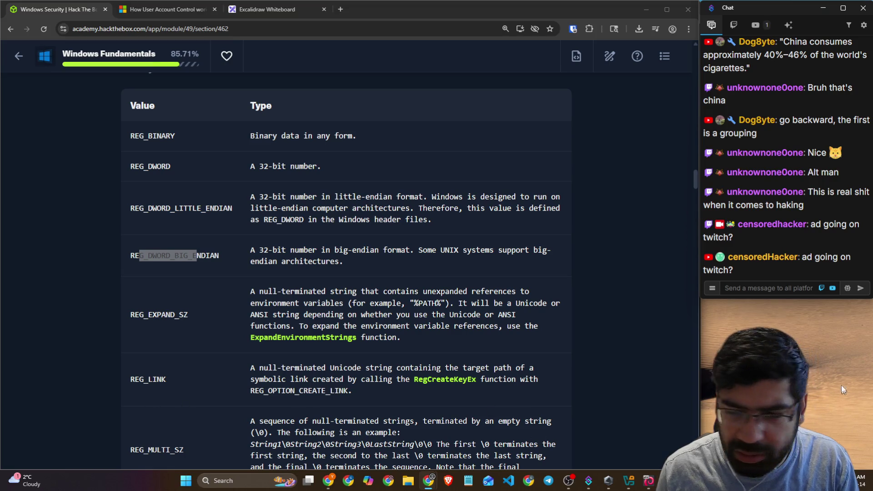
Post 'i can pause if there is' in chat, then highlight the lesson's big-endian description.
left_click(770, 287)
type("i can p")
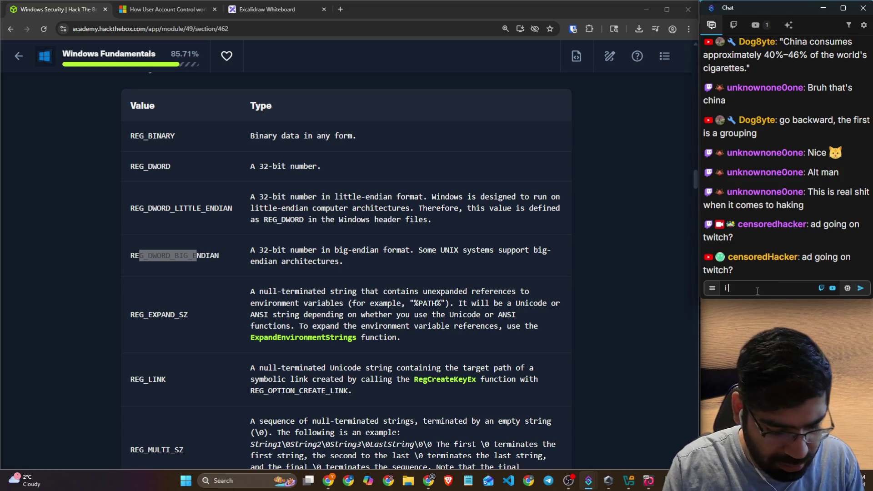
type("ause if ")
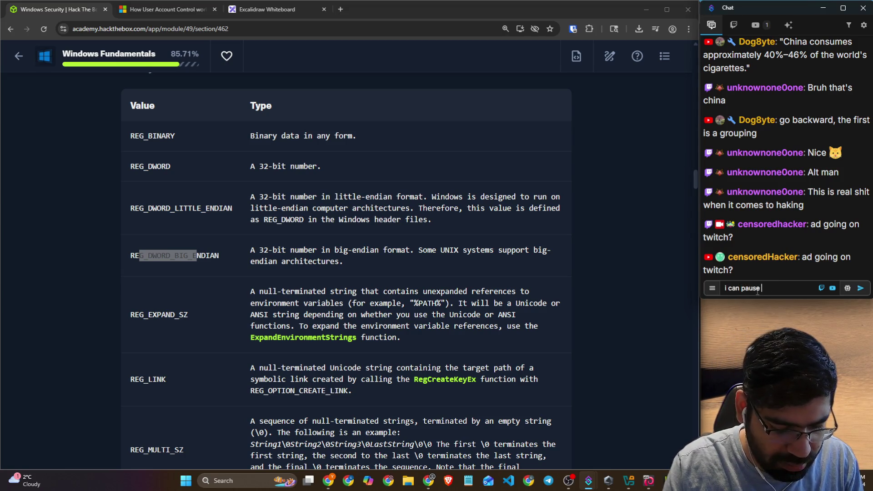
type("there is")
key("Return")
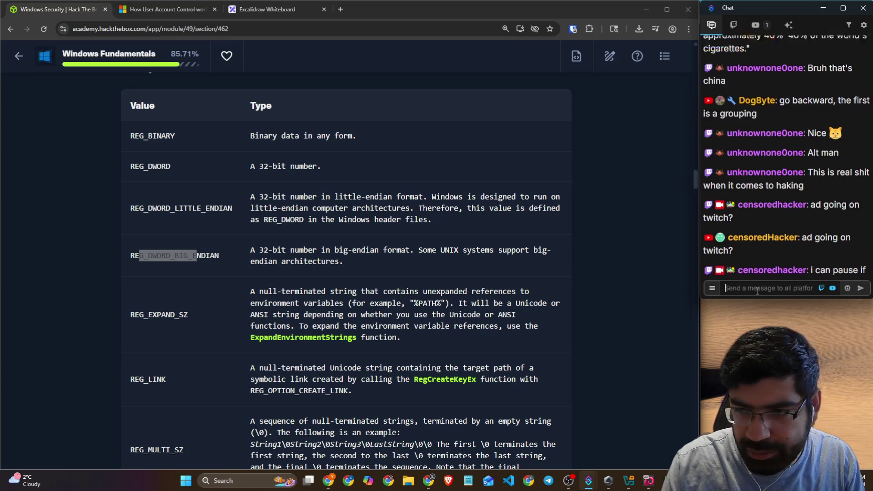
left_click(341, 212)
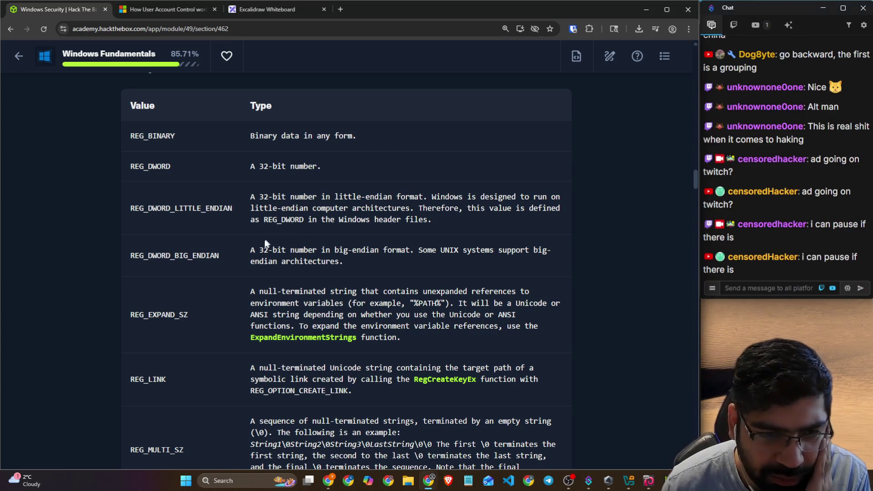
left_click_drag(252, 247, 543, 254)
Scroll to the REG_EXPAND_SZ row and highlight its description and the Unicode or ANSI functions note.
scroll(295, 264, "down", 3)
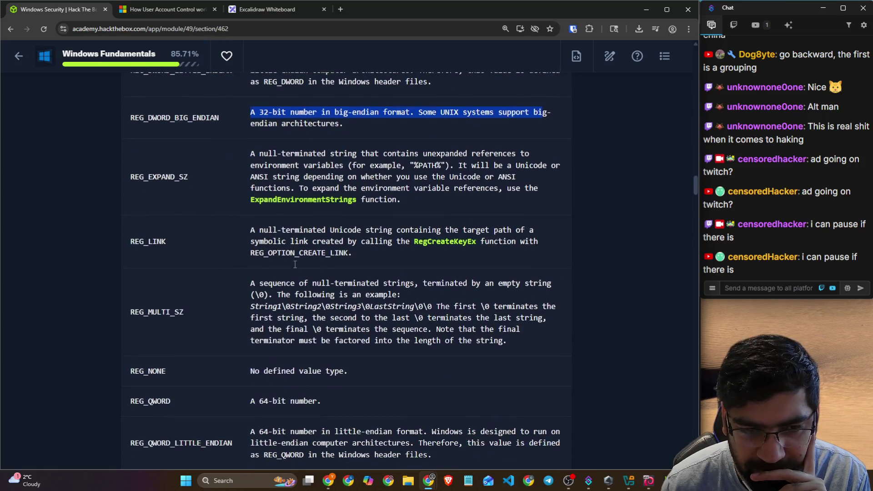
left_click_drag(248, 156, 530, 157)
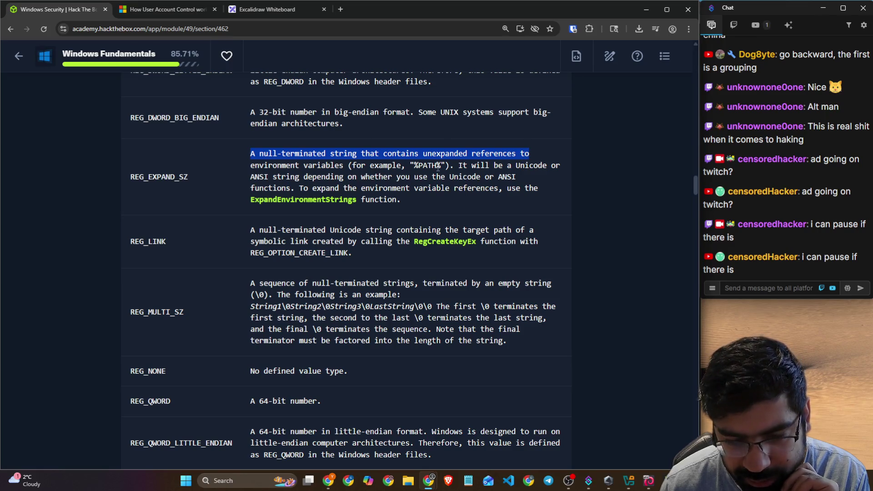
left_click_drag(461, 165, 560, 164)
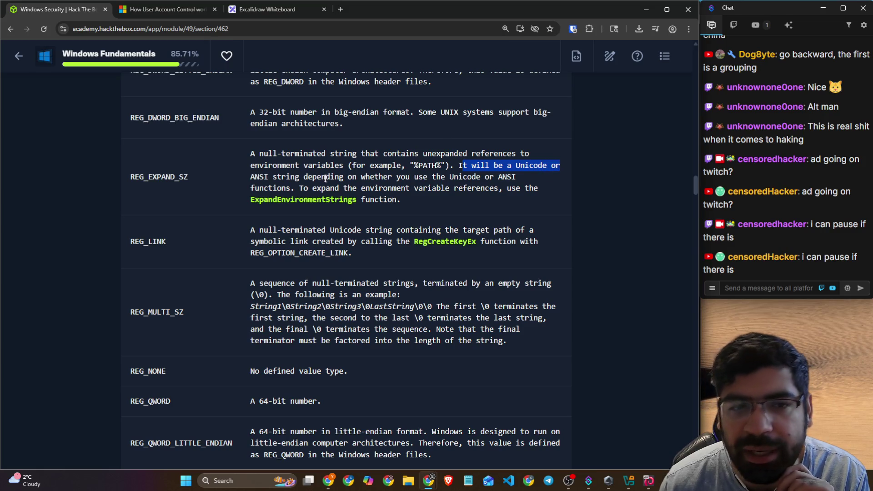
left_click_drag(292, 177, 535, 176)
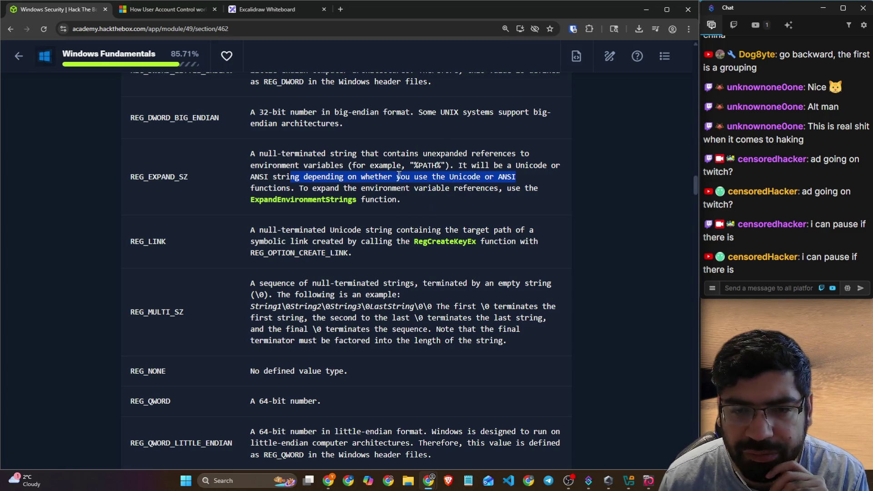
left_click(205, 173)
left_click_drag(205, 172, 129, 177)
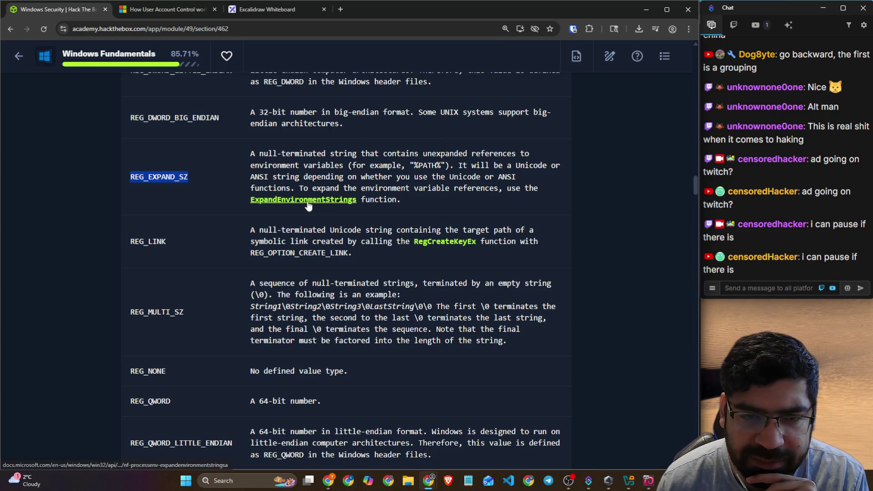
scroll(305, 206, "down", 1)
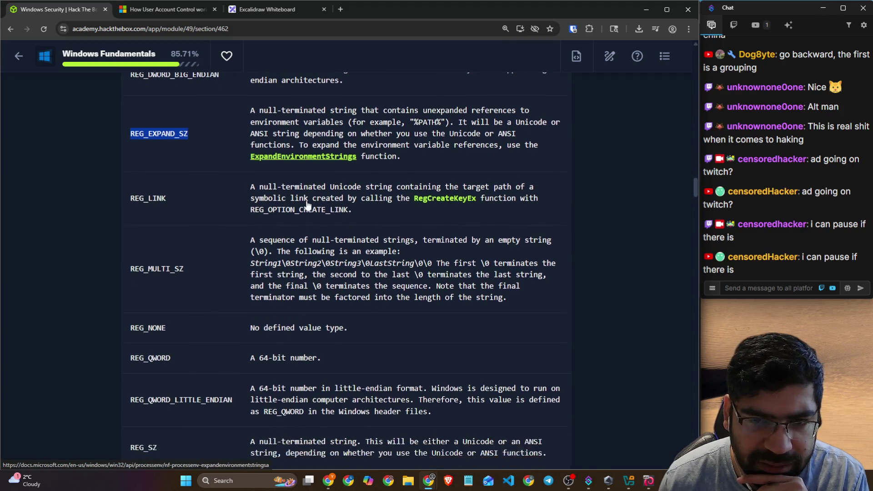
Highlight the REG_LINK description, including RegCreateKeyEx and REG_OPTION_CREATE_LINK.
left_click(119, 198)
left_click_drag(119, 198, 176, 198)
left_click_drag(254, 184, 538, 187)
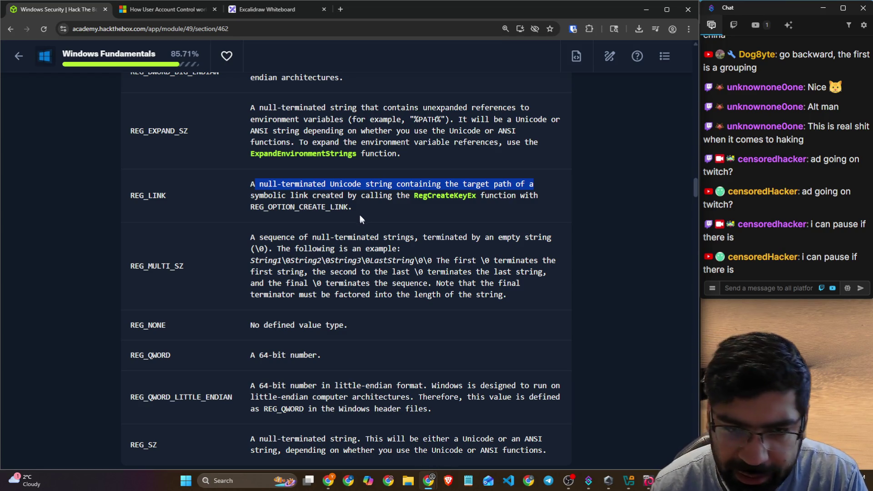
left_click_drag(411, 196, 478, 194)
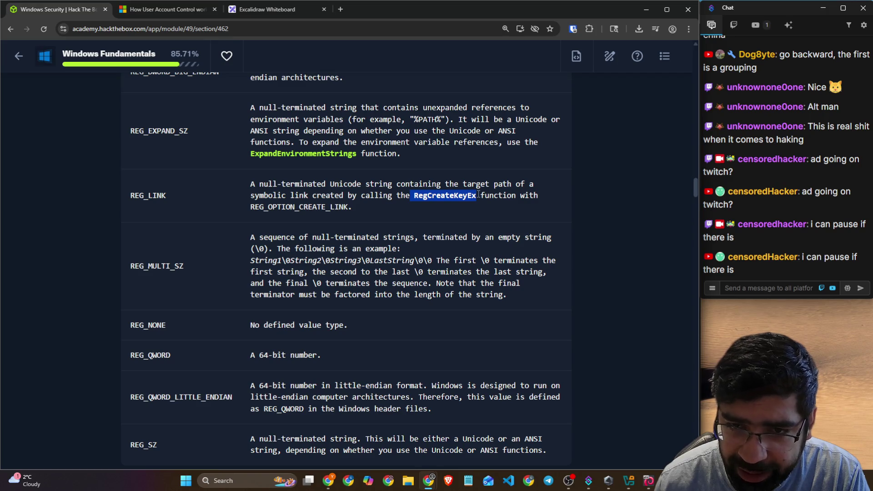
left_click_drag(484, 195, 540, 196)
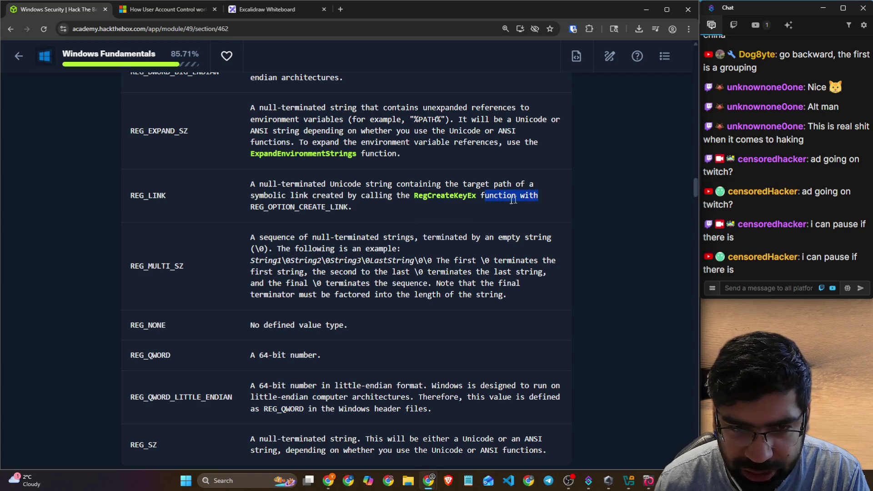
left_click_drag(250, 208, 340, 207)
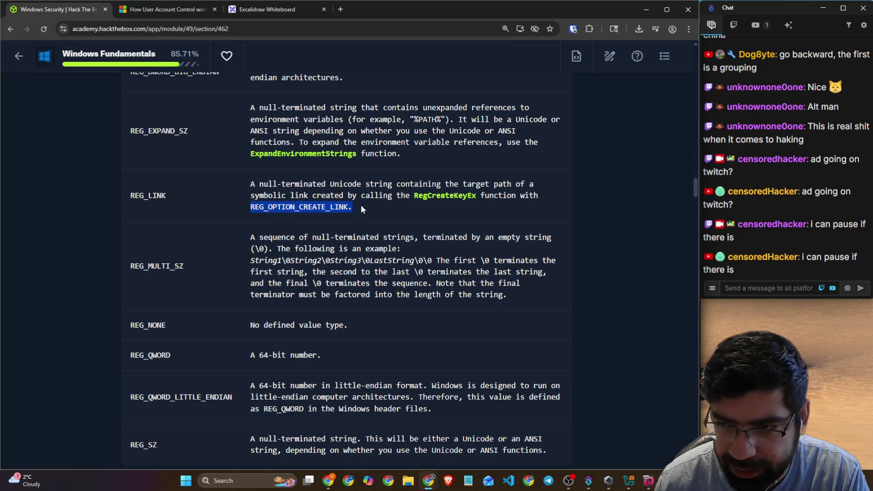
scroll(357, 206, "down", 2)
Highlight the REG_MULTI_SZ description, its example string sequence and the terminator explanations.
left_click_drag(123, 178, 184, 180)
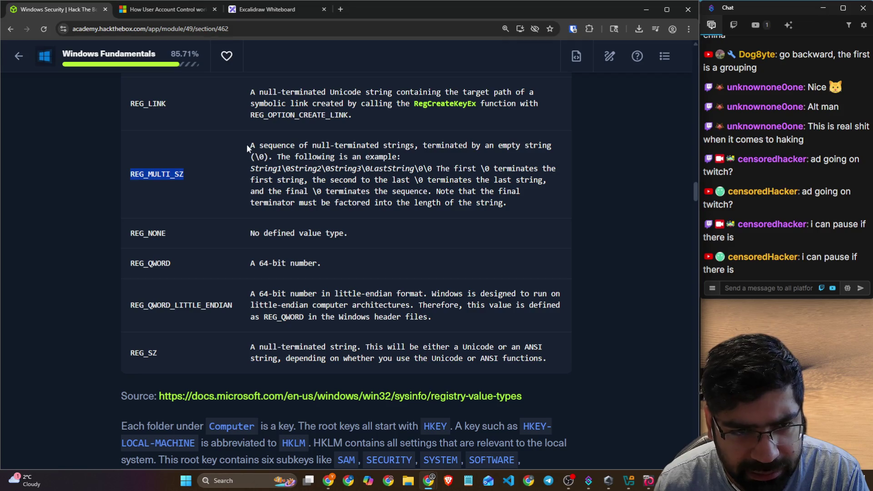
mouse_move(249, 145)
left_mouse_down()
mouse_move(377, 147)
mouse_move(406, 156)
left_mouse_up()
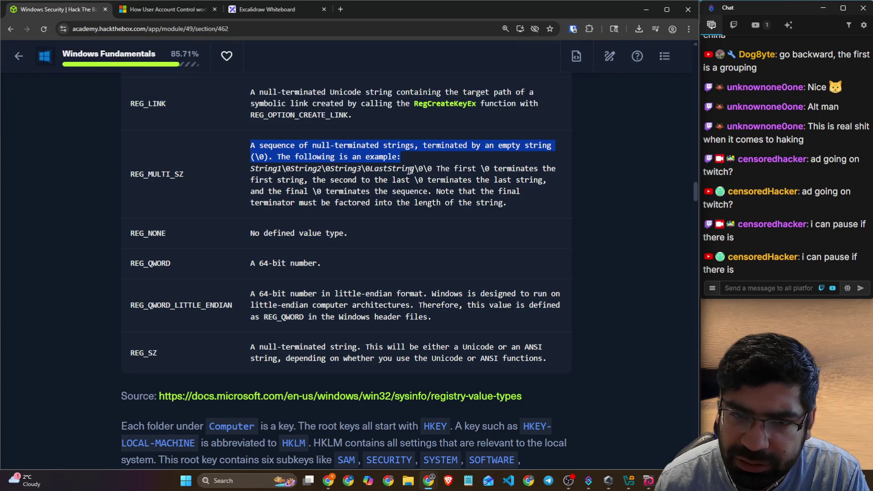
left_click(345, 184)
mouse_move(507, 204)
left_mouse_down()
mouse_move(363, 180)
mouse_move(282, 145)
mouse_move(249, 145)
left_mouse_up()
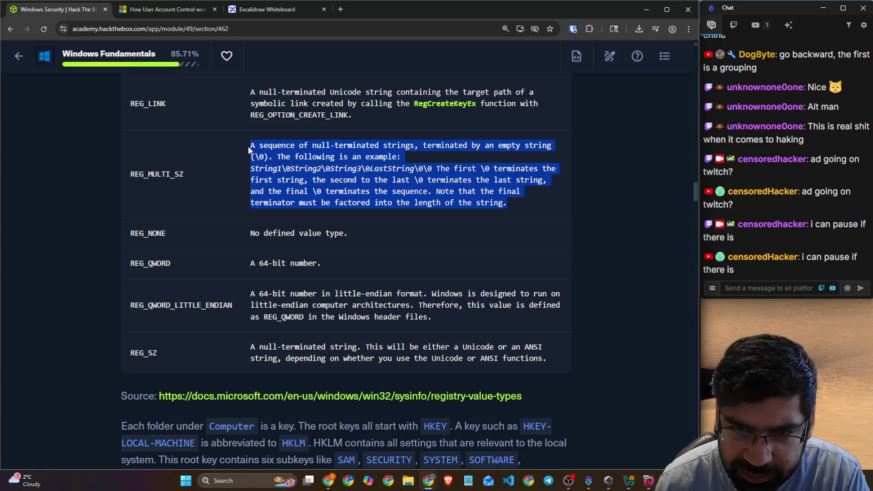
left_click(348, 153)
left_click_drag(415, 145, 551, 146)
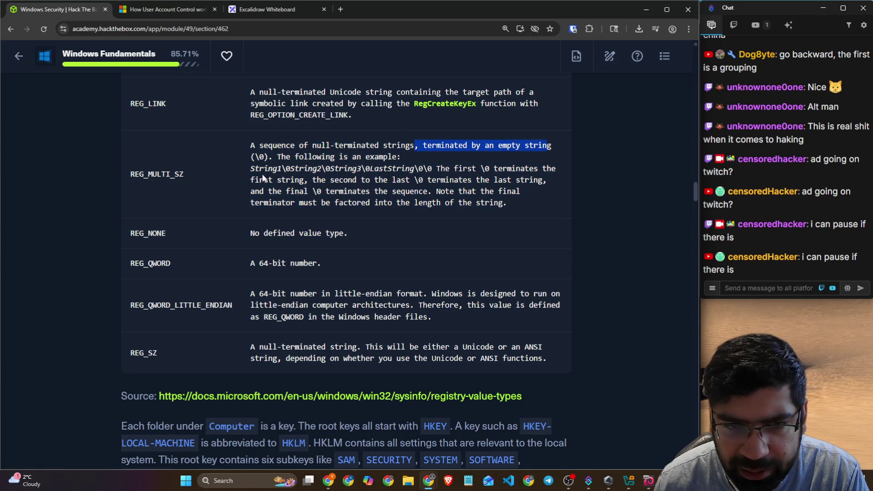
left_click_drag(250, 168, 552, 169)
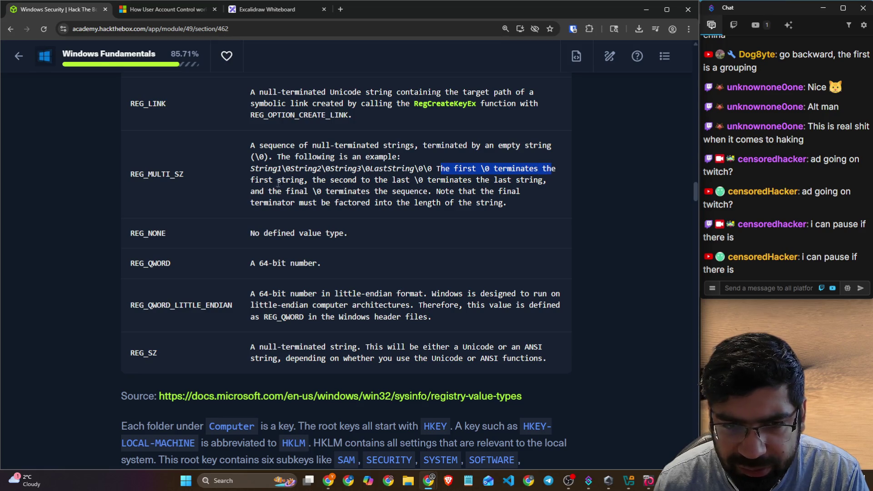
left_click_drag(278, 181, 531, 181)
left_click_drag(313, 191, 528, 196)
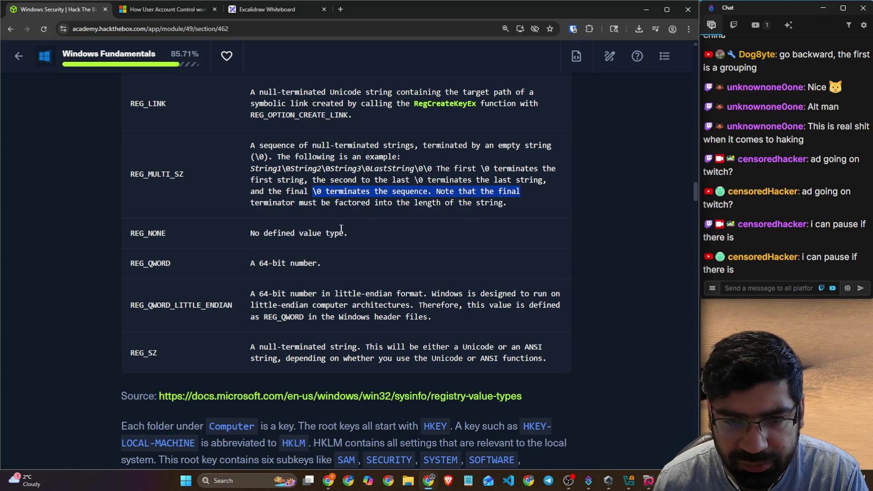
left_click_drag(300, 203, 475, 203)
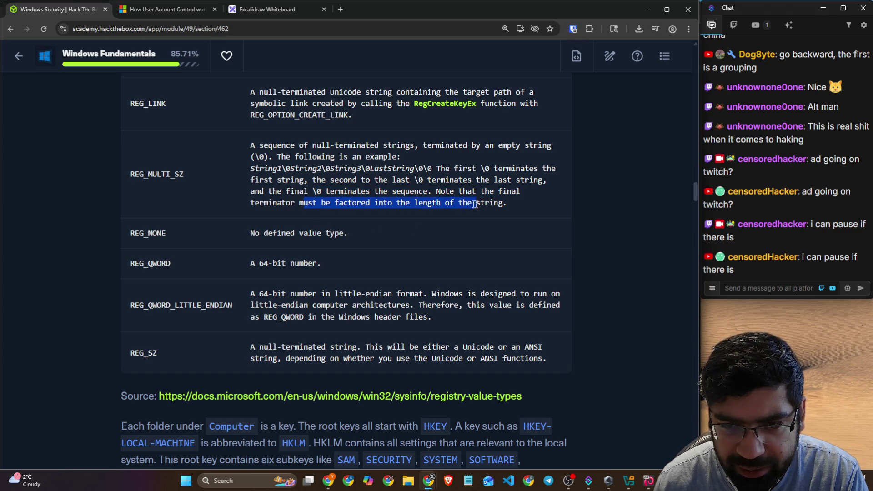
Highlight the REG_NONE and REG_QWORD rows, then bring up options for the registry-value-types source link.
scroll(218, 213, "down", 2)
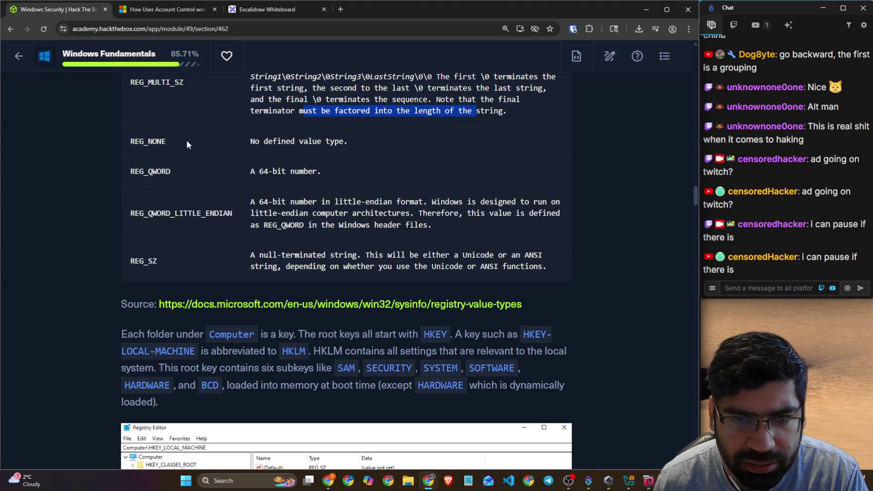
left_click_drag(251, 141, 323, 143)
left_click_drag(251, 171, 300, 171)
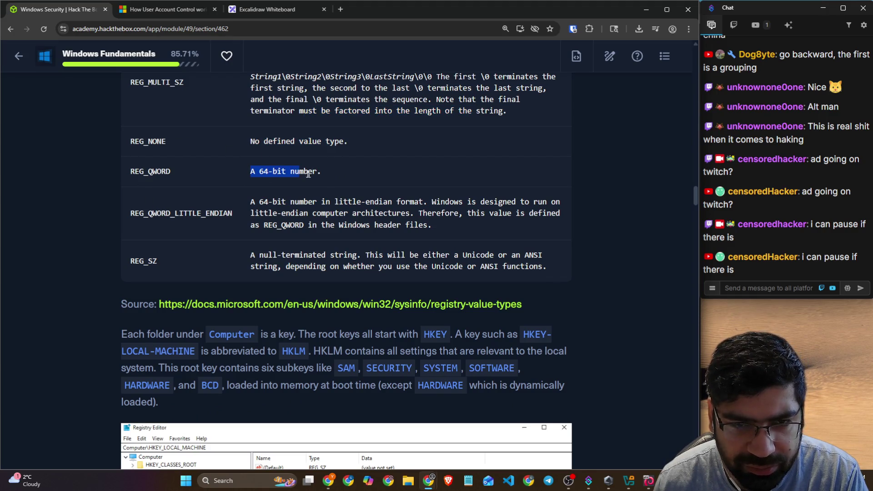
left_click_drag(136, 216, 344, 201)
scroll(284, 199, "down", 2)
left_click_drag(255, 162, 528, 163)
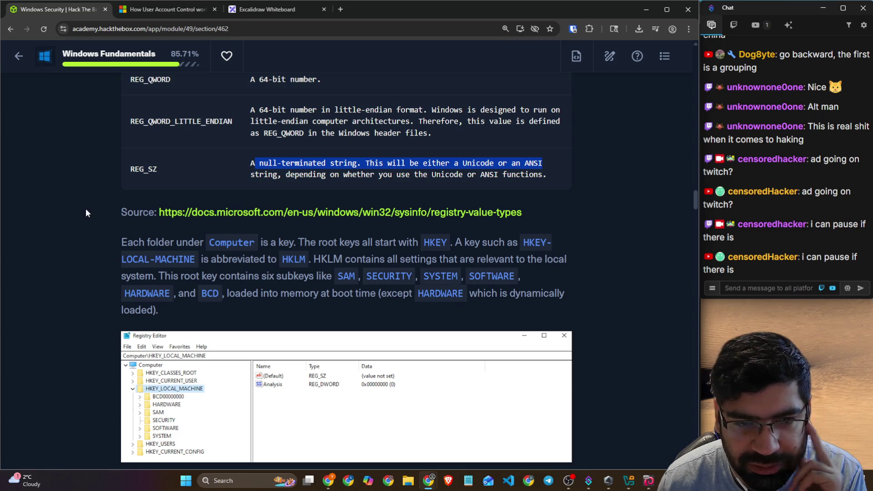
right_click(303, 213)
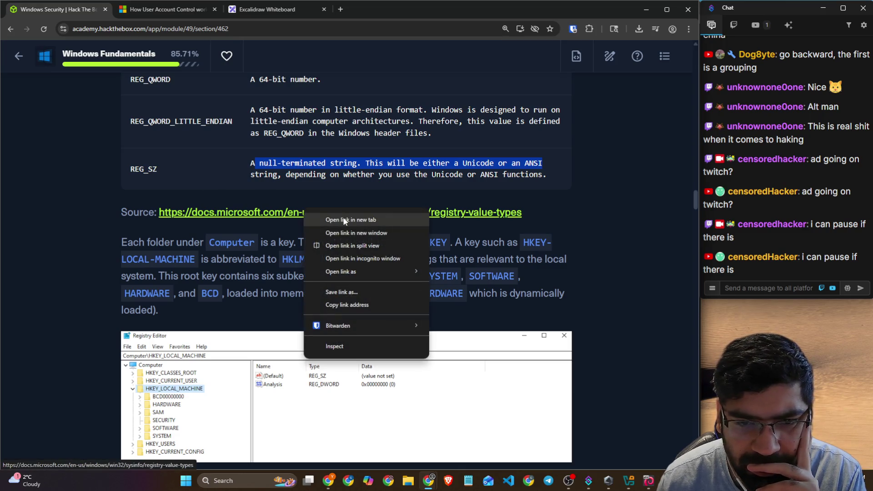
Open the registry value types article in a new tab and read down, marking the REG_MULTI_SZ walking sentence.
left_click(346, 220)
scroll(277, 218, "down", 15)
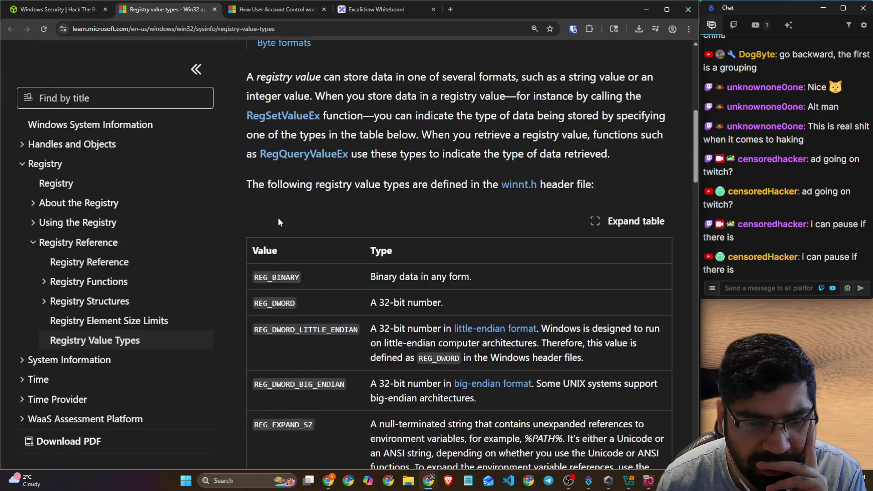
scroll(278, 207, "down", 9)
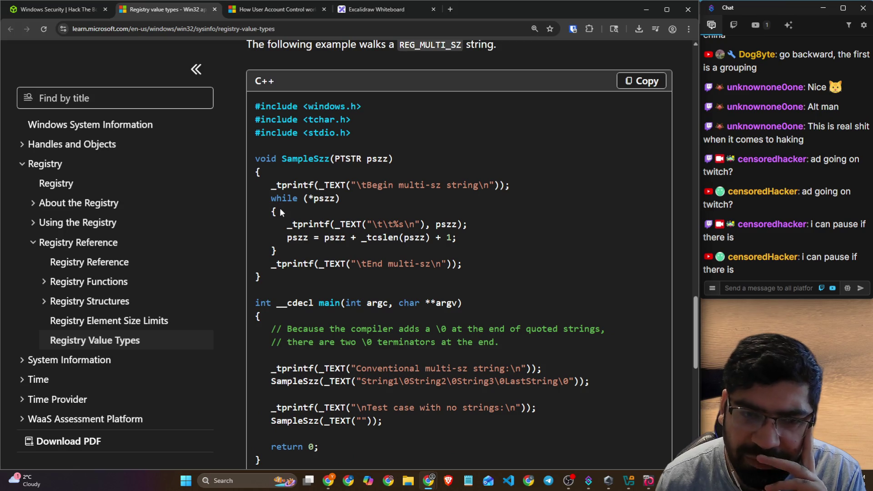
scroll(481, 204, "up", 3)
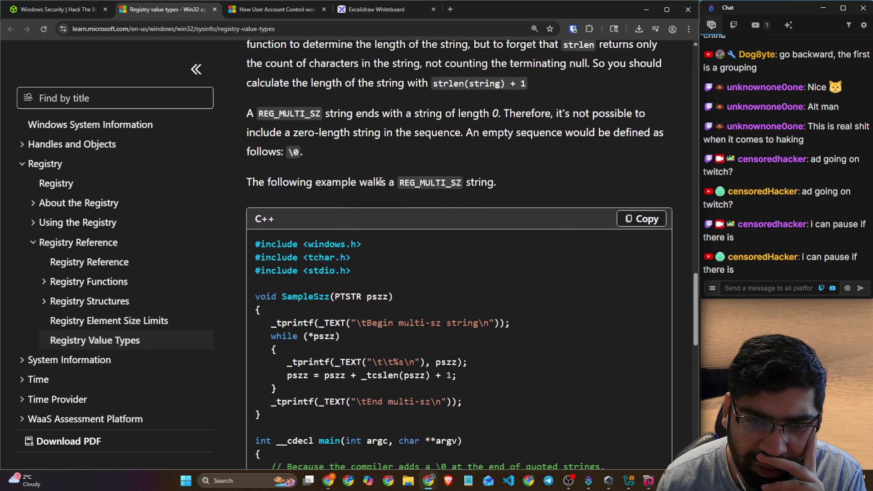
left_click_drag(374, 181, 498, 182)
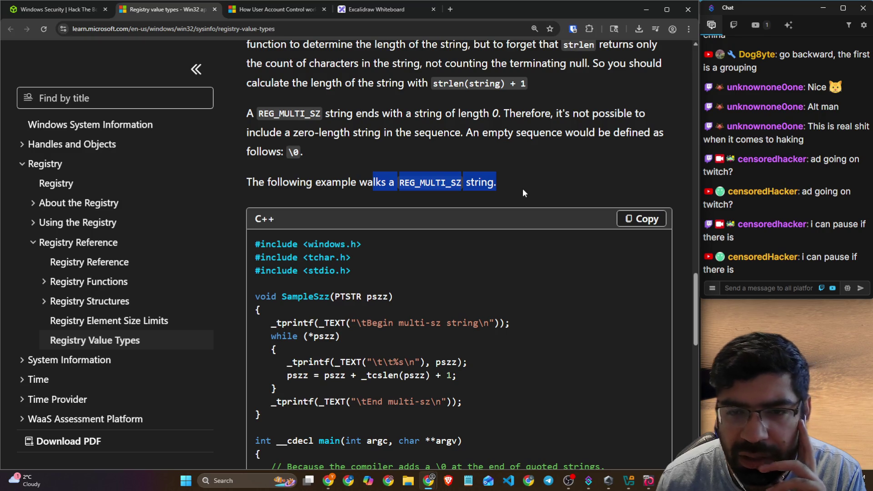
scroll(522, 188, "down", 7)
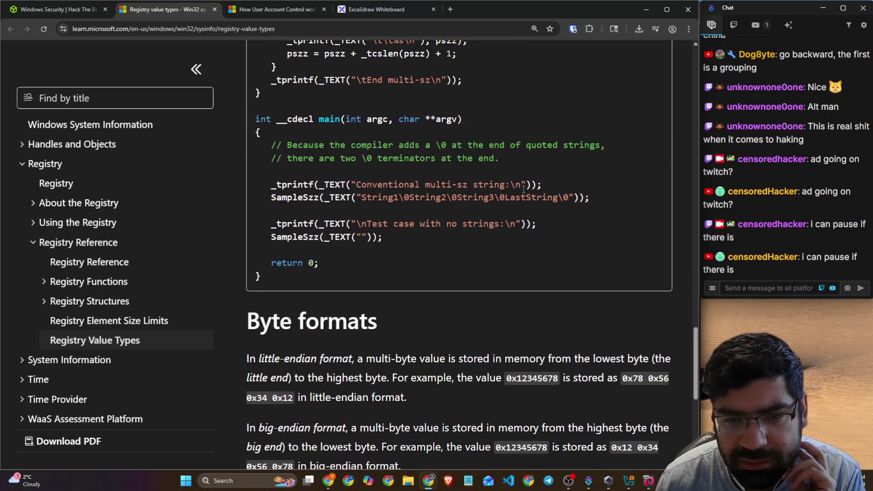
scroll(523, 188, "down", 8)
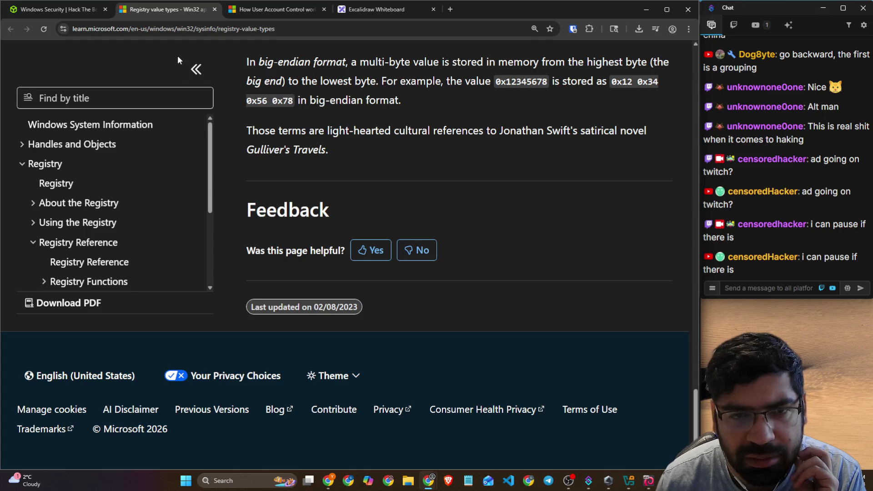
Copy the article's URL, send it in the stream chat, and go back to the HTB lesson.
left_click(203, 29)
key("ctrl+c")
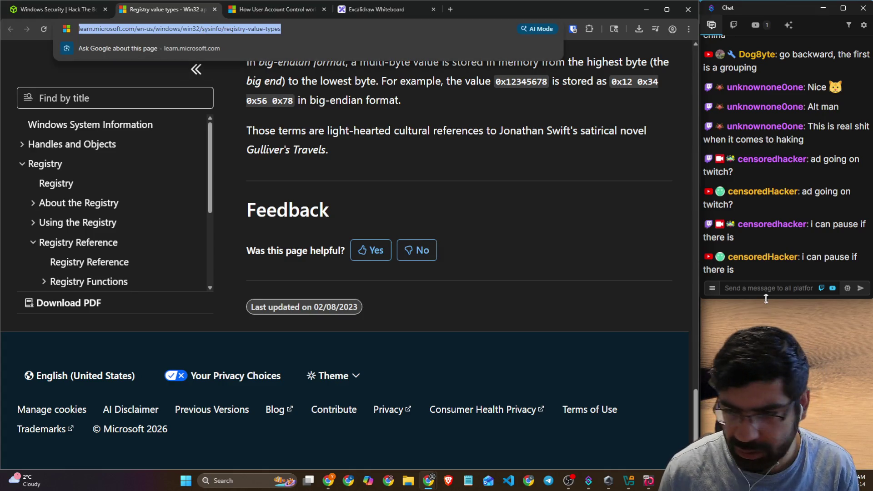
left_click(778, 290)
key("ctrl+v")
key("Return")
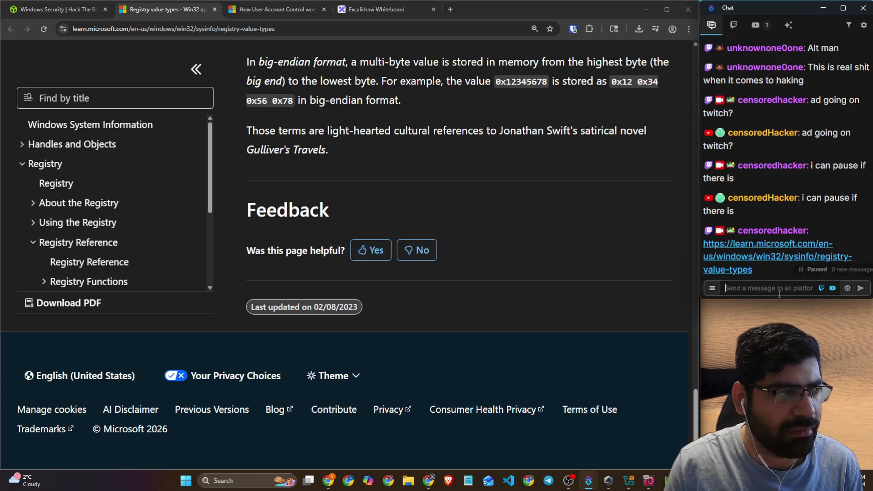
left_click(34, 10)
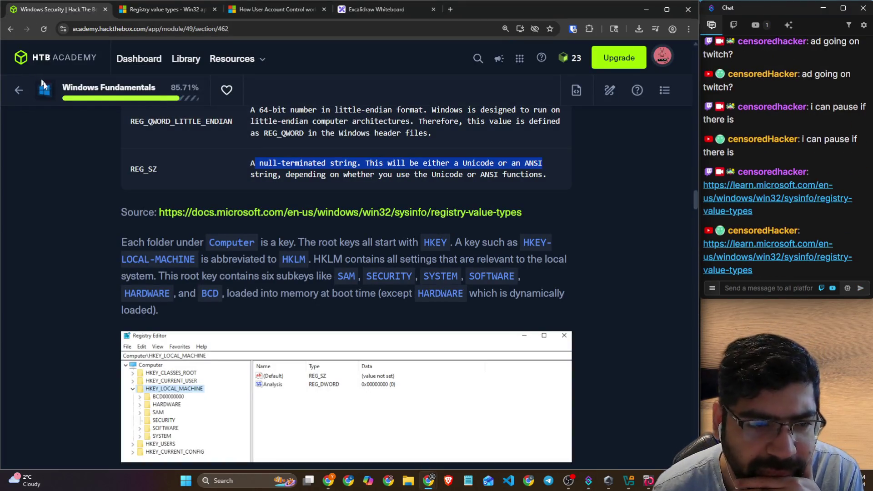
Highlight the HKLM sentences: its abbreviation, its six subkeys and the note about subkeys loaded at boot.
scroll(100, 193, "down", 2)
left_click_drag(126, 150, 548, 148)
left_click_drag(200, 168, 538, 168)
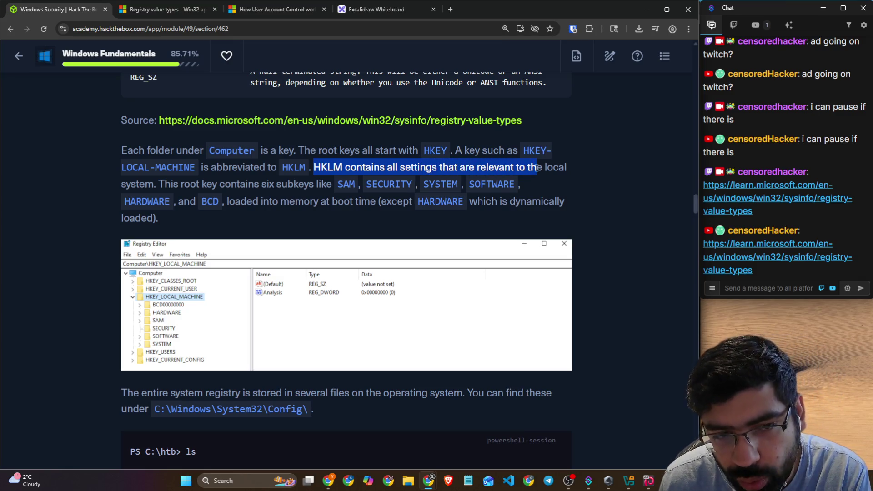
left_click_drag(164, 184, 429, 187)
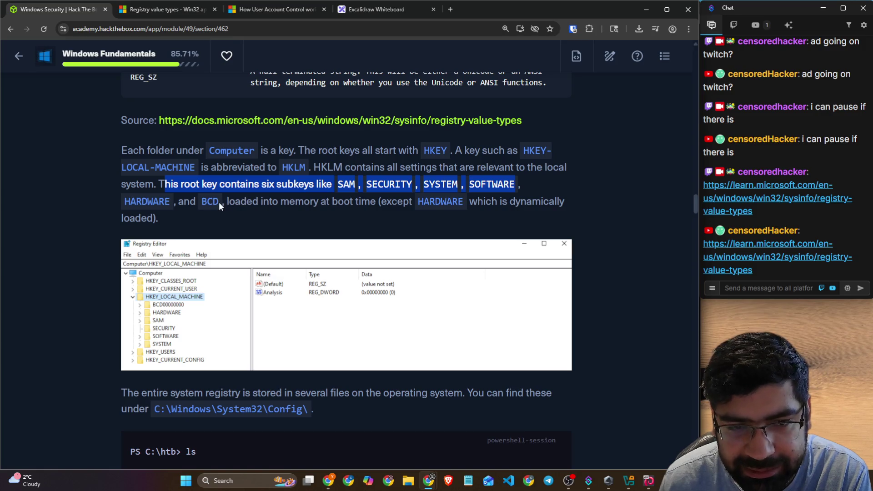
mouse_move(227, 203)
left_mouse_down()
mouse_move(396, 210)
mouse_move(562, 202)
left_mouse_up()
scroll(409, 209, "down", 3)
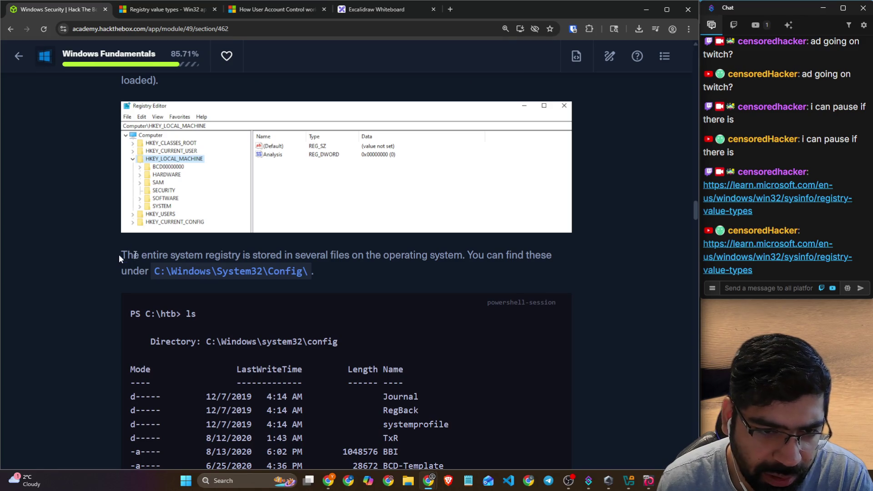
Highlight the sentence on registry files, the C:\Windows\System32\Config\ path and the ls example.
left_click_drag(121, 256, 536, 255)
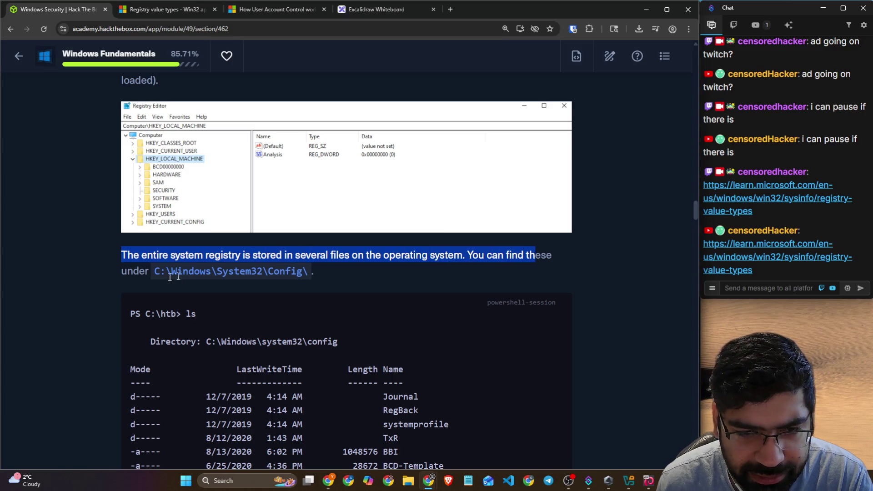
left_click_drag(146, 271, 329, 267)
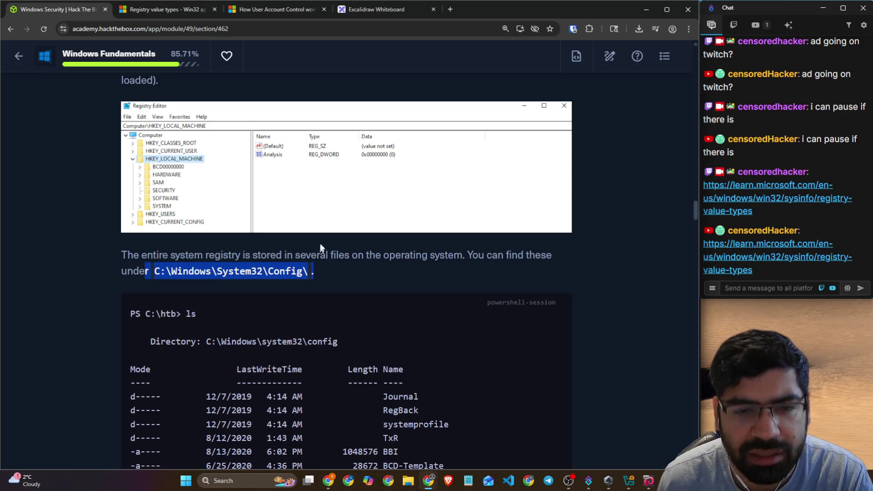
scroll(325, 200, "down", 3)
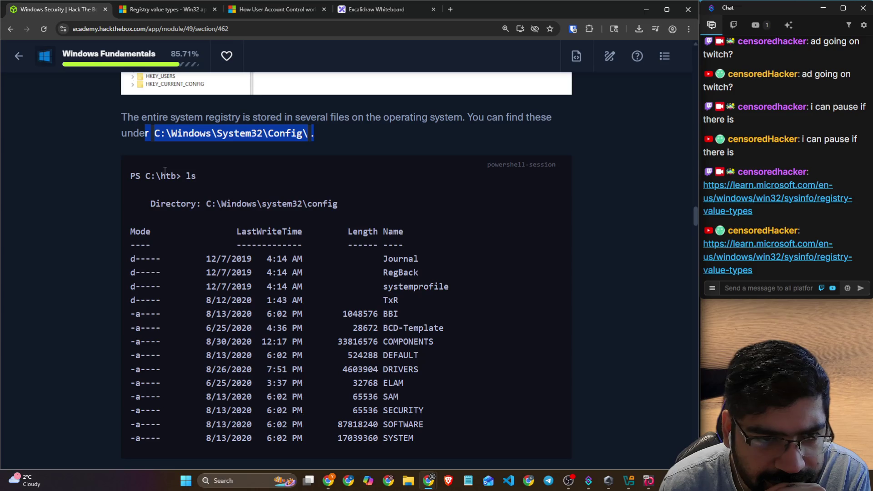
left_click_drag(170, 176, 235, 180)
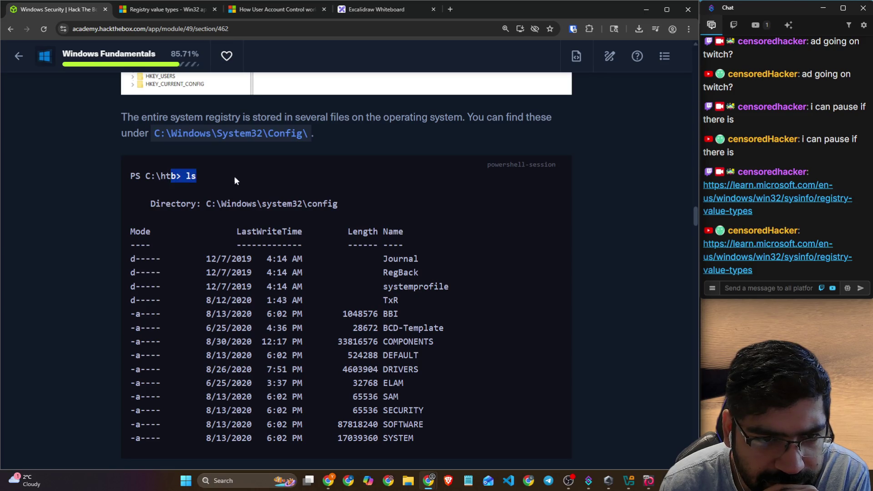
left_click_drag(144, 205, 368, 202)
scroll(368, 196, "down", 1)
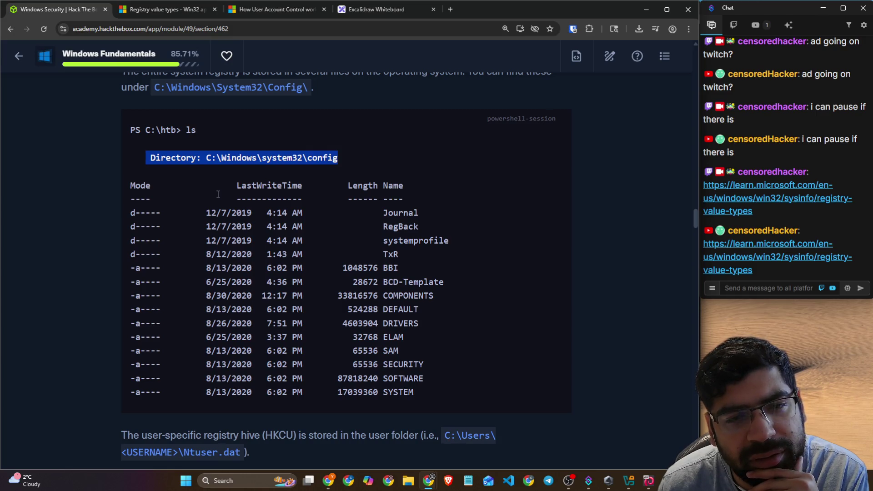
Re-highlight System32\Config in the path and hive file names such as BCD-Template in the listing.
scroll(218, 195, "up", 3)
left_click_drag(175, 255, 492, 253)
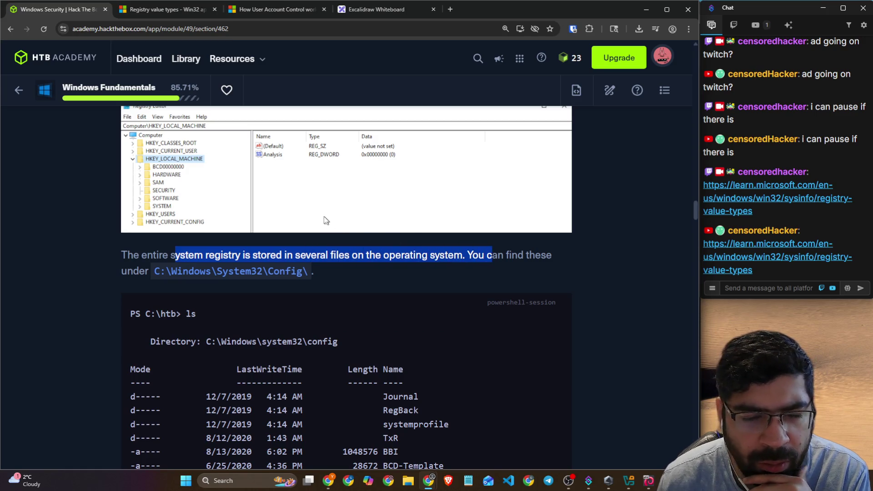
left_click_drag(302, 271, 153, 270)
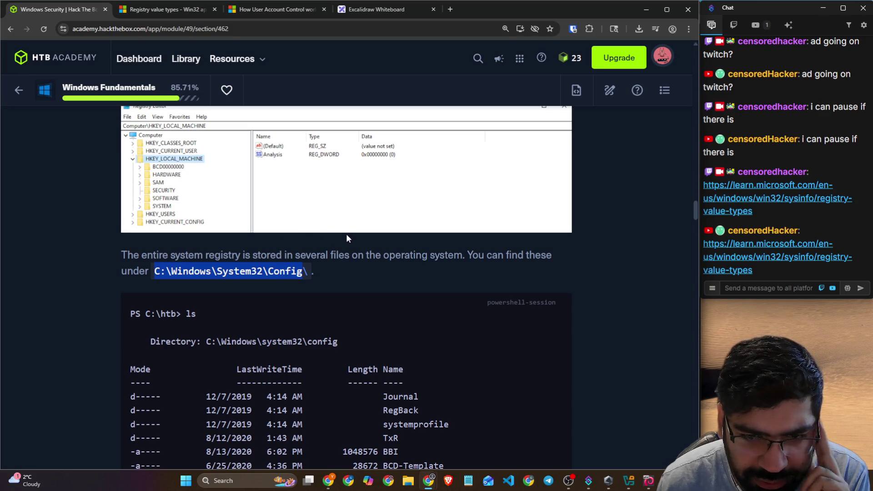
scroll(346, 237, "down", 6)
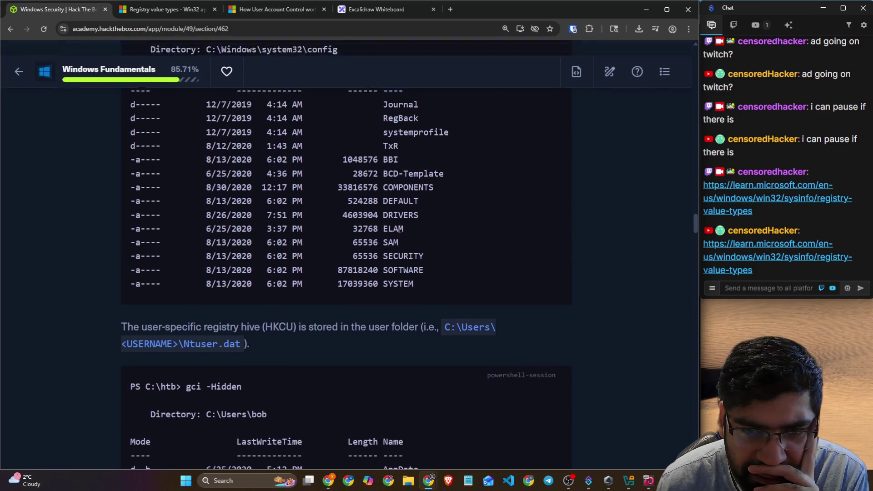
scroll(399, 230, "up", 2)
mouse_move(384, 212)
left_mouse_down()
mouse_move(408, 213)
mouse_move(417, 241)
left_mouse_up()
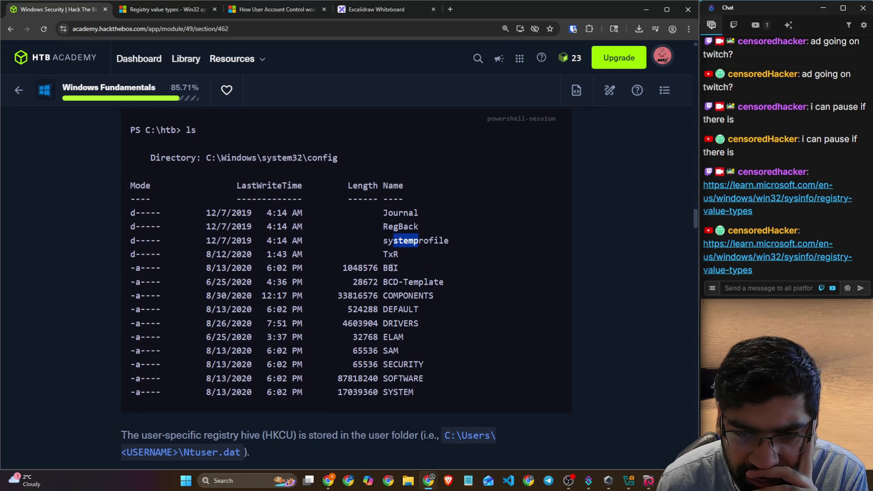
double_click(392, 268)
left_click_drag(387, 281, 433, 280)
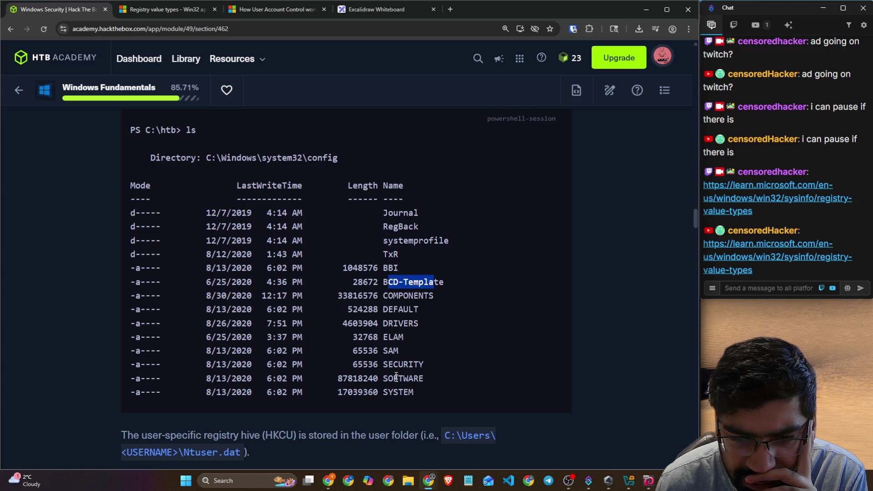
Scroll down to the HKCU hive paragraph about Ntuser.dat.
scroll(382, 366, "down", 1)
scroll(331, 301, "down", 2)
scroll(236, 277, "down", 2)
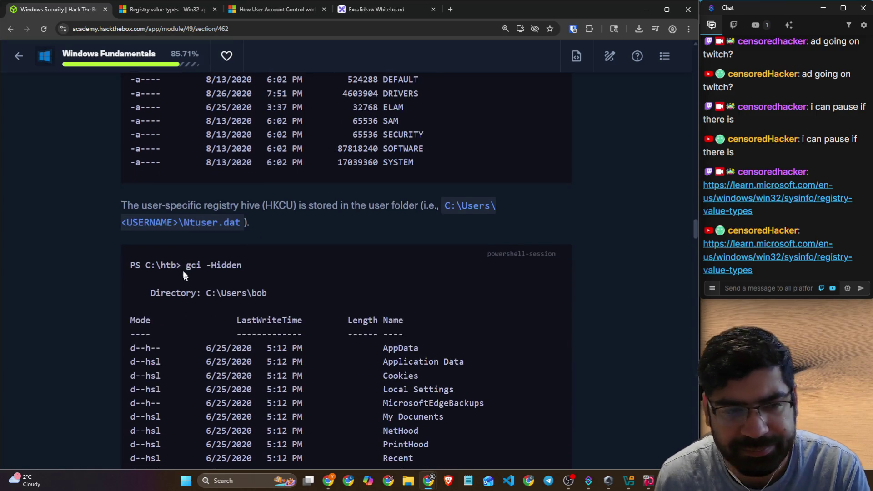
scroll(144, 231, "up", 10)
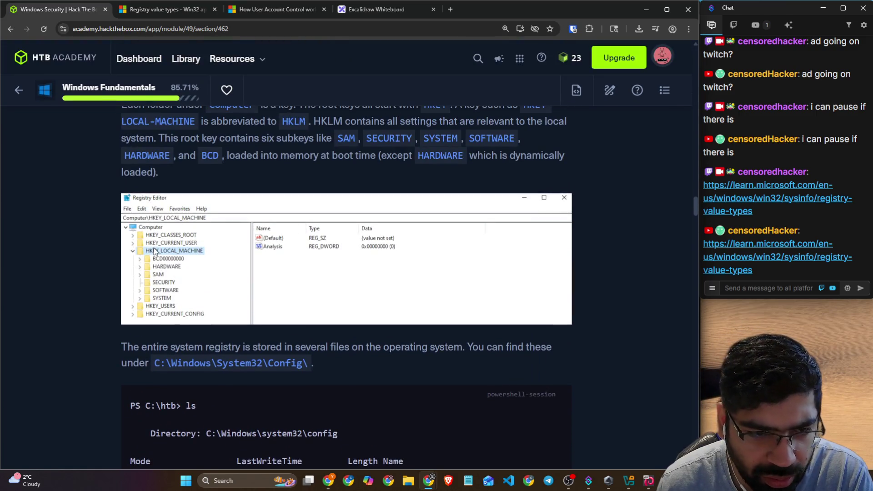
scroll(150, 263, "down", 8)
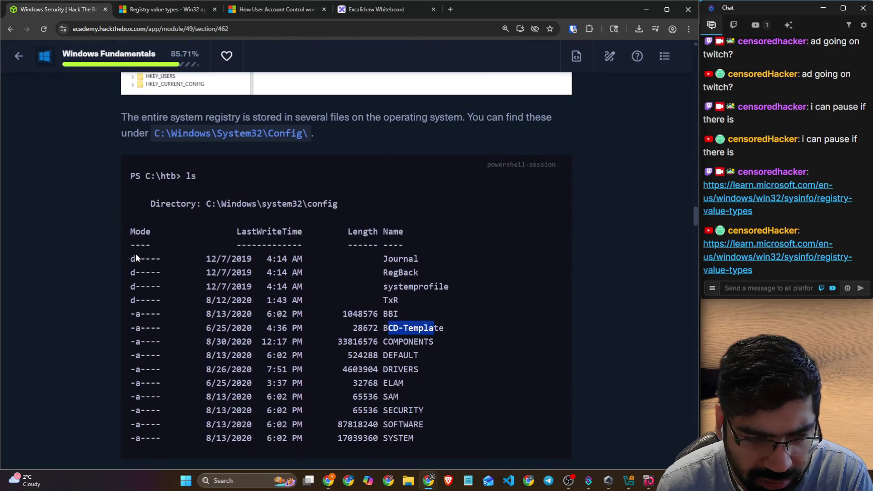
scroll(139, 250, "down", 3)
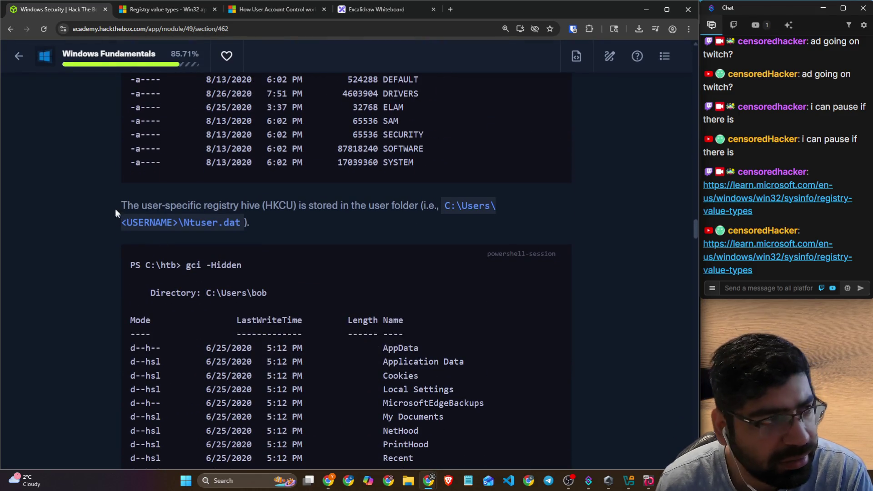
left_click_drag(117, 208, 502, 210)
scroll(258, 208, "down", 2)
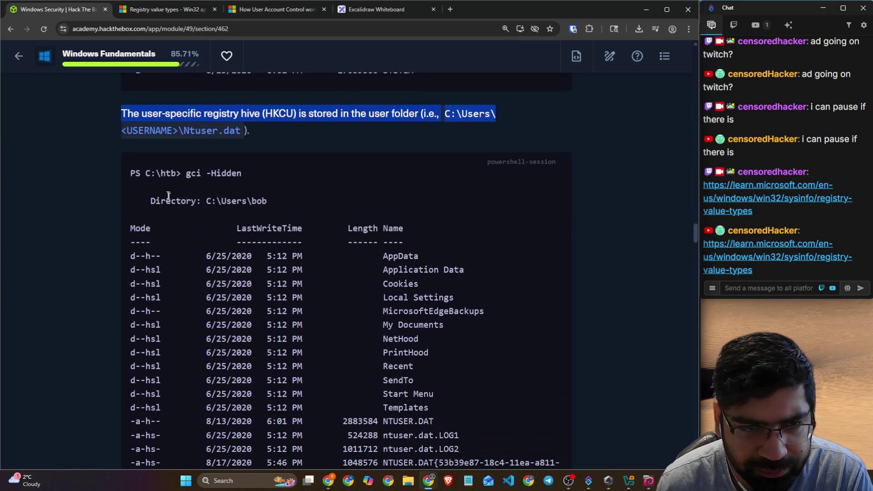
left_click_drag(206, 201, 266, 201)
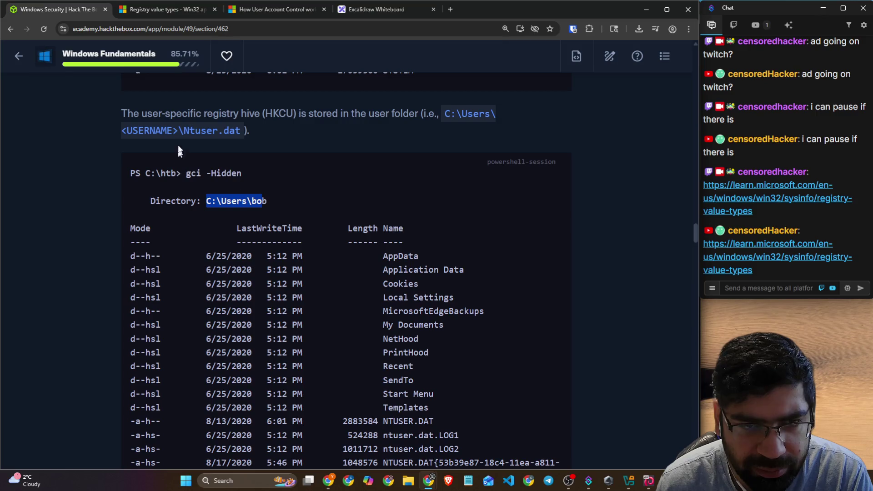
left_click_drag(183, 130, 236, 131)
scroll(250, 170, "down", 2)
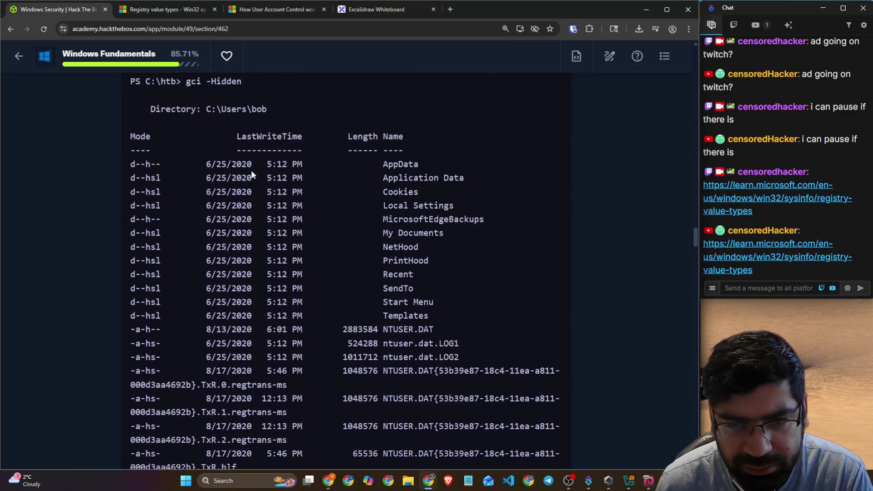
scroll(284, 148, "up", 1)
left_click_drag(185, 127, 244, 130)
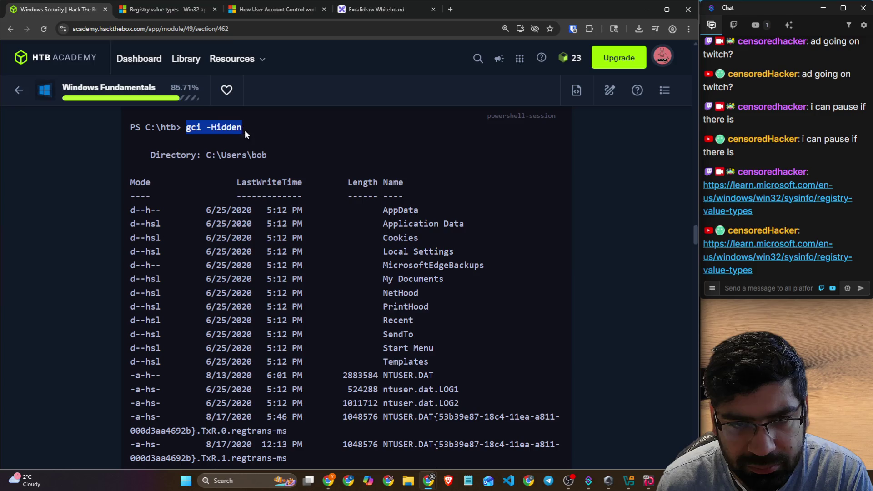
scroll(351, 176, "down", 3)
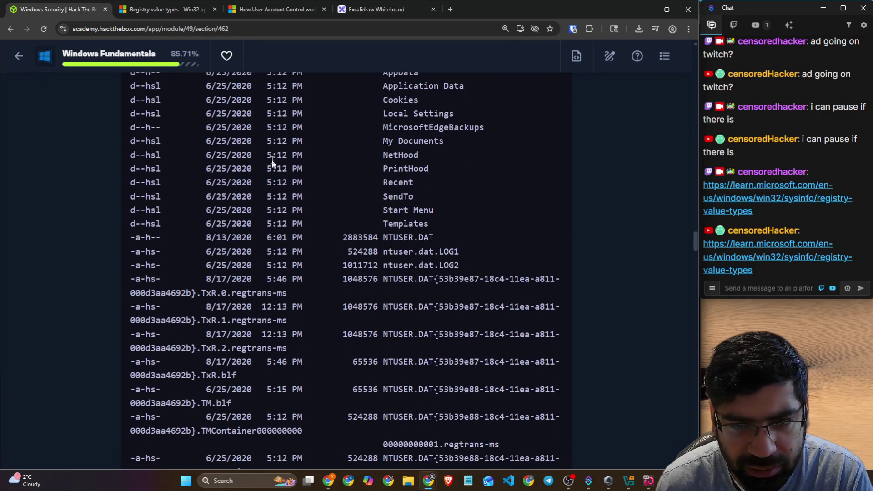
scroll(384, 168, "down", 1)
scroll(384, 168, "down", 8)
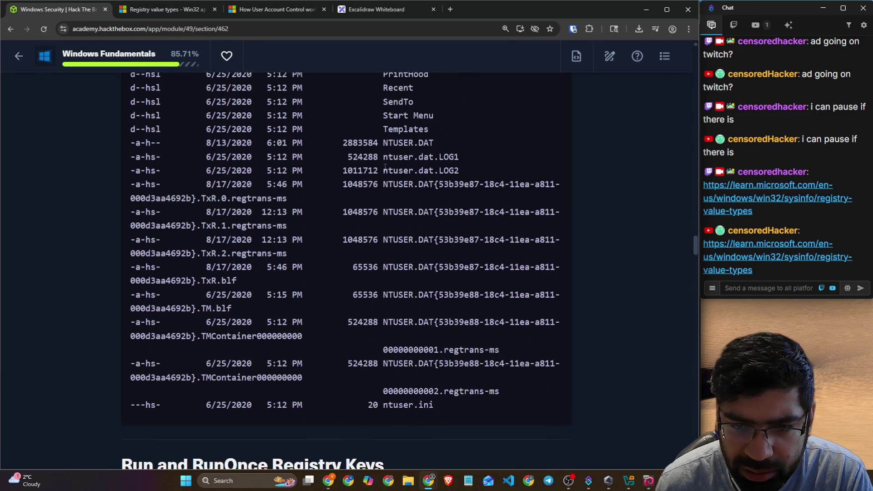
scroll(114, 137, "up", 10)
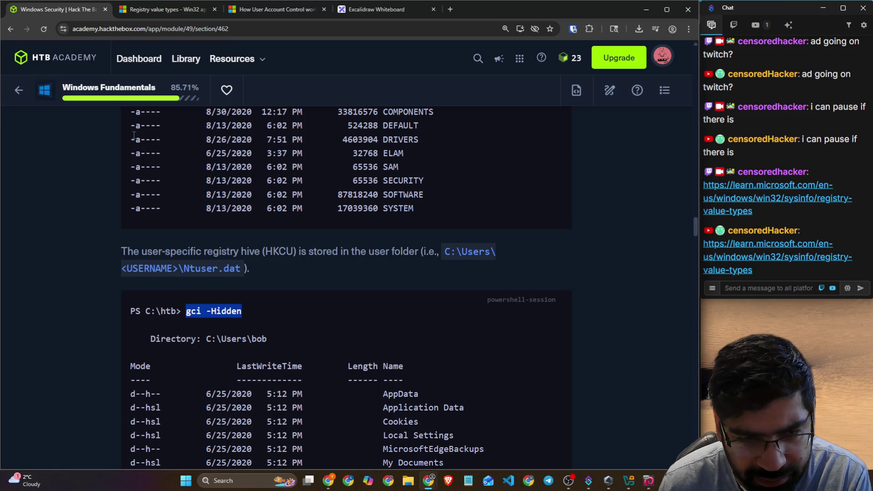
scroll(133, 135, "down", 15)
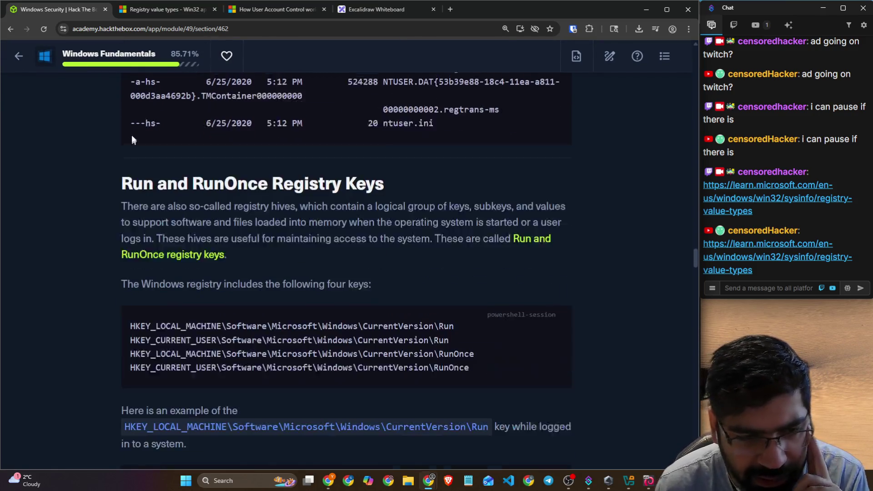
Highlight the RunOnce Registry Keys intro sentences and open the Run and RunOnce registry keys link in a new tab.
left_click_drag(190, 146, 387, 150)
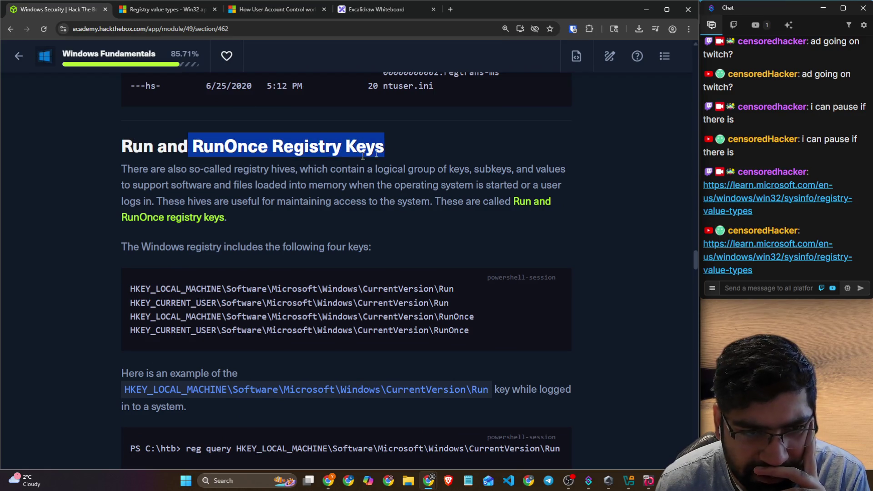
mouse_move(128, 172)
left_mouse_down()
mouse_move(309, 180)
mouse_move(432, 162)
mouse_move(618, 156)
mouse_move(554, 170)
left_mouse_up()
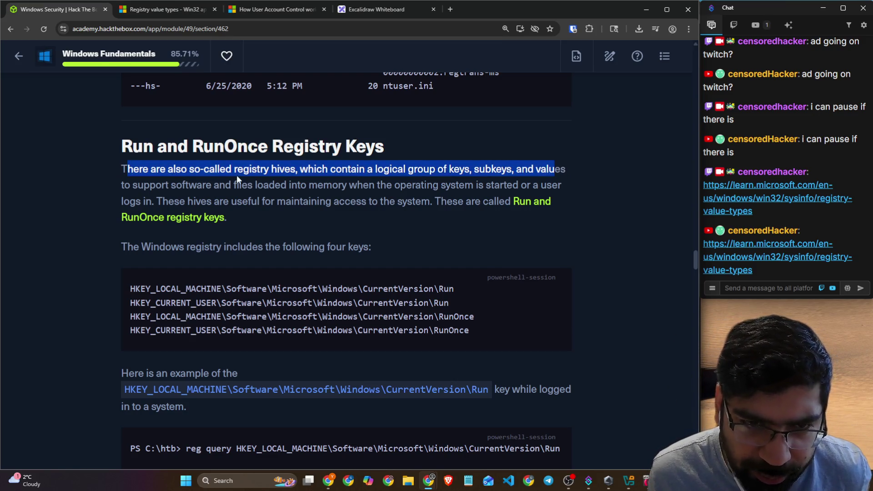
left_click_drag(246, 186, 536, 184)
left_click(164, 201)
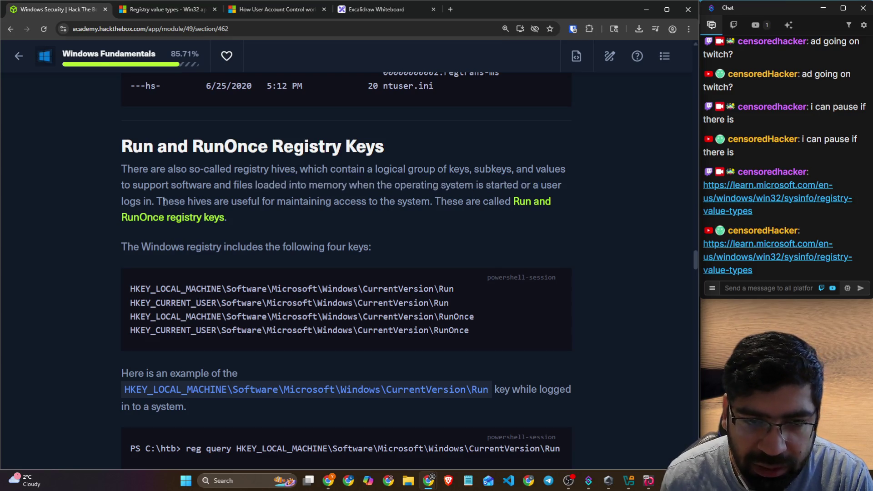
mouse_move(163, 201)
left_mouse_down()
mouse_move(264, 184)
mouse_move(288, 202)
mouse_move(332, 211)
mouse_move(509, 203)
left_mouse_up()
right_click(526, 205)
left_click(547, 211)
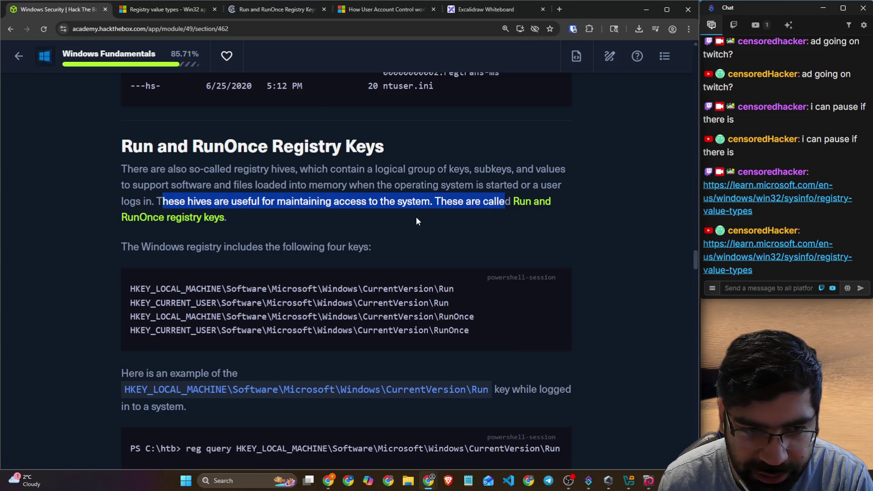
Highlight the four Run and RunOnce key paths under HKEY_LOCAL_MACHINE and HKEY_CURRENT_USER.
left_click_drag(122, 246, 372, 249)
left_click_drag(136, 291, 446, 298)
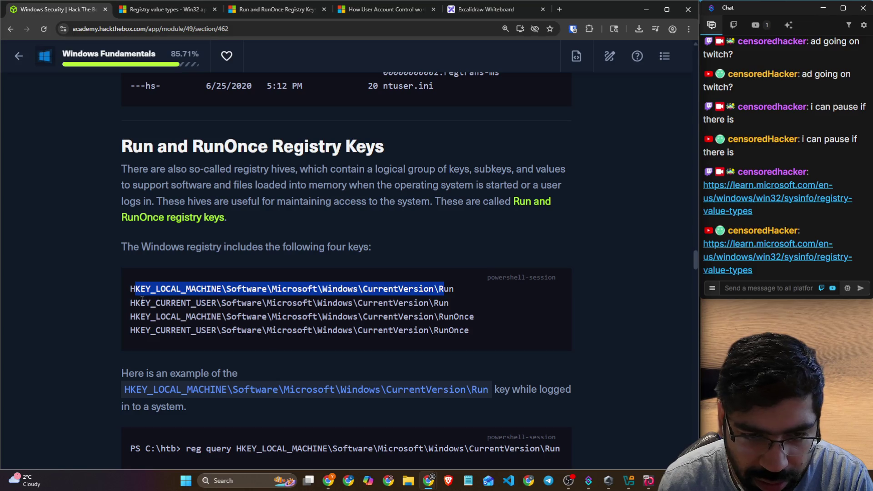
left_click_drag(140, 303, 433, 298)
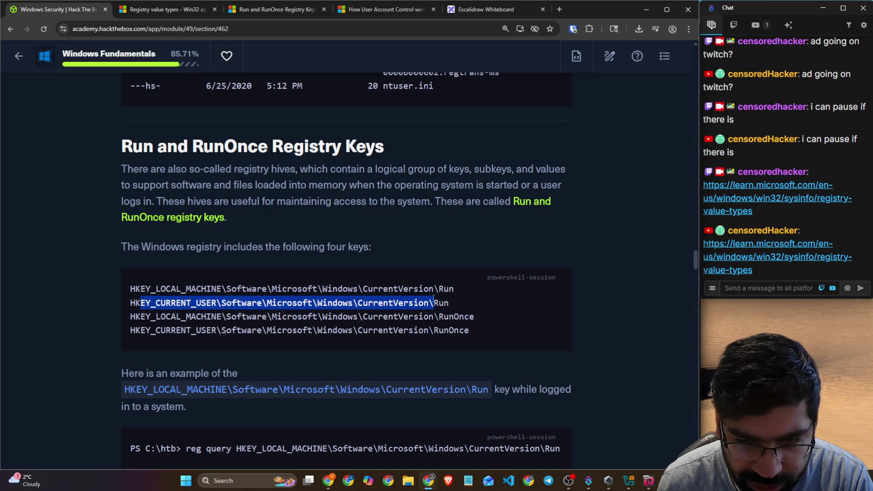
left_click(138, 315)
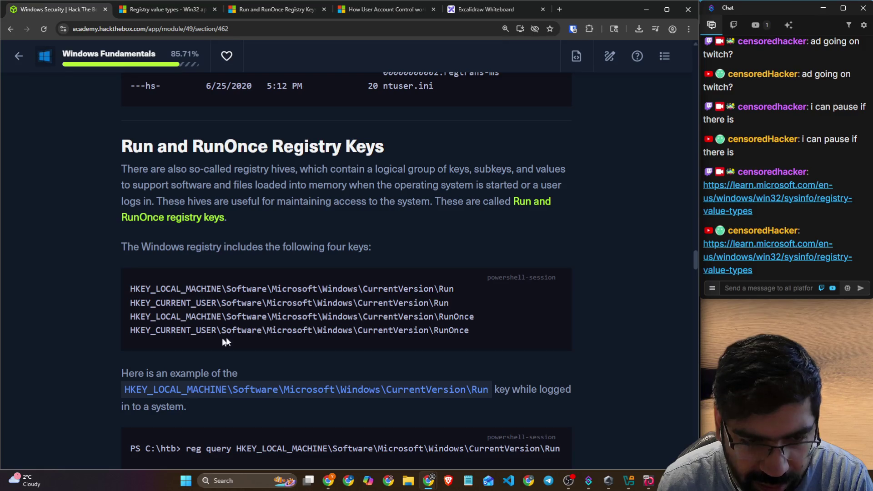
left_click_drag(135, 330, 469, 330)
left_click(437, 315)
left_click_drag(440, 302, 453, 302)
scroll(235, 340, "down", 2)
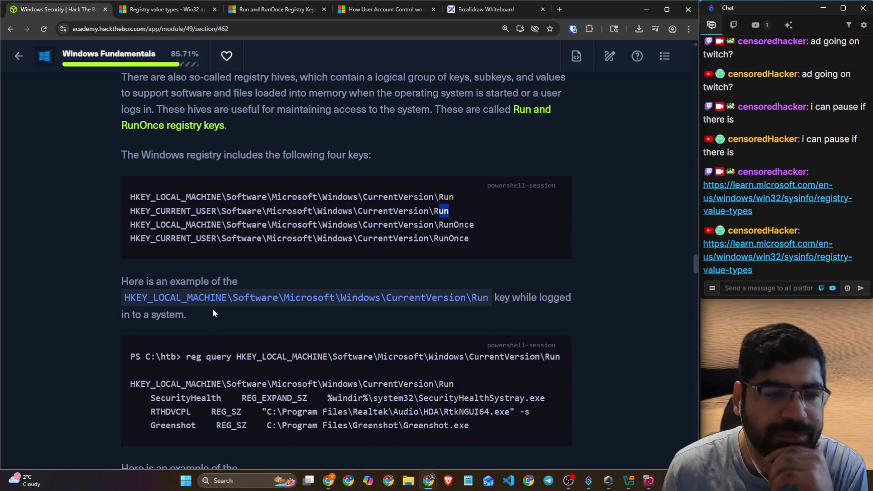
scroll(212, 308, "down", 4)
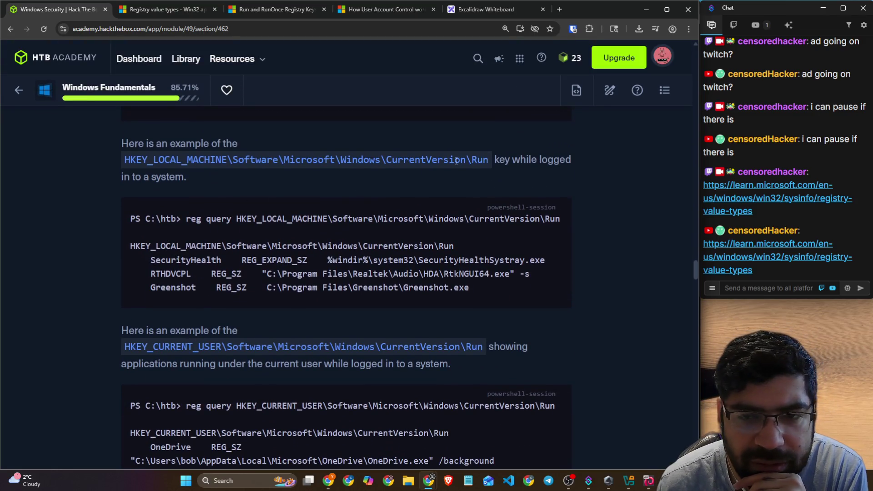
left_click_drag(454, 159, 494, 160)
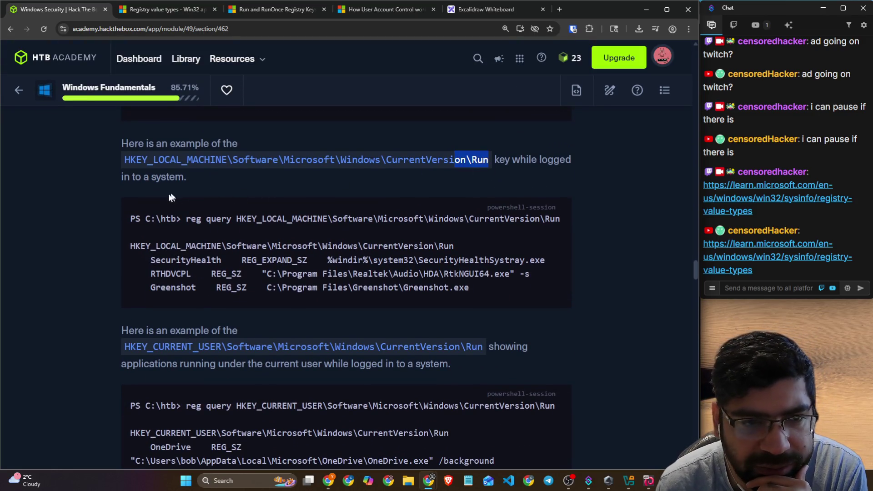
left_click_drag(186, 219, 509, 223)
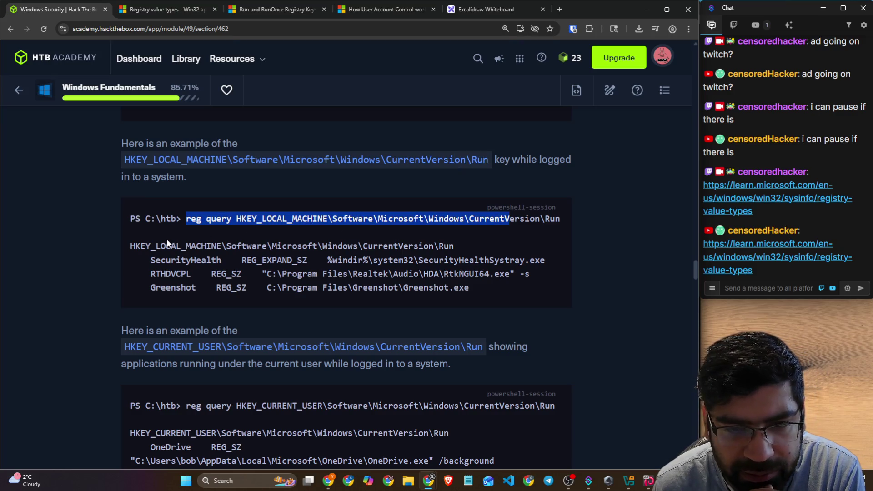
left_click(191, 260)
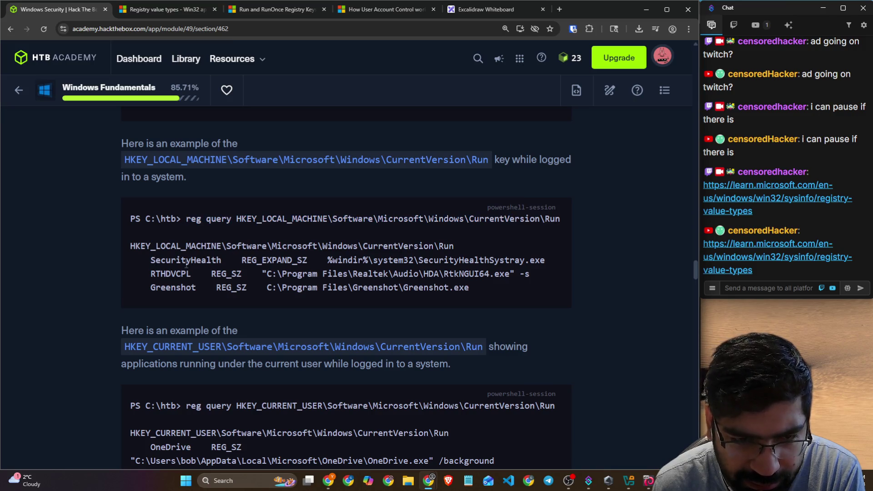
mouse_move(146, 274)
left_mouse_down()
mouse_move(194, 274)
mouse_move(201, 288)
left_mouse_up()
left_click_drag(237, 260, 307, 262)
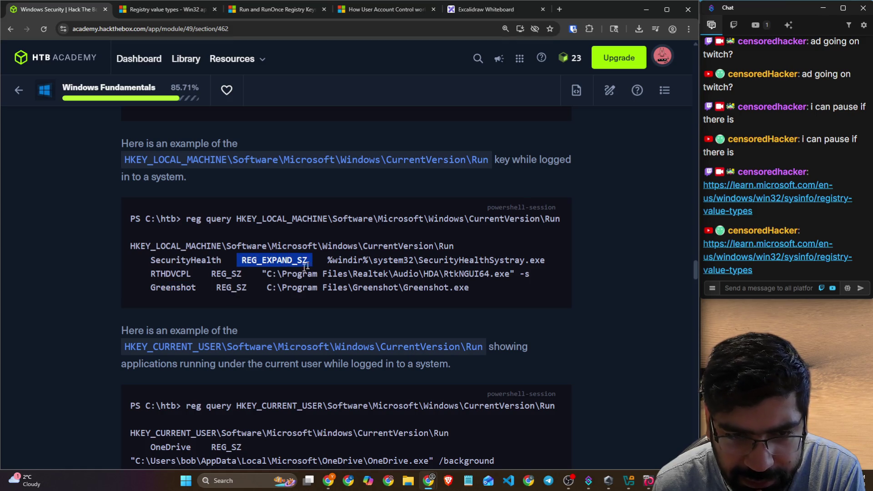
left_click(221, 276)
left_click_drag(232, 288, 251, 288)
left_click_drag(321, 261, 542, 261)
scroll(307, 251, "down", 2)
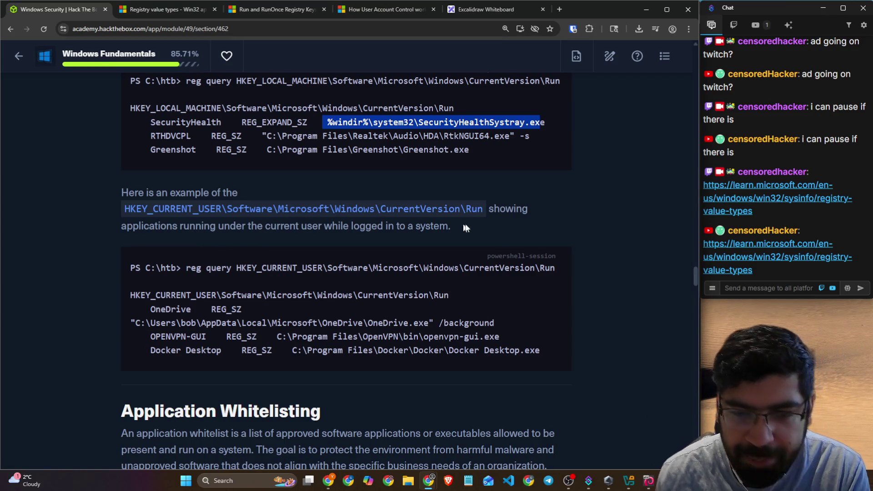
left_click(484, 206)
left_click_drag(270, 226, 451, 226)
left_click_drag(323, 322, 417, 322)
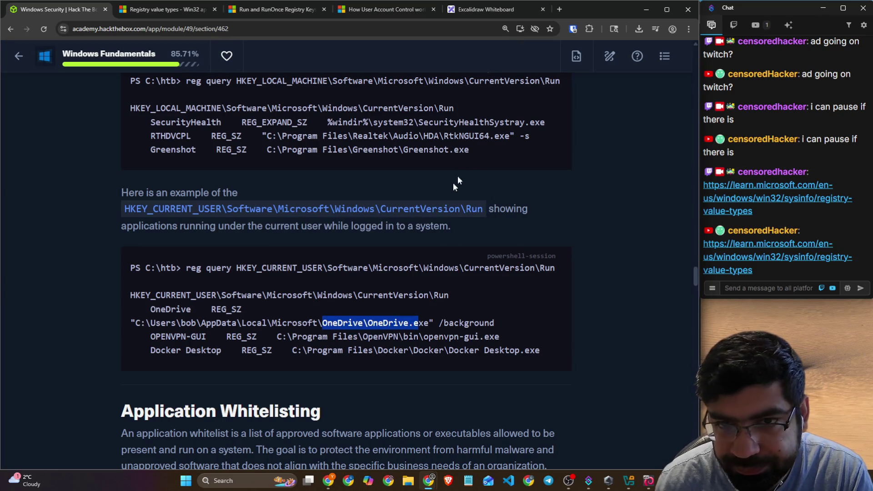
left_click_drag(419, 122, 526, 127)
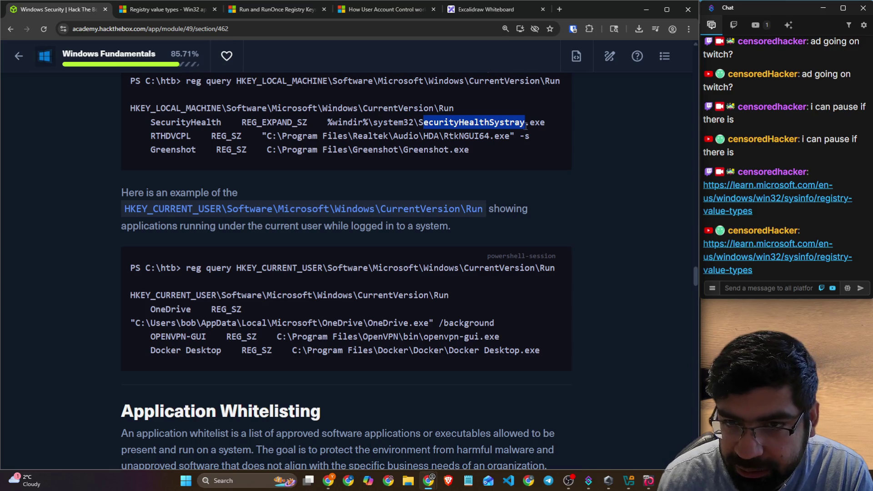
left_click_drag(445, 136, 500, 138)
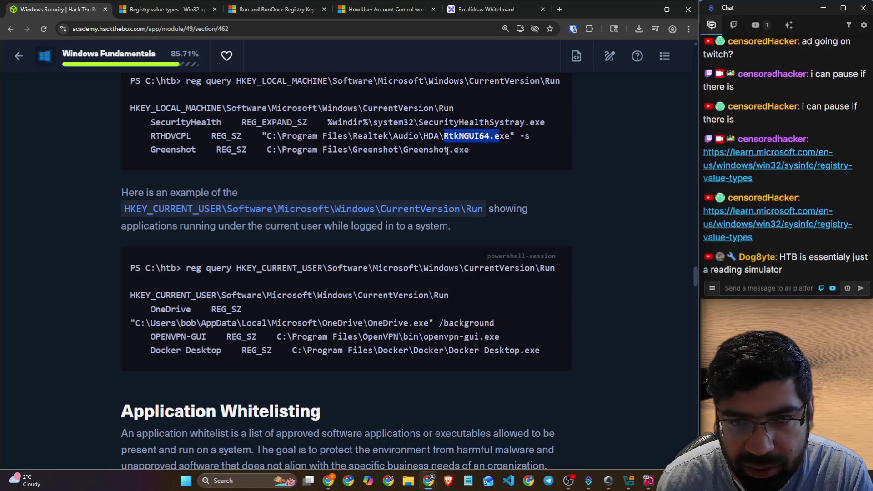
left_click(419, 153)
left_click_drag(419, 154, 424, 154)
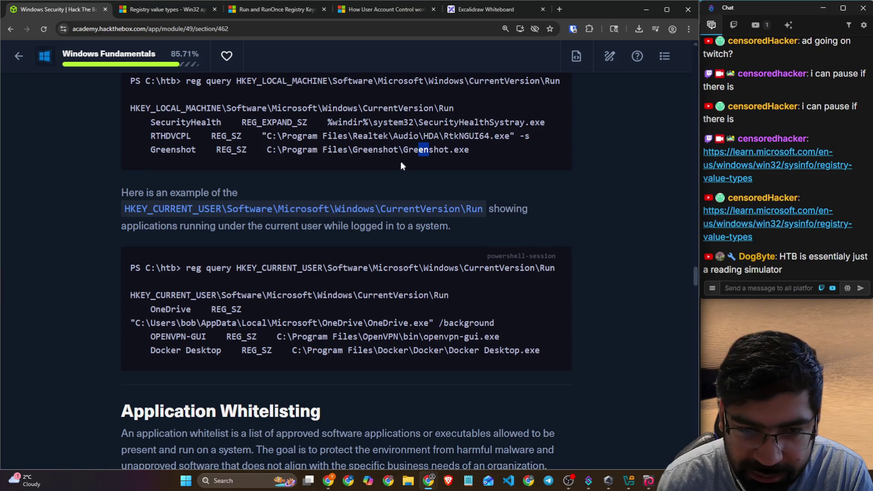
left_click(364, 321)
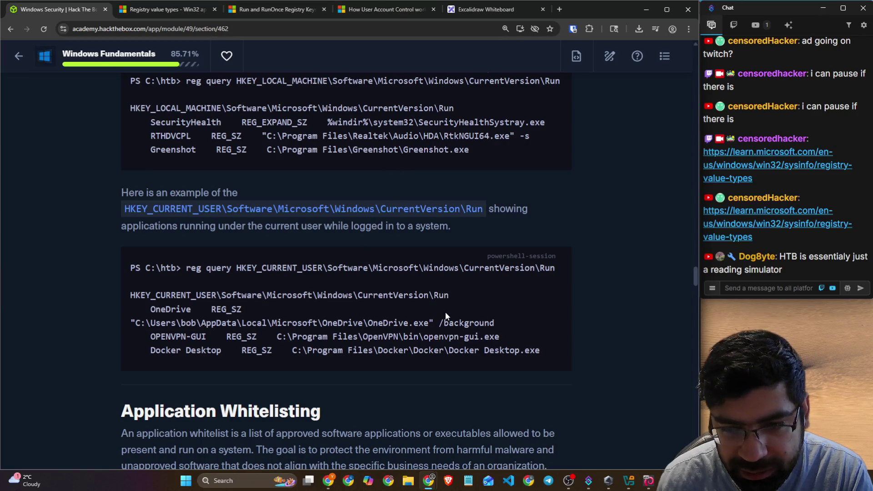
left_click_drag(389, 322, 414, 321)
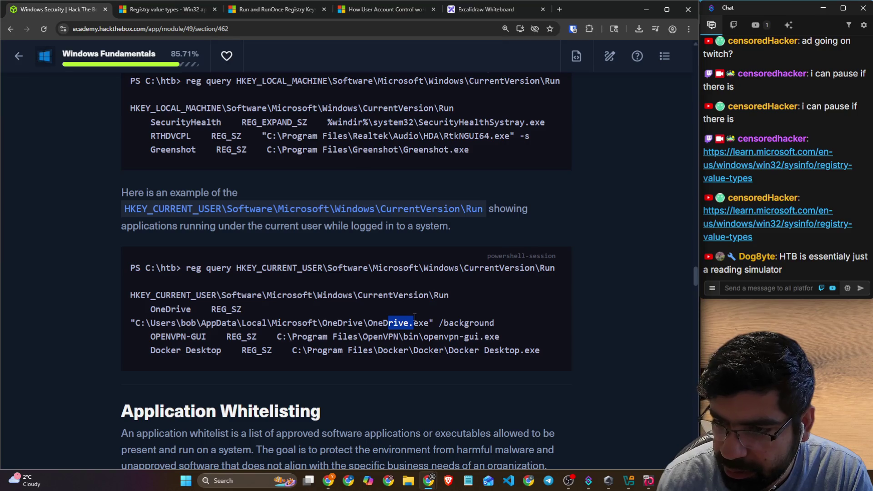
scroll(290, 273, "down", 5)
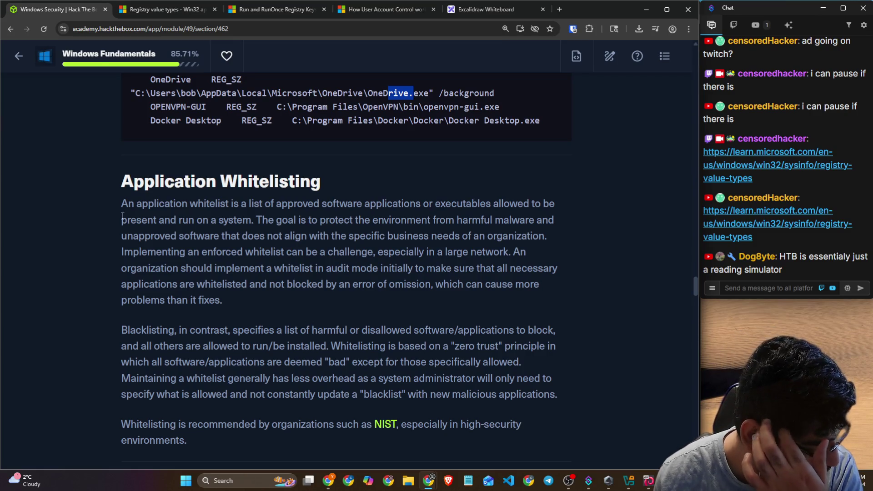
left_click_drag(117, 185, 334, 189)
left_click_drag(122, 205, 556, 205)
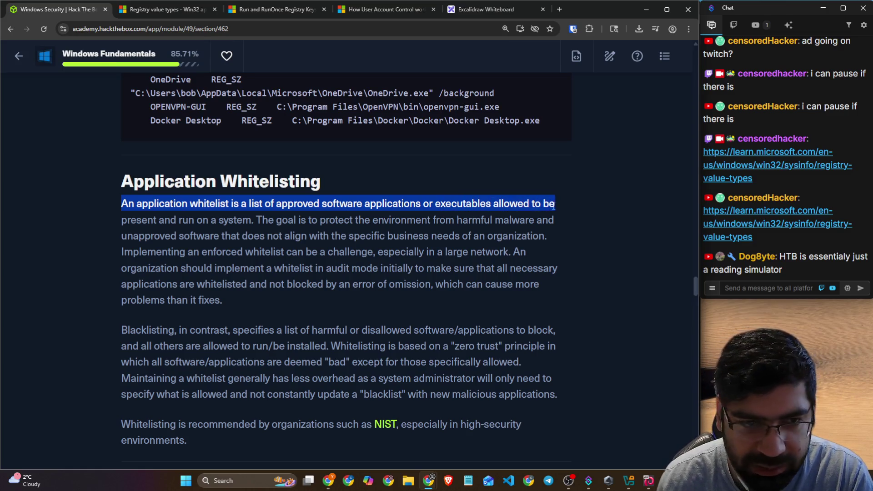
scroll(139, 223, "down", 2)
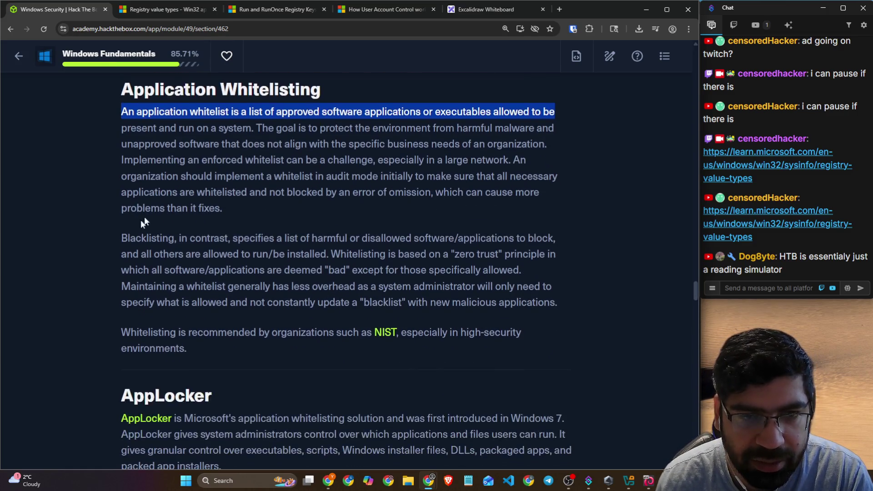
left_click_drag(256, 129, 554, 128)
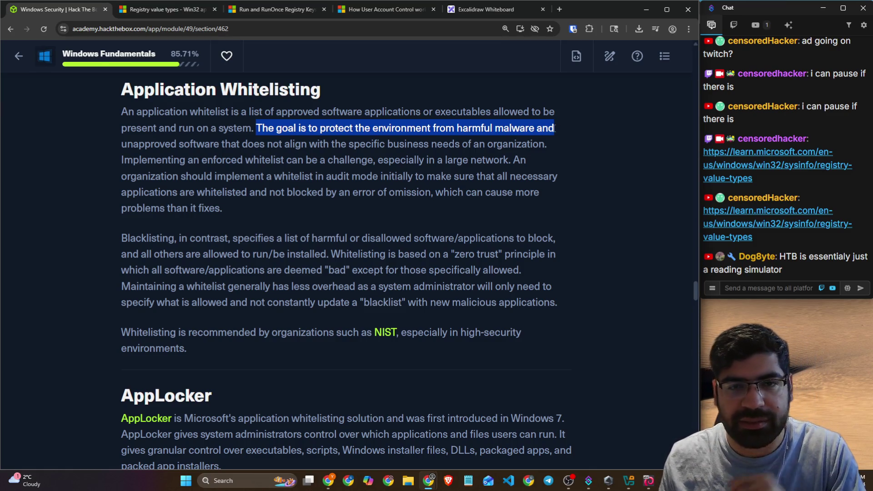
left_click_drag(310, 144, 541, 146)
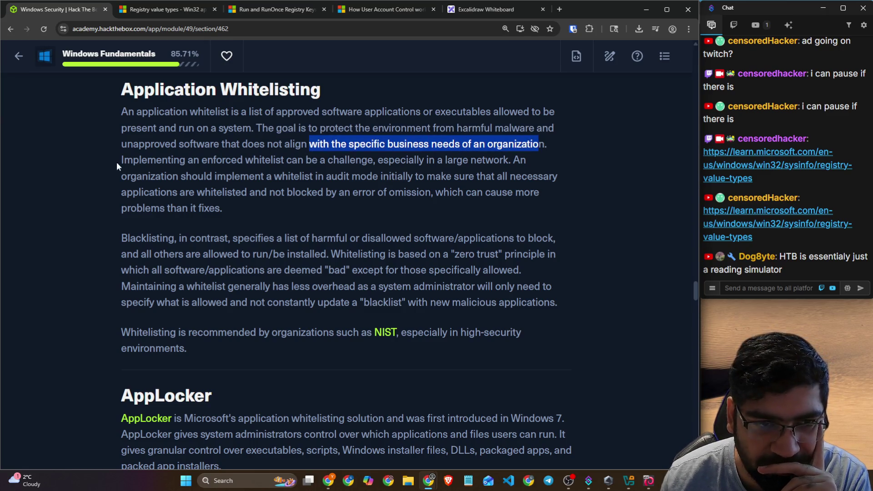
left_click_drag(121, 160, 509, 160)
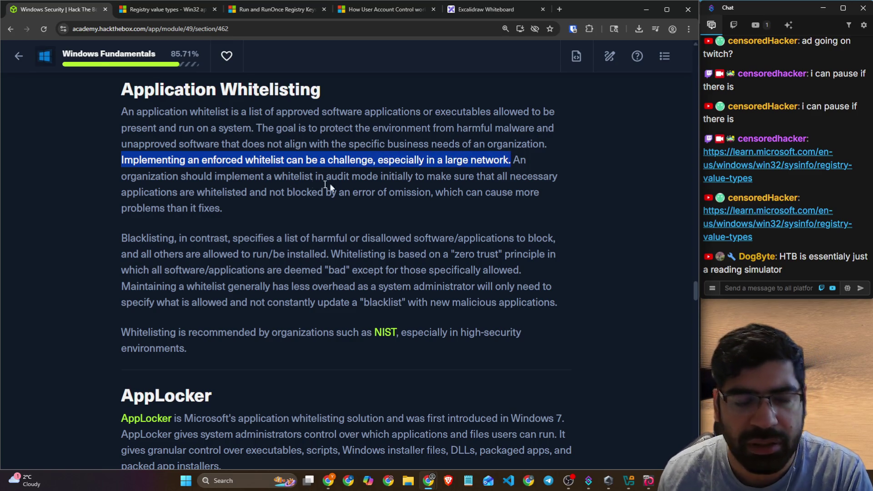
left_click_drag(180, 176, 540, 177)
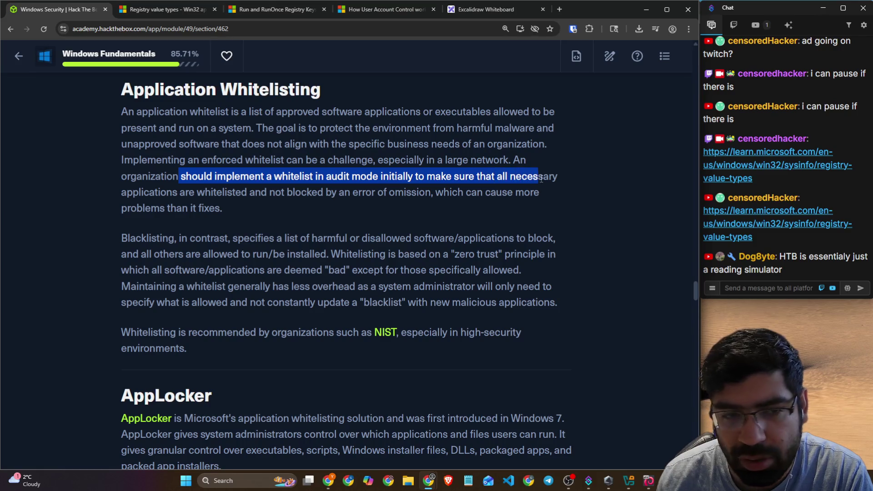
mouse_move(196, 193)
left_mouse_down()
mouse_move(431, 195)
mouse_move(458, 177)
mouse_move(533, 195)
left_mouse_up()
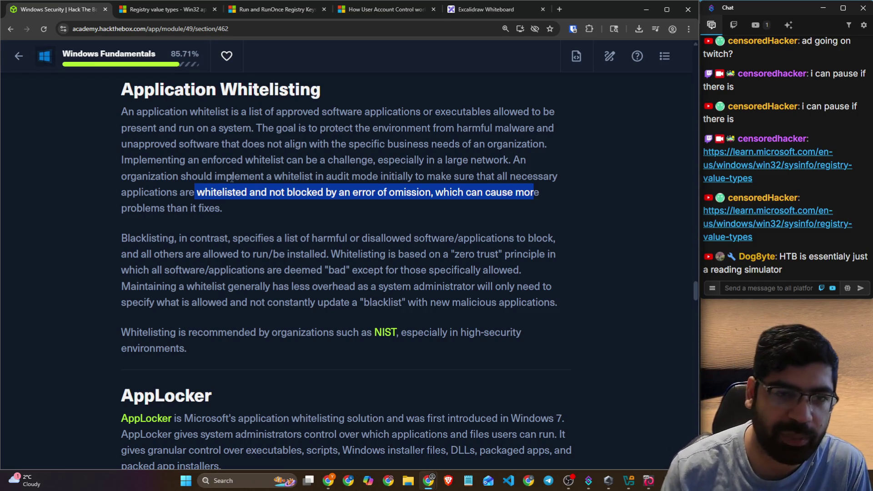
left_click(233, 143)
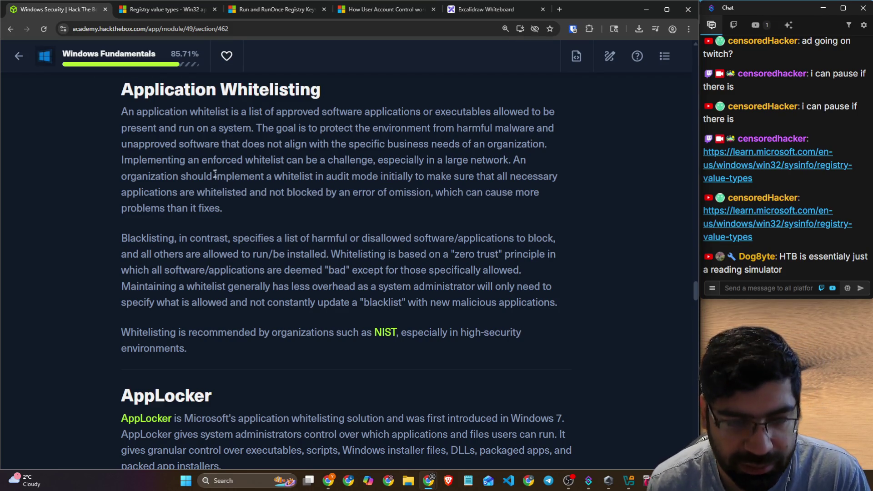
scroll(214, 174, "down", 1)
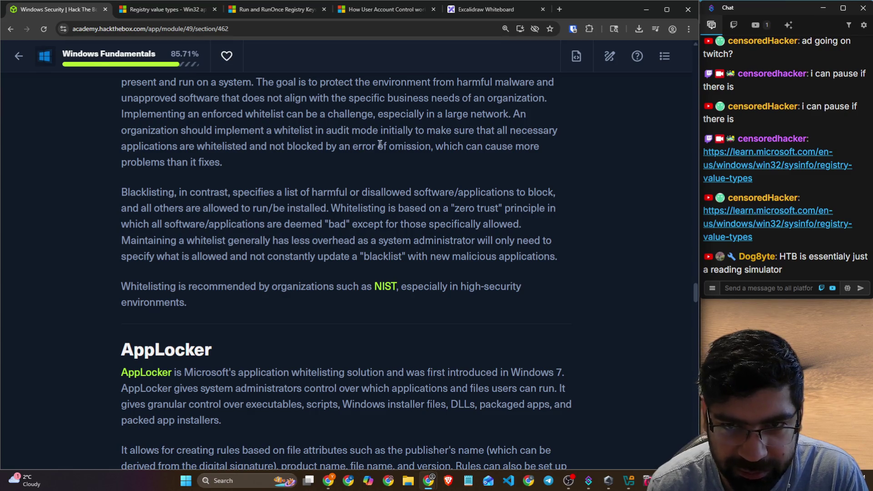
Highlight the blacklisting paragraph: error of omission, zero trust, lower whitelist overhead, blacklist updates.
left_click_drag(353, 145, 431, 146)
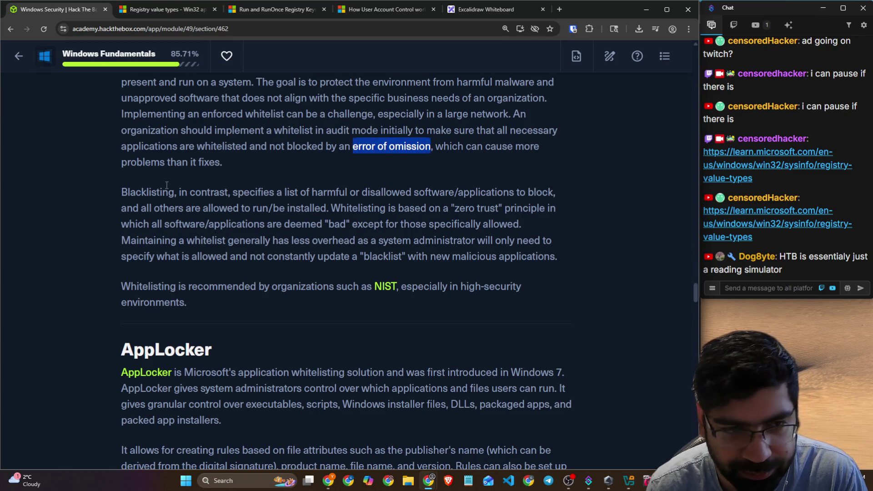
left_click(141, 190)
left_click_drag(123, 194, 539, 193)
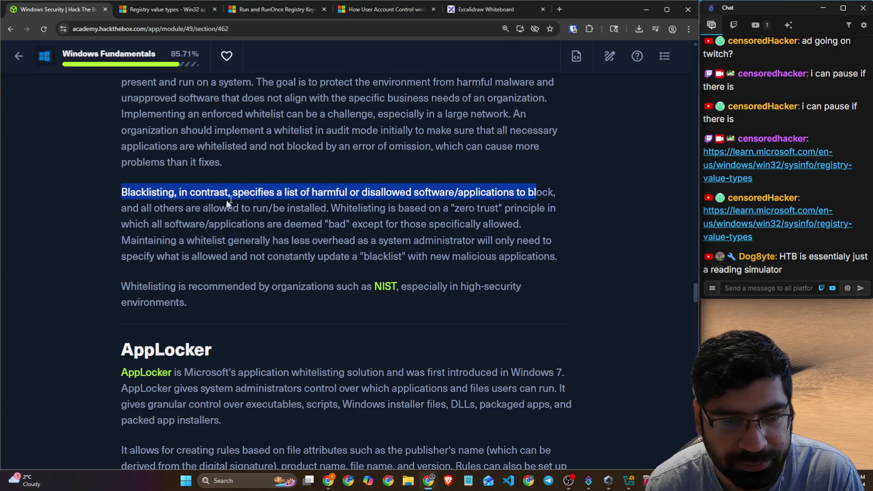
left_click_drag(150, 208, 554, 210)
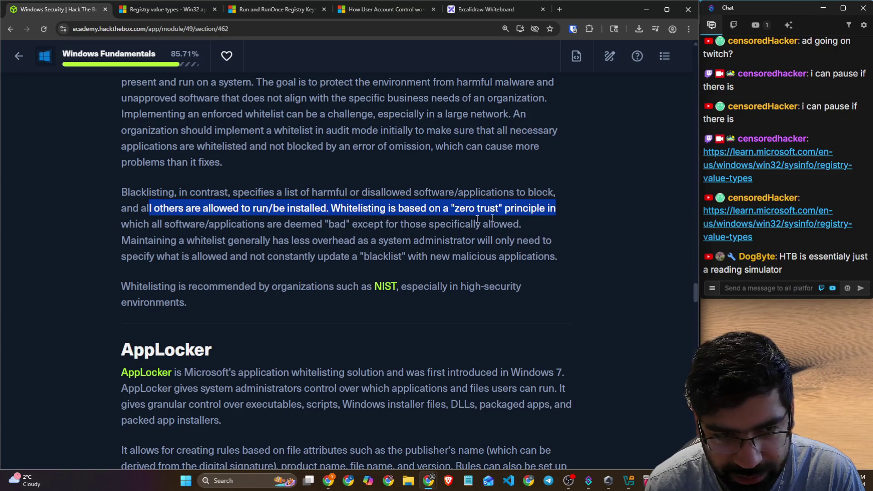
left_click_drag(121, 224, 523, 229)
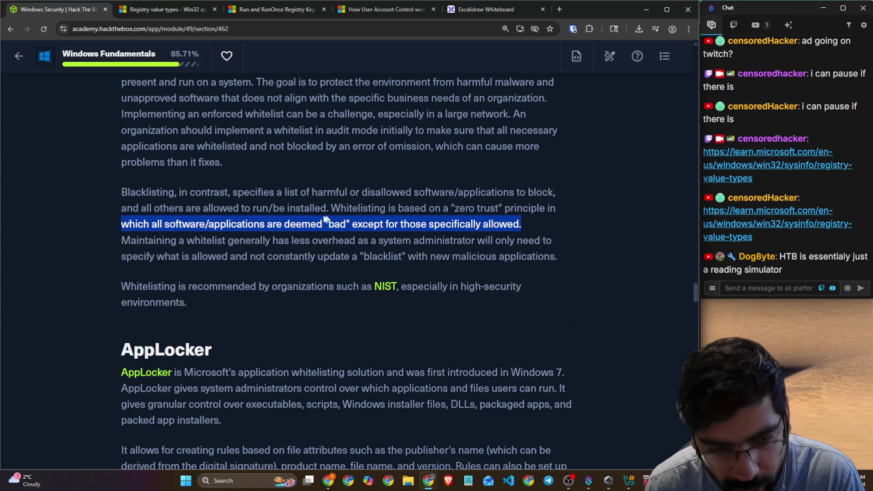
left_click_drag(156, 241, 543, 242)
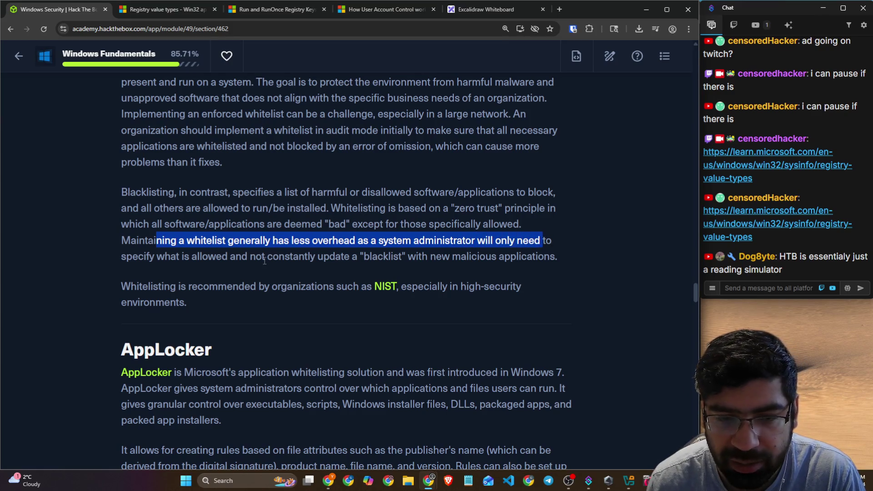
left_click_drag(266, 257, 504, 256)
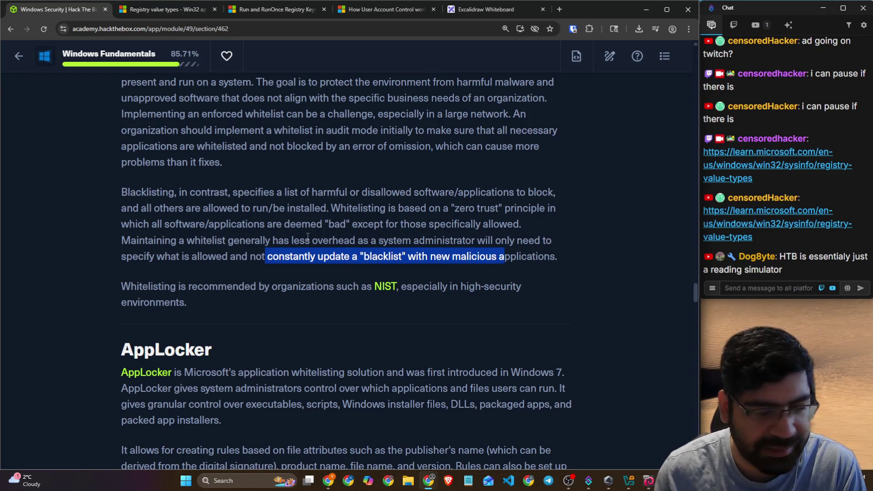
Highlight the NIST recommendation sentence, especially the part about high-security environments.
scroll(268, 247, "down", 3)
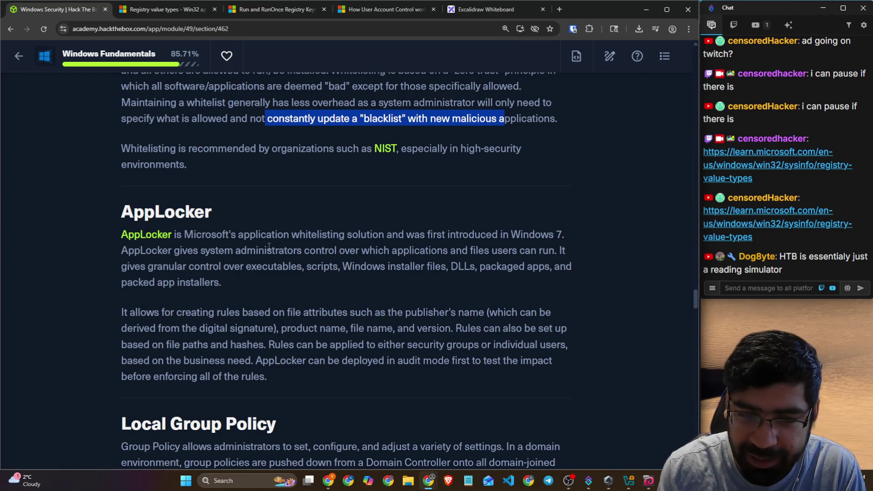
left_click(292, 230)
left_click_drag(180, 149, 406, 151)
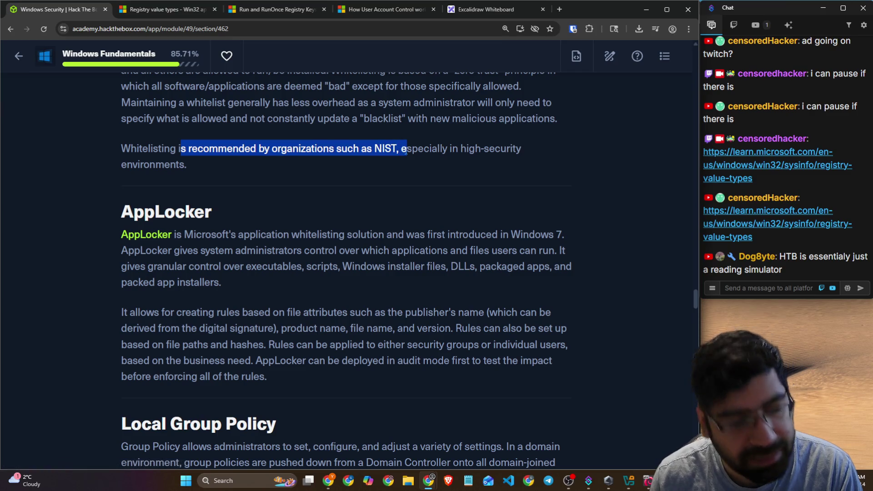
left_click(404, 154)
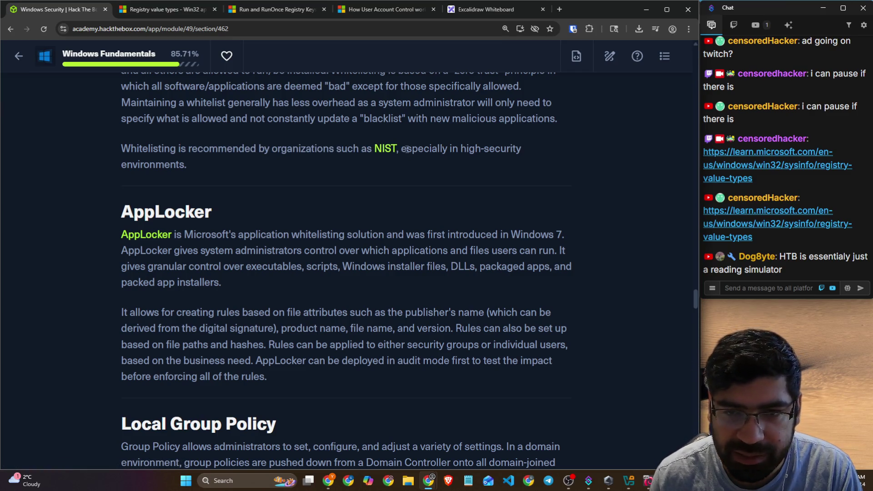
double_click(411, 149)
left_click_drag(461, 145, 516, 149)
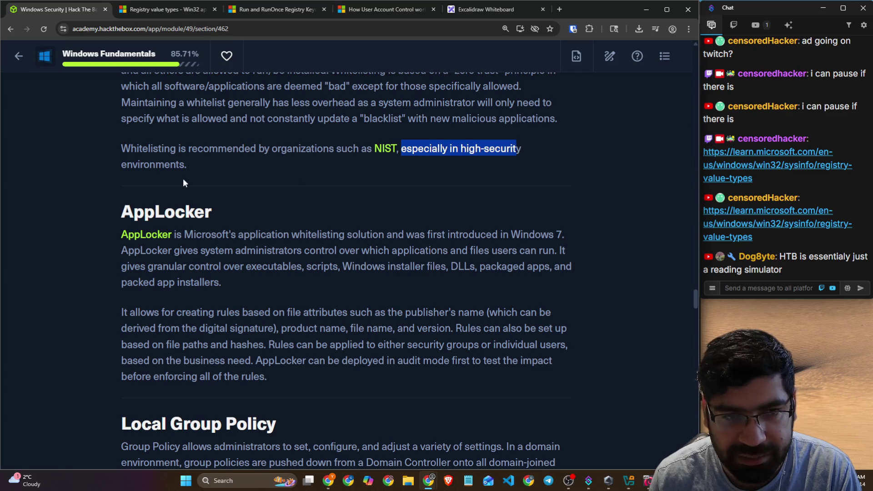
scroll(203, 164, "down", 1)
left_click_drag(111, 168, 263, 166)
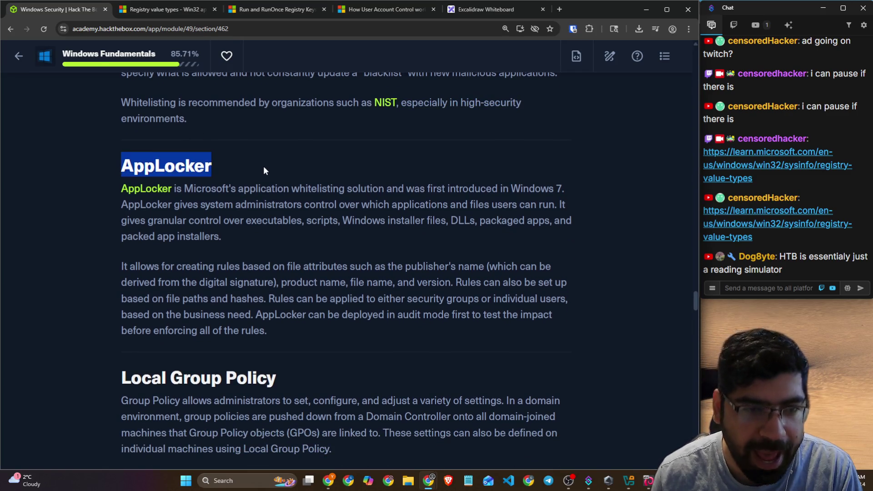
left_click_drag(63, 195, 559, 185)
left_click_drag(174, 205, 555, 205)
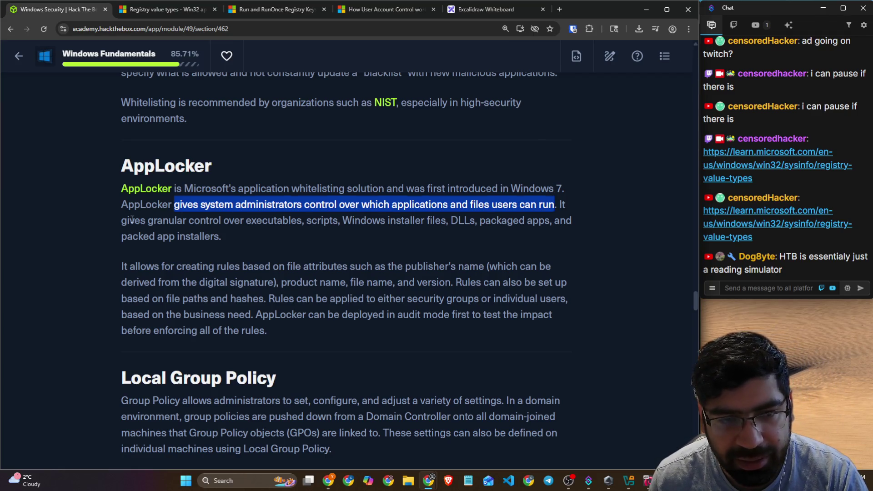
left_click_drag(132, 220, 573, 221)
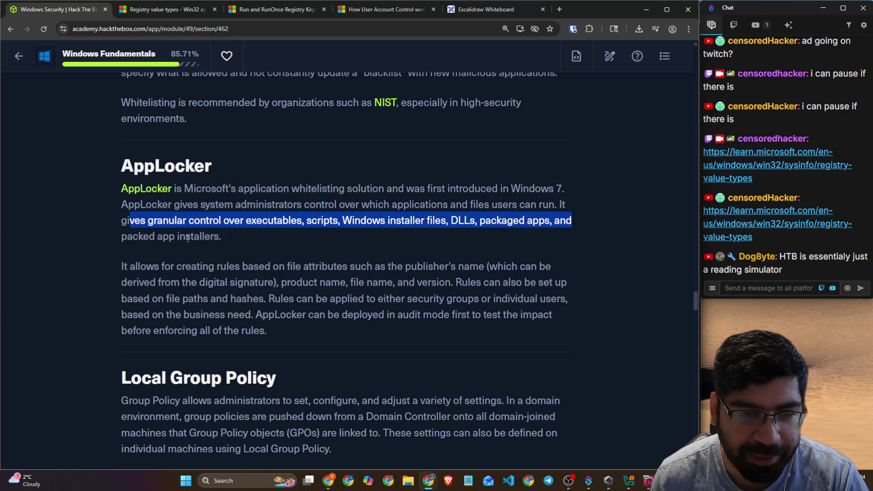
mouse_move(130, 266)
left_mouse_down()
mouse_move(325, 254)
mouse_move(539, 267)
left_mouse_up()
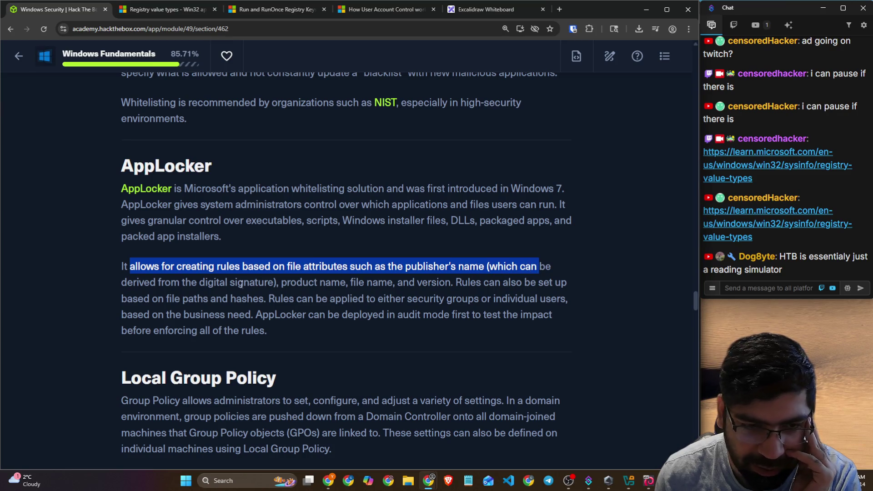
left_click_drag(180, 282, 260, 281)
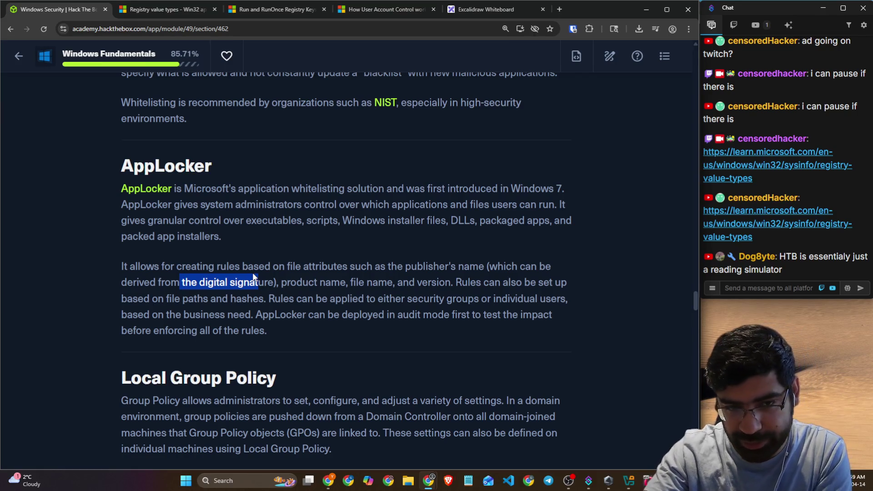
left_click_drag(297, 282, 569, 281)
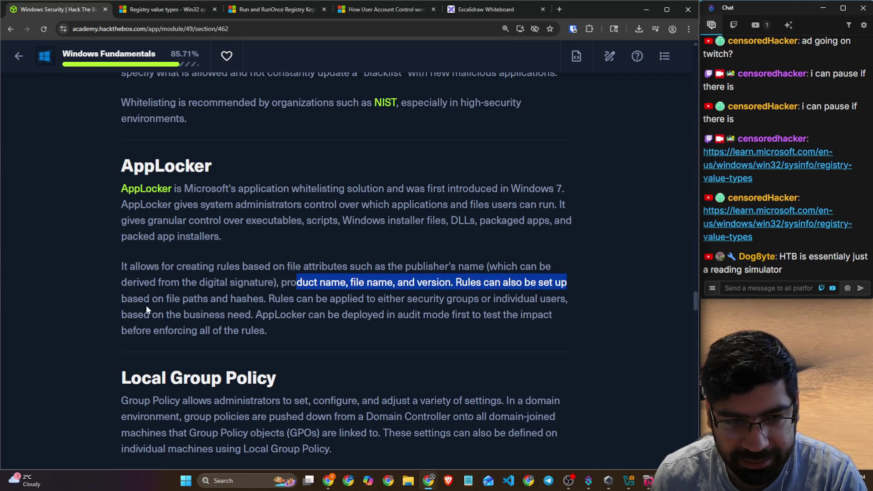
left_click_drag(121, 299, 581, 303)
left_click_drag(185, 316, 554, 319)
Scroll down and back up through the AppLocker and Local Group Policy text.
scroll(481, 328, "down", 2)
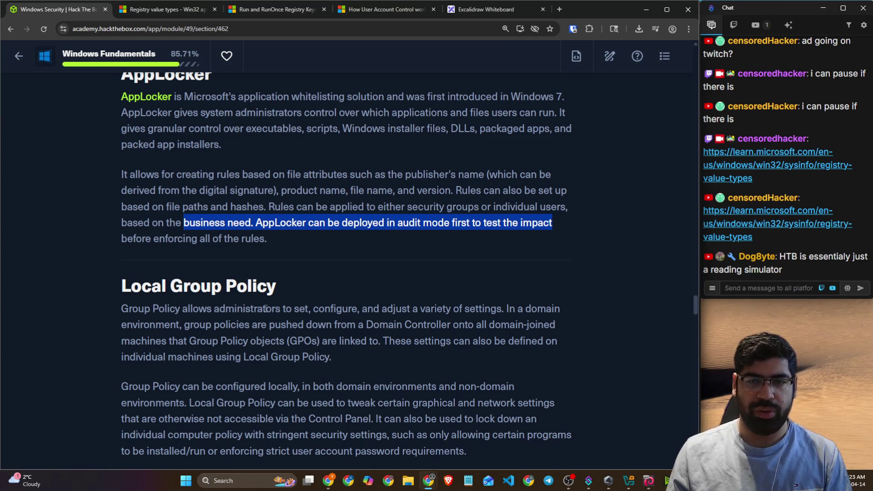
scroll(263, 307, "down", 15)
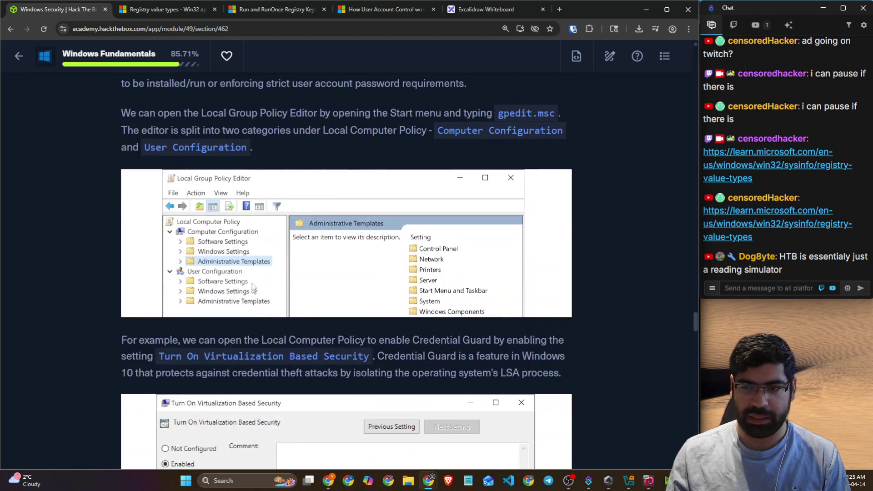
scroll(232, 348, "down", 18)
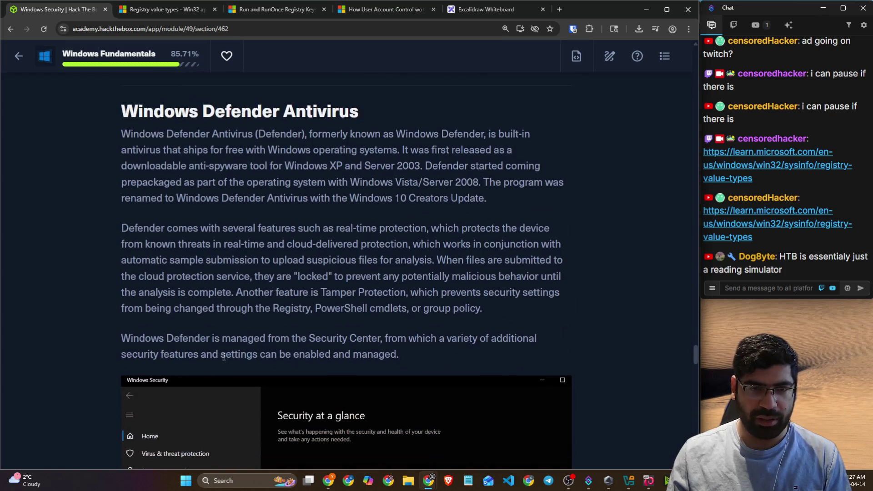
scroll(223, 356, "down", 15)
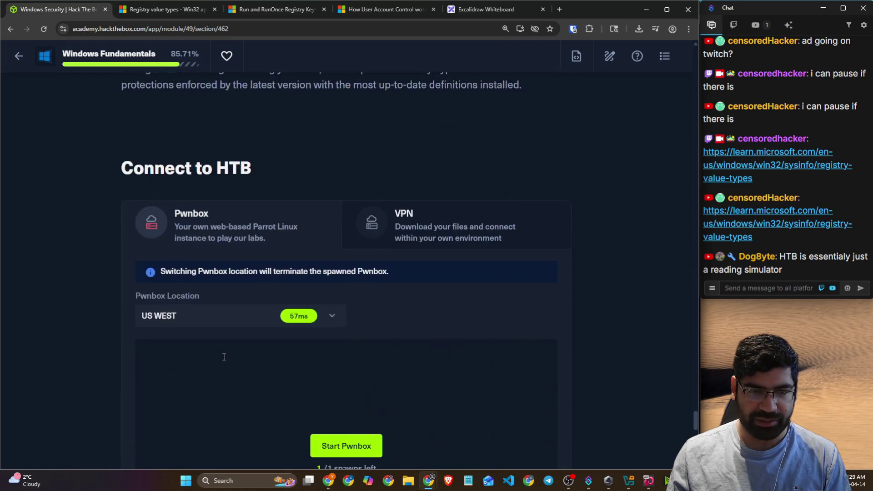
scroll(222, 357, "up", 20)
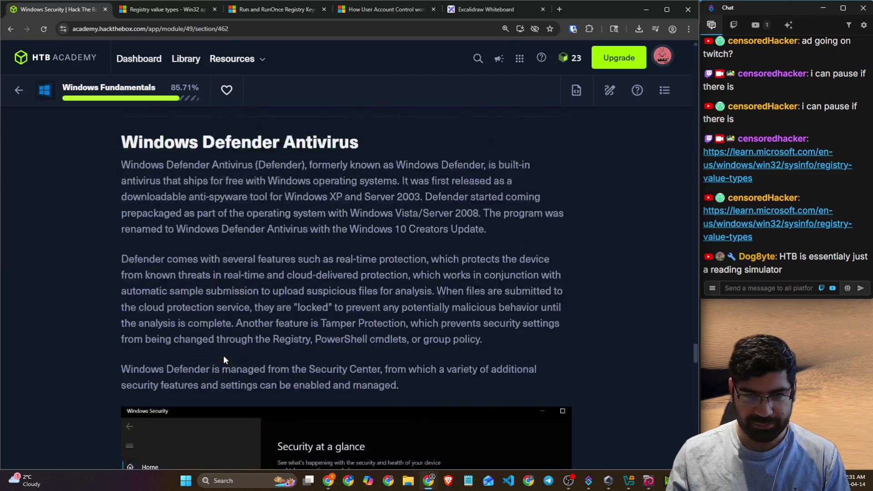
scroll(224, 356, "up", 10)
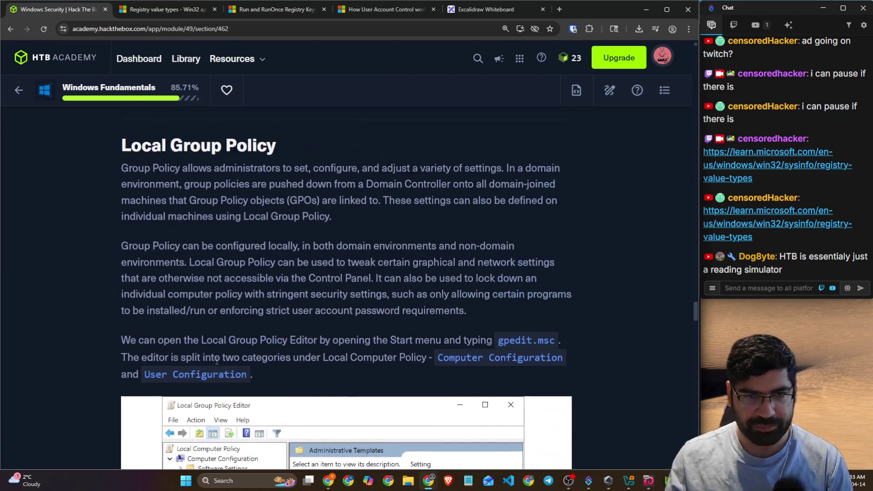
scroll(213, 360, "up", 2)
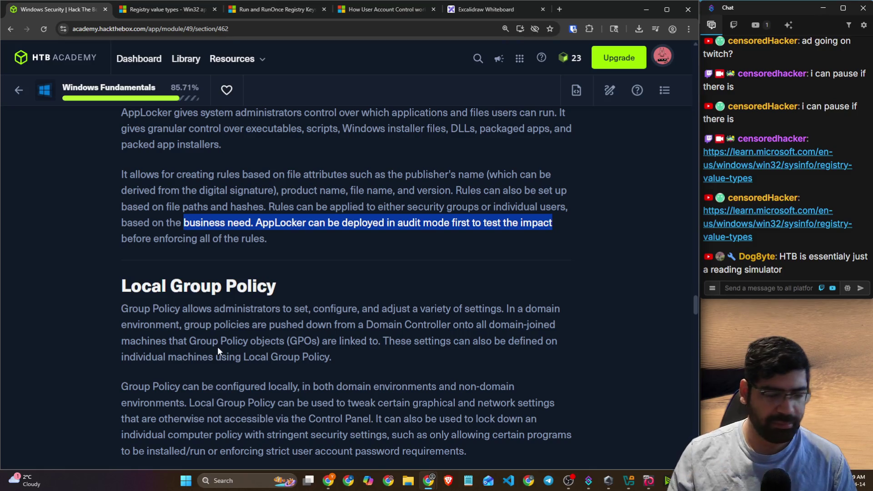
Bring the HTB Academy lesson back in front of OBS and scroll to the gpedit.msc explanation.
left_click(570, 481)
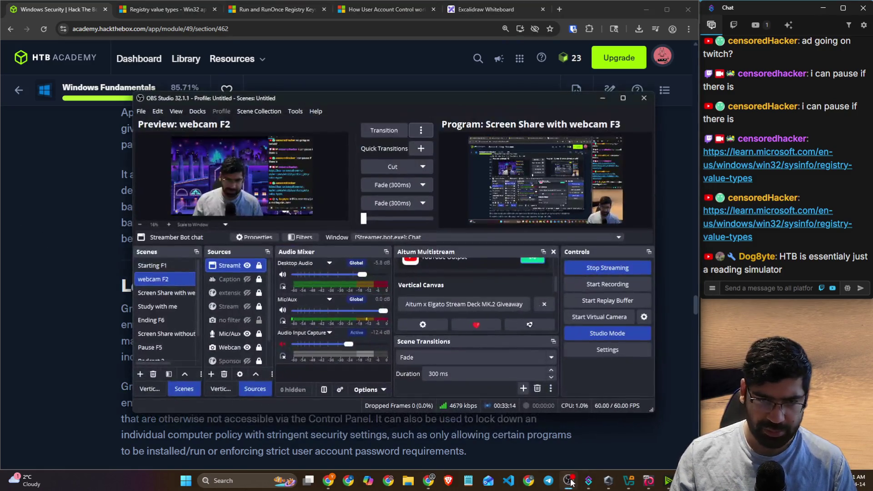
left_click(384, 434)
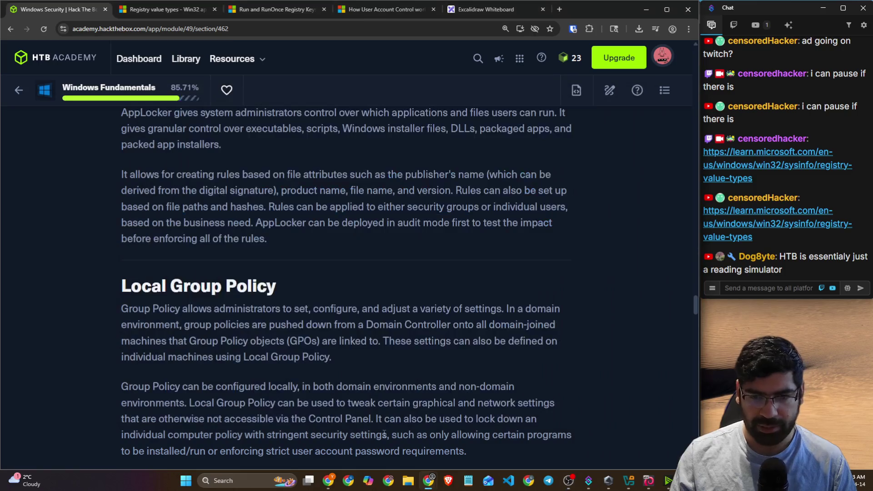
scroll(182, 223, "down", 2)
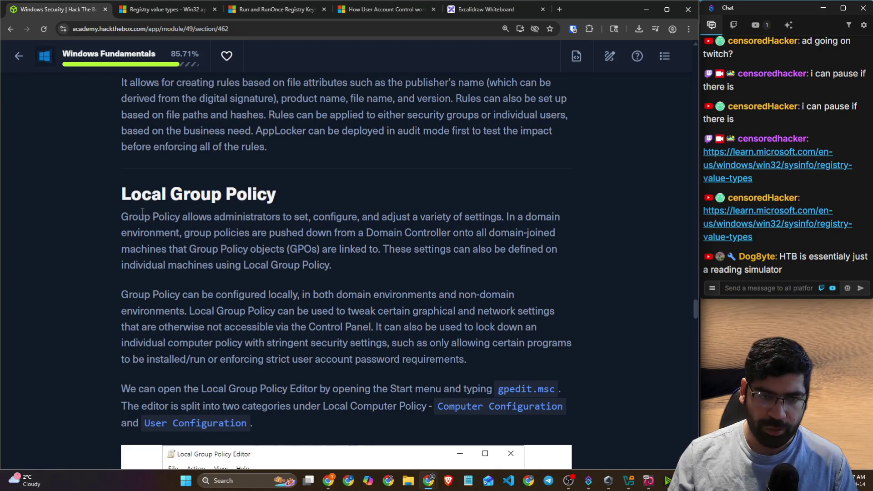
Highlight the Group Policy paragraph: domain policies, GPOs, and settings defined locally via Local Group Policy.
left_click_drag(182, 217, 558, 217)
left_click_drag(184, 233, 556, 233)
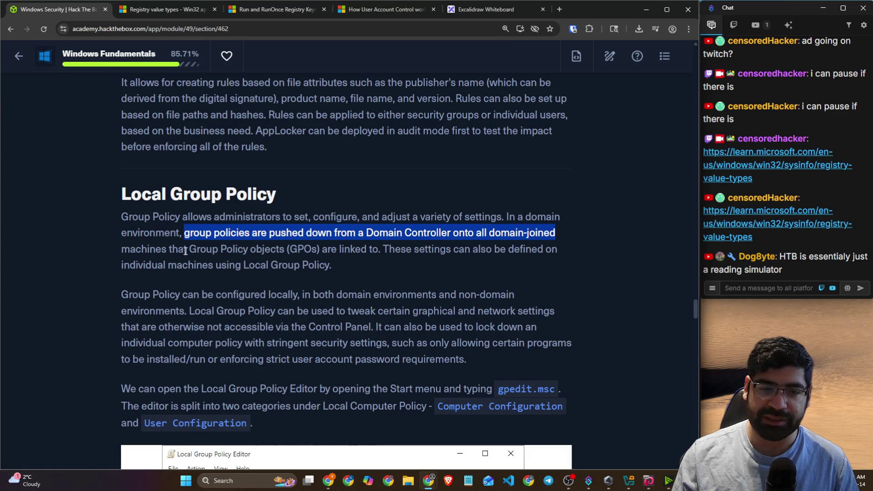
left_click_drag(188, 249, 379, 248)
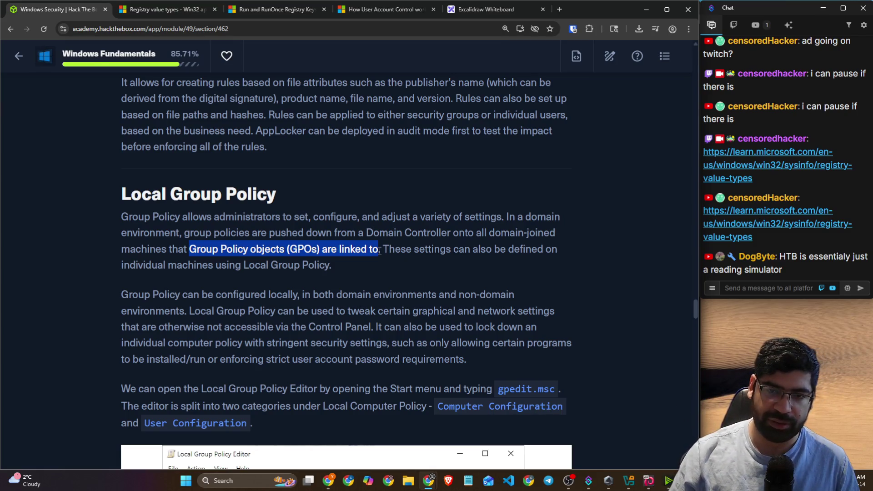
left_click_drag(388, 249, 554, 249)
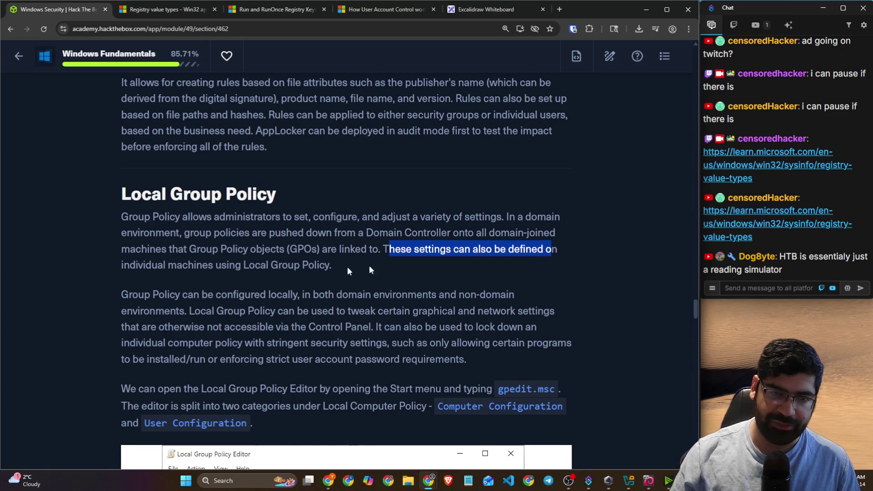
left_click_drag(221, 265, 319, 264)
scroll(320, 265, "down", 2)
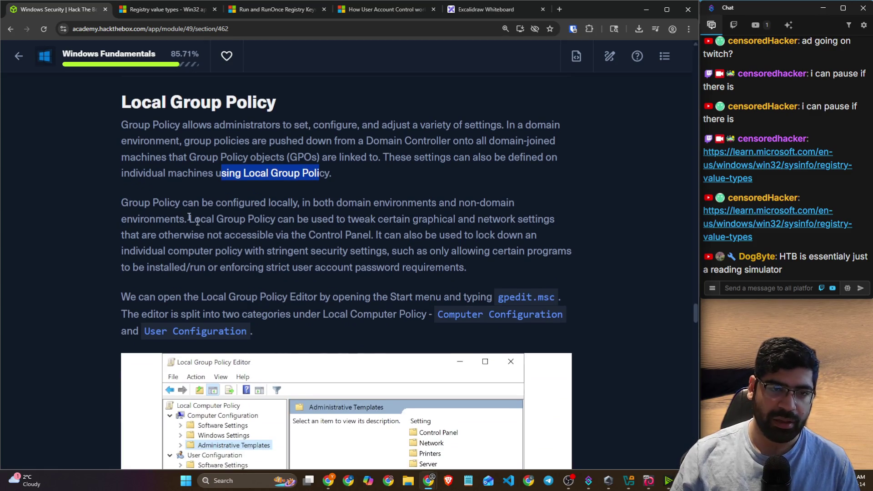
Highlight the Local Group Policy sentences on hidden settings, stringent security and strict password requirements.
mouse_move(113, 199)
left_mouse_down()
mouse_move(500, 203)
mouse_move(487, 204)
left_mouse_up()
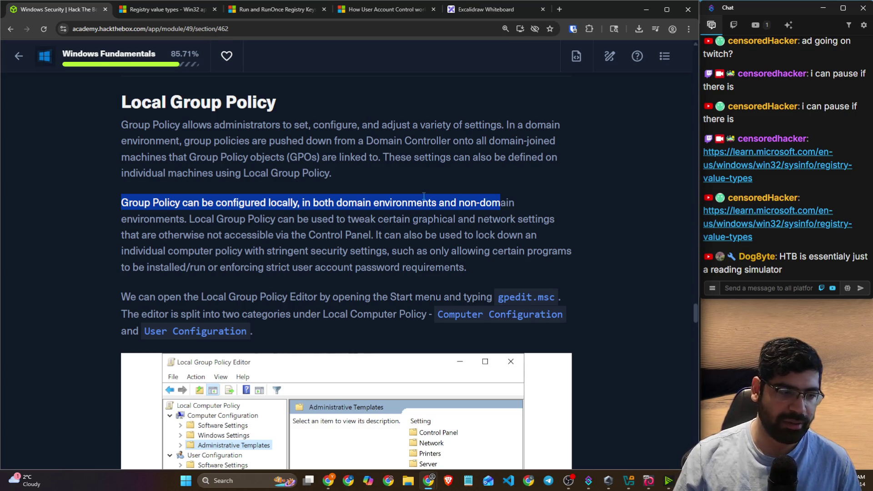
left_click(254, 227)
left_click_drag(221, 220, 564, 212)
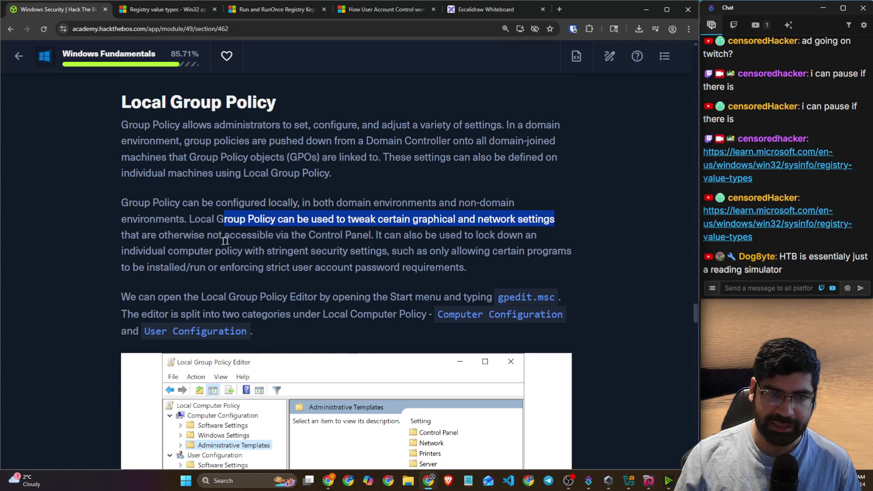
left_click_drag(222, 236, 497, 234)
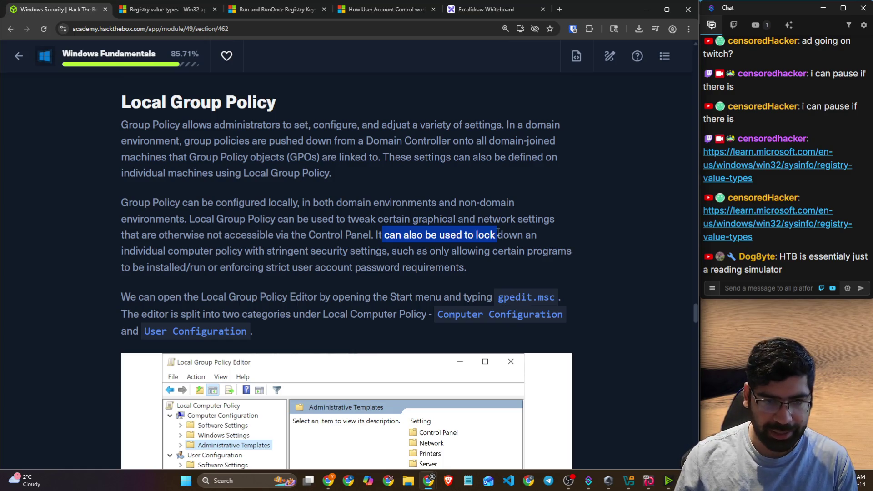
left_click_drag(203, 250, 561, 253)
left_click_drag(199, 268, 459, 272)
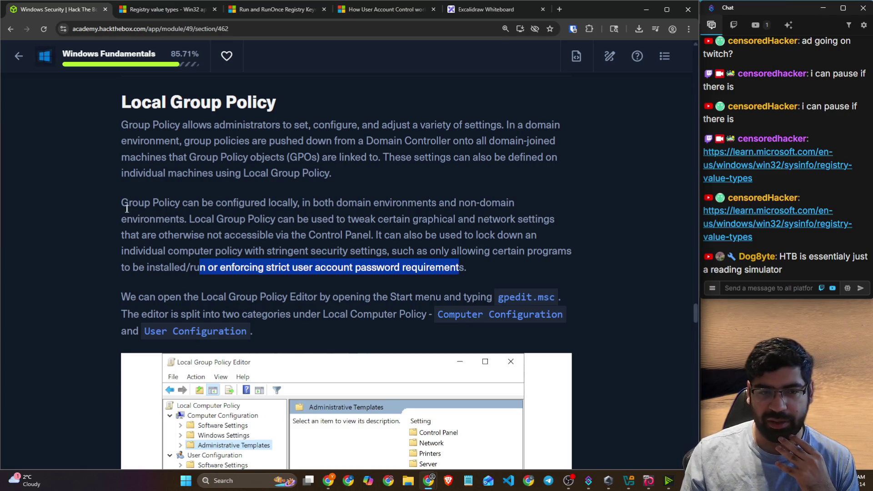
left_click_drag(127, 208, 175, 198)
Highlight the gpedit.msc paragraph explaining the editor's split into two categories.
scroll(182, 209, "down", 2)
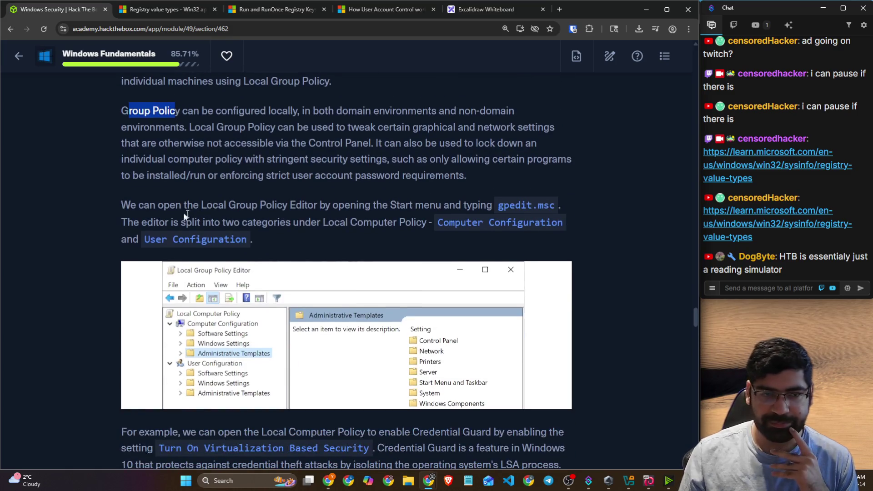
left_click_drag(119, 205, 544, 204)
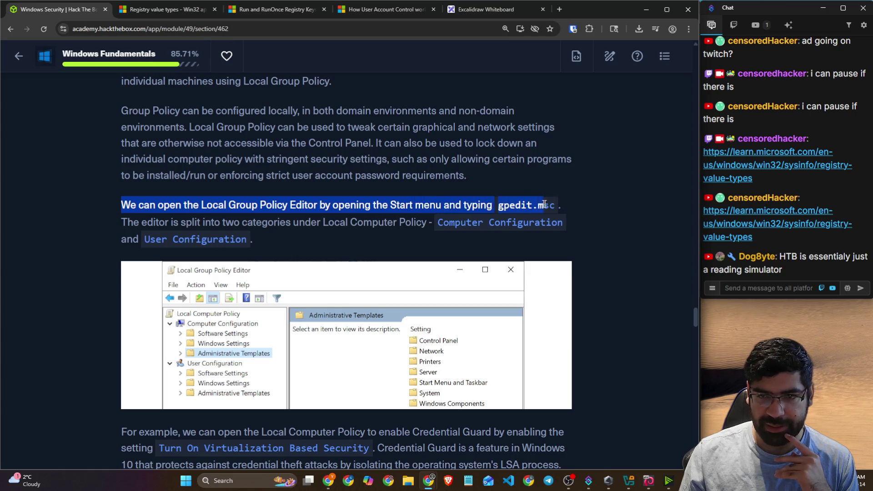
mouse_move(121, 222)
left_mouse_down()
mouse_move(510, 221)
mouse_move(587, 230)
left_mouse_up()
scroll(320, 253, "down", 3)
scroll(323, 252, "down", 2)
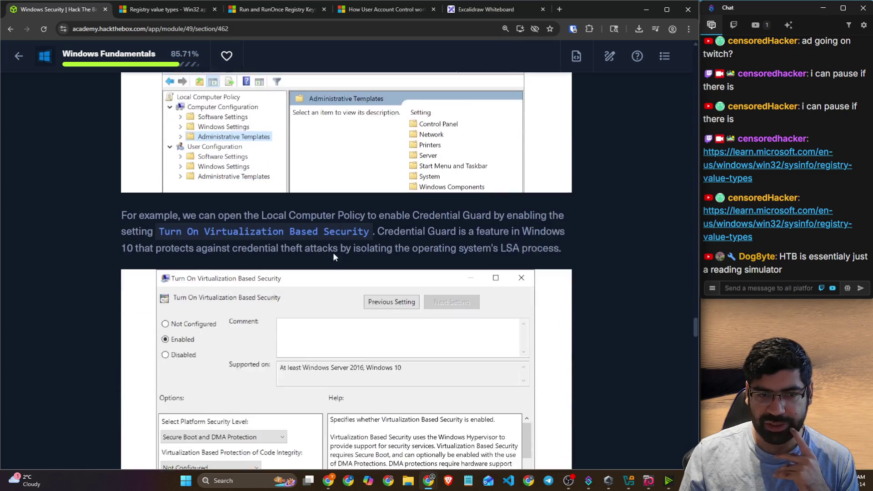
Highlight the Turn On Virtualization Based Security setting name in the Credential Guard example.
mouse_move(150, 202)
left_mouse_down()
mouse_move(321, 211)
mouse_move(551, 201)
left_mouse_up()
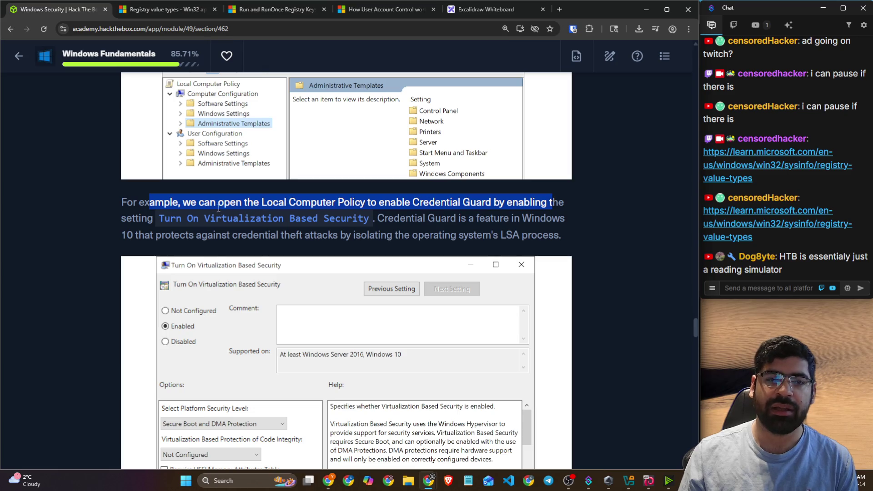
left_click_drag(164, 218, 350, 220)
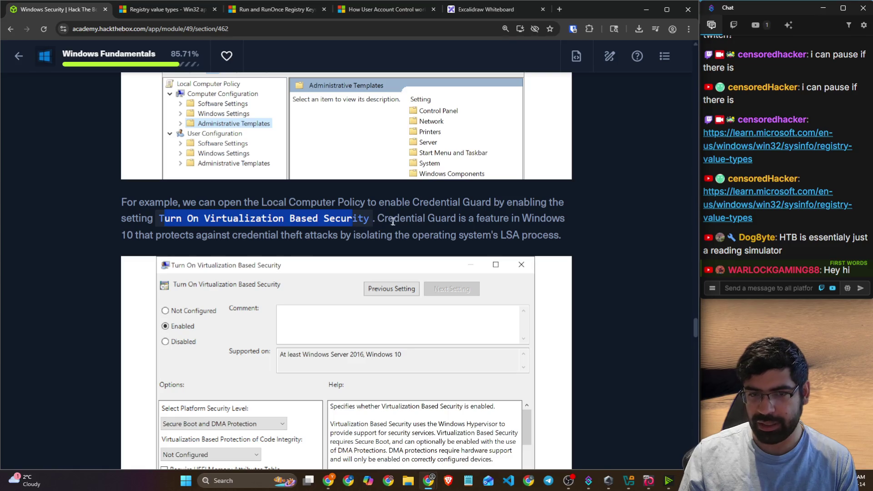
left_click(157, 223)
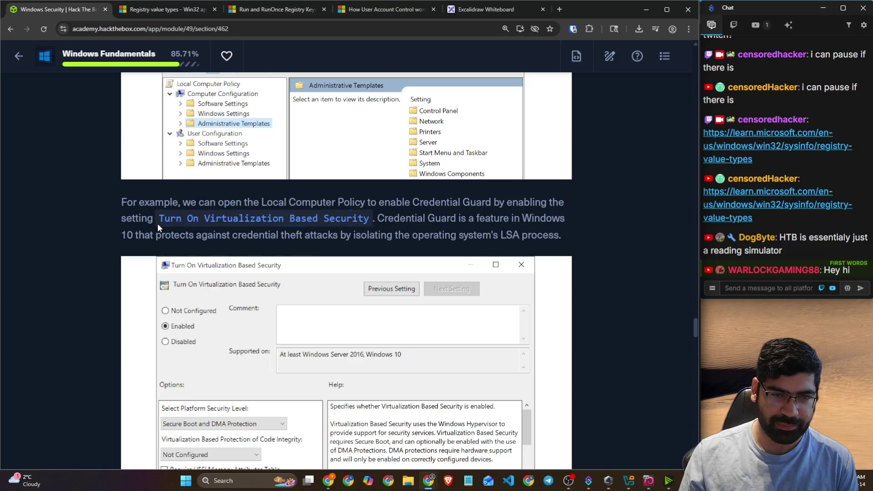
left_click_drag(160, 221, 376, 222)
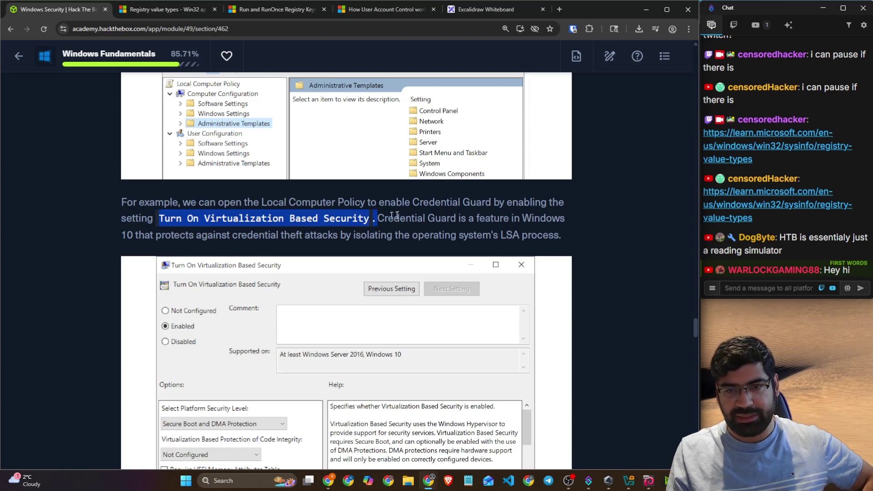
left_click(397, 229)
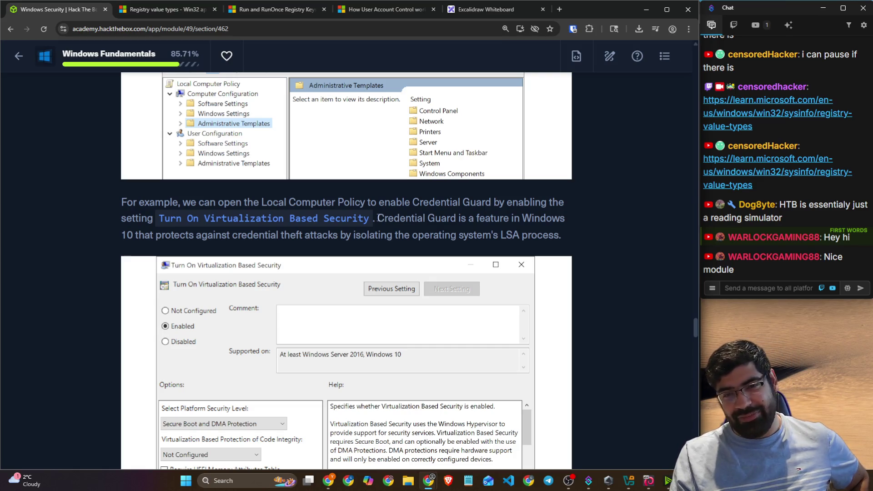
Highlight how Credential Guard, a Windows 10 feature, prevents credential theft by isolating LSA.
left_click_drag(378, 218, 570, 219)
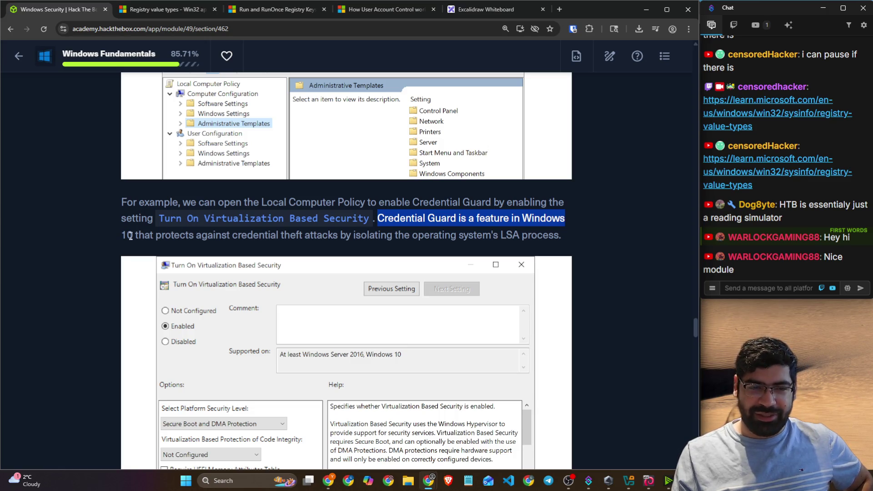
left_click_drag(128, 235, 557, 232)
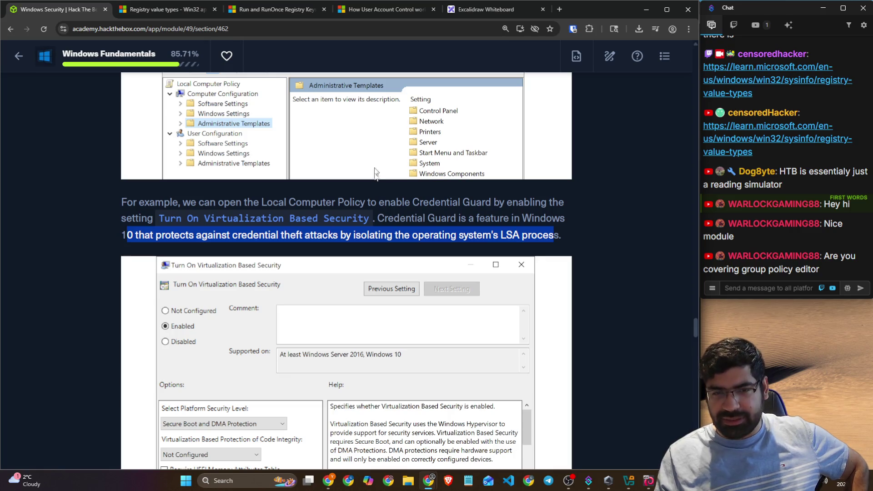
left_click_drag(377, 217, 385, 218)
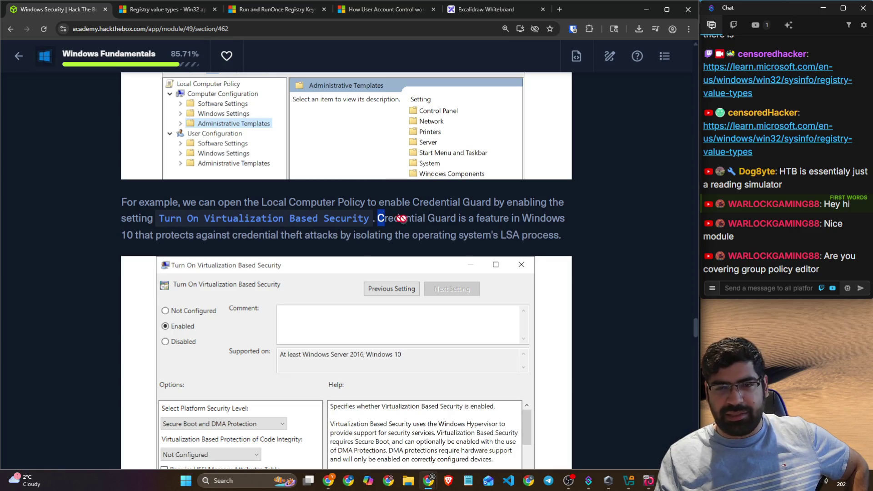
left_click(455, 218)
left_click_drag(406, 218, 372, 219)
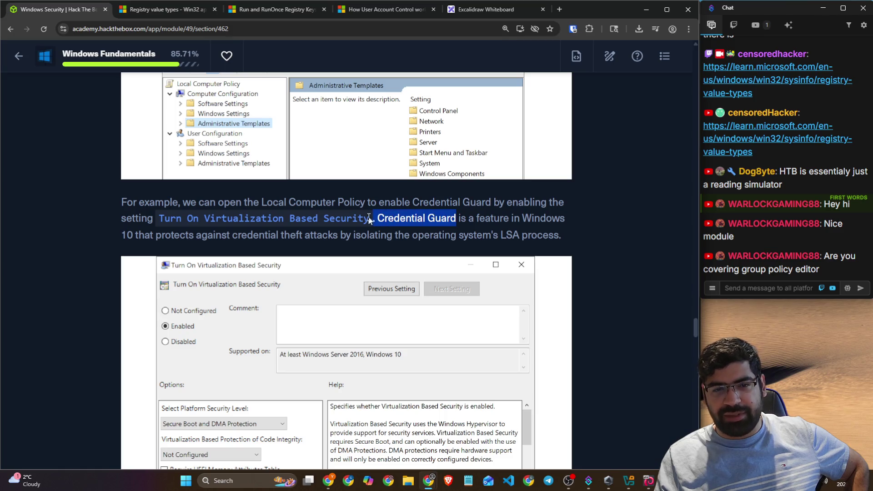
left_click(299, 235)
left_click_drag(299, 235, 545, 235)
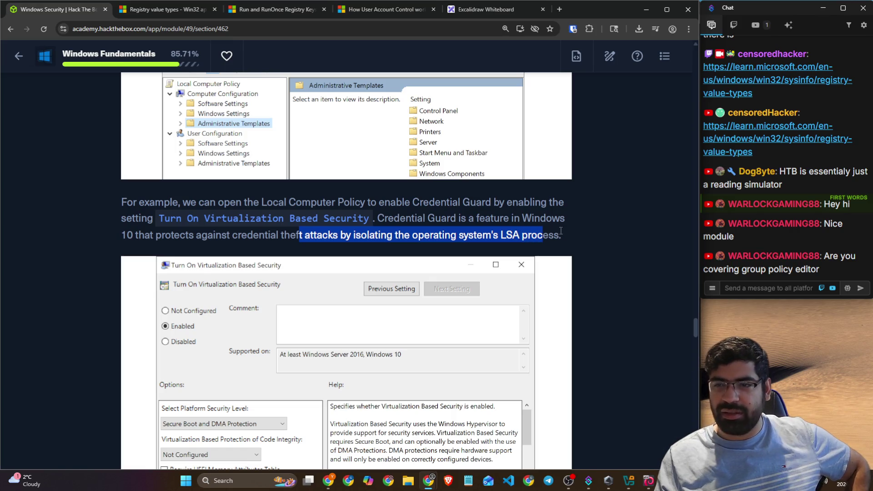
Scroll past the Local Group Policy heading down to the Windows Defender Antivirus section.
scroll(561, 230, "down", 2)
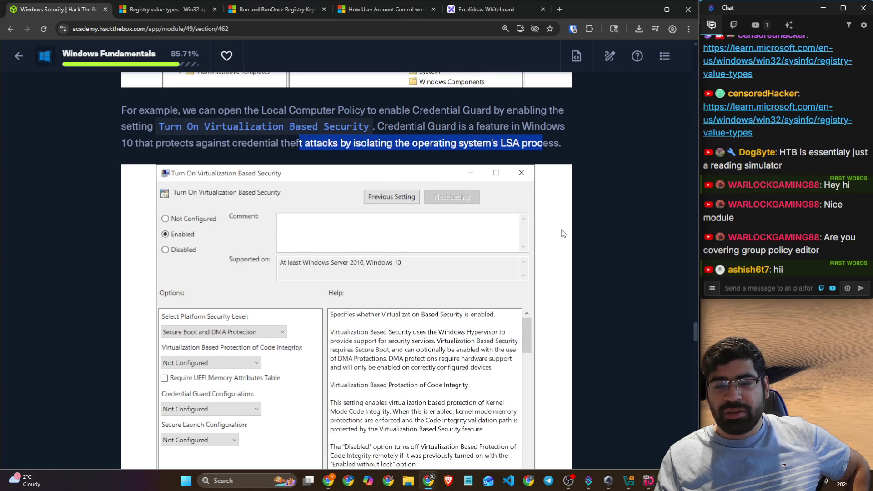
scroll(240, 160, "up", 10)
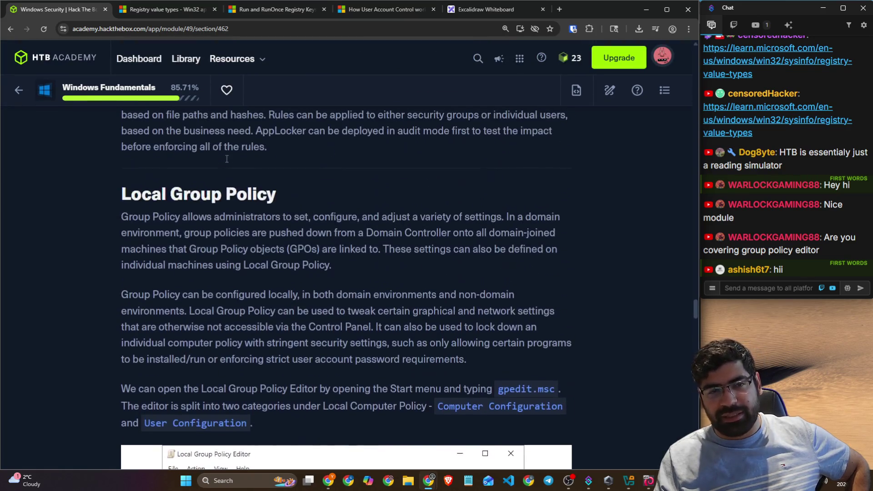
left_click_drag(115, 196, 328, 205)
scroll(343, 197, "down", 15)
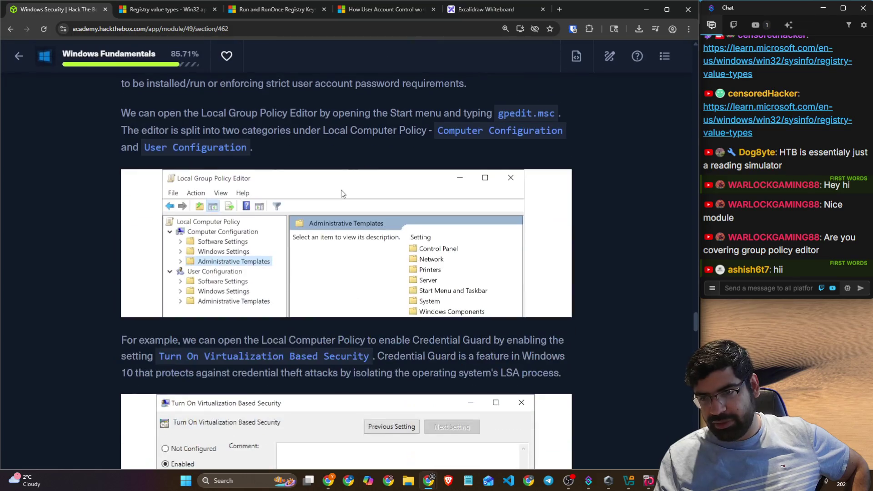
scroll(341, 190, "up", 4)
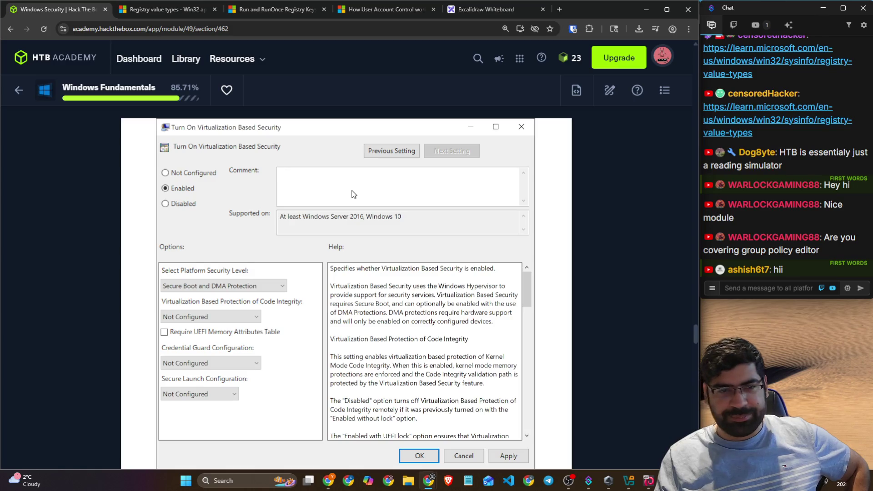
scroll(354, 193, "up", 1)
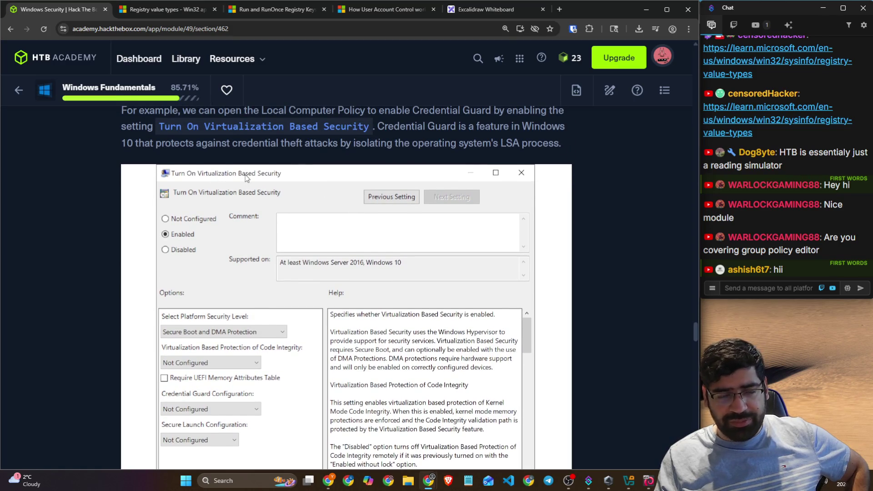
scroll(212, 181, "down", 1)
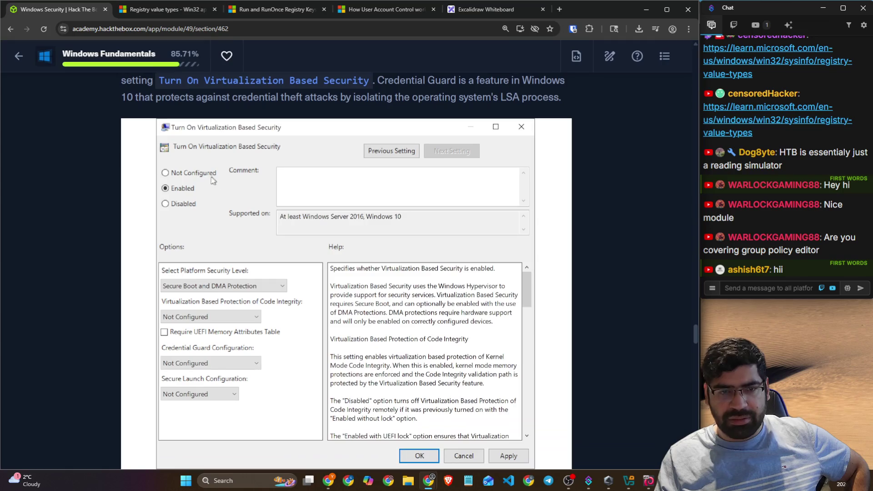
scroll(256, 188, "down", 1)
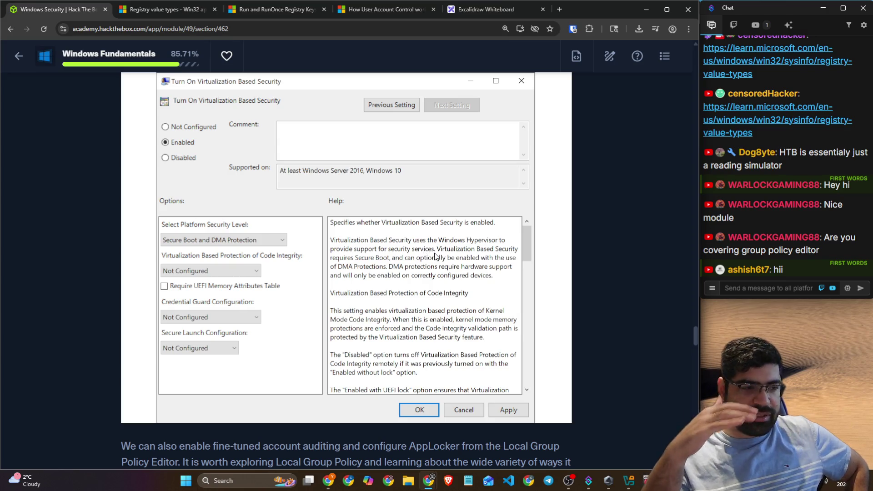
scroll(435, 256, "down", 3)
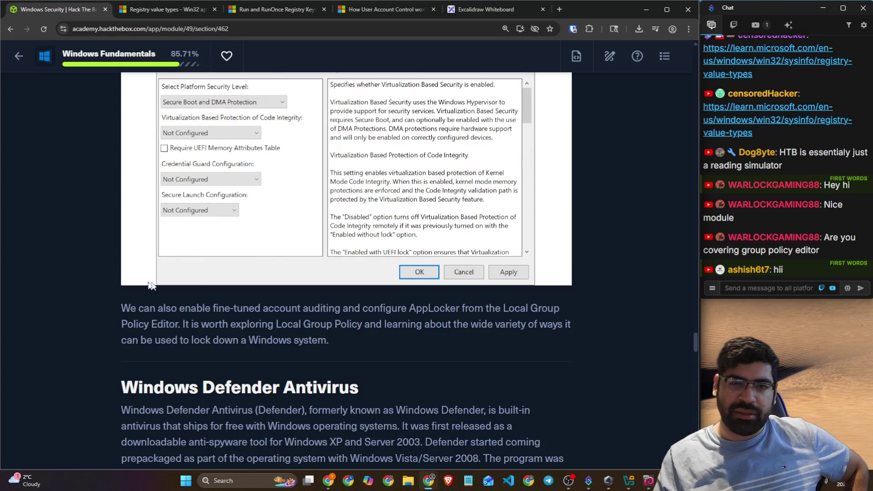
scroll(218, 263, "down", 2)
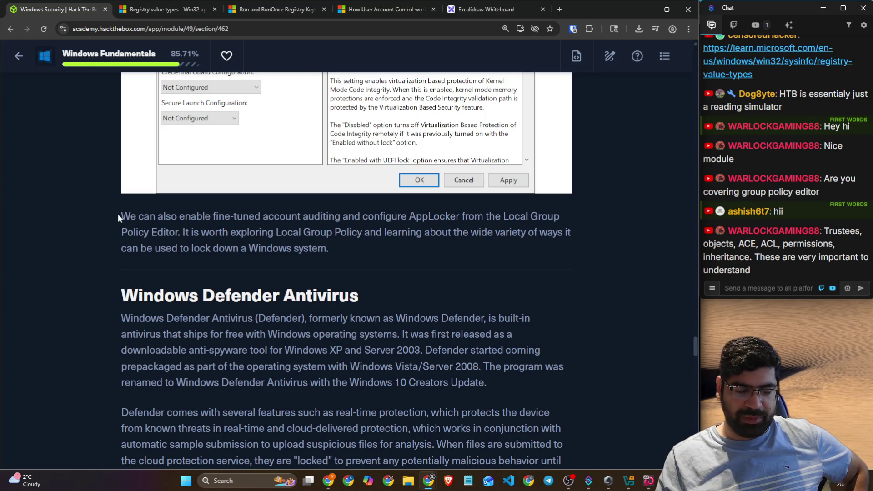
Highlight the AppLocker paragraph lines about exploring Local Group Policy and locking down systems.
left_click_drag(118, 217, 561, 217)
left_click_drag(182, 232, 564, 232)
left_click_drag(220, 248, 337, 253)
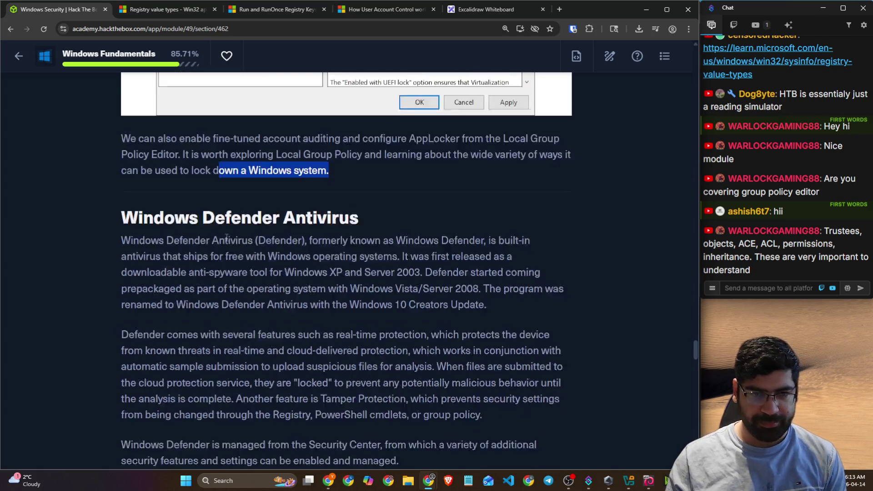
scroll(226, 238, "down", 2)
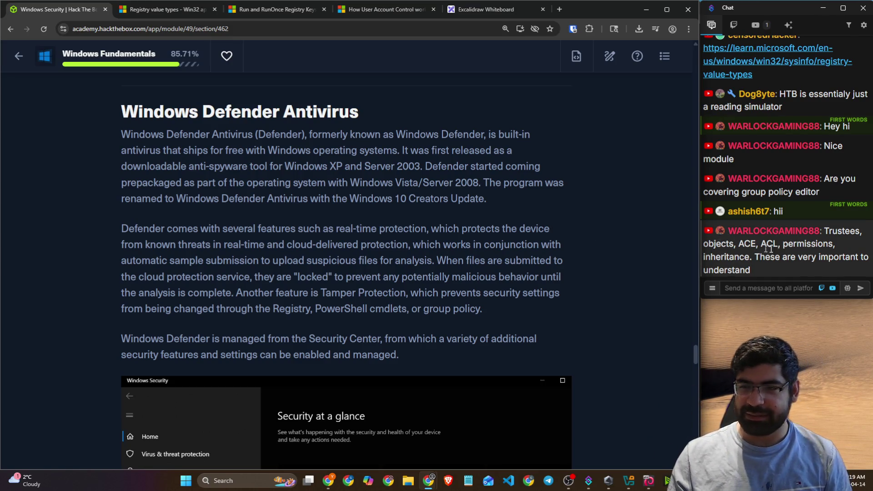
Select ACE, ACL, objects and Trustees in the chat panel messages.
left_click_drag(735, 243, 829, 244)
left_click_drag(752, 257, 866, 257)
left_click(769, 268)
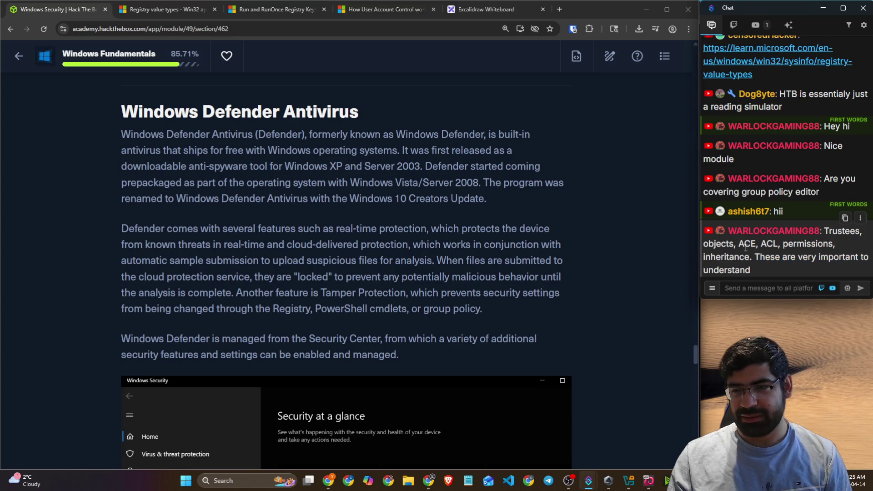
left_click_drag(738, 244, 836, 245)
left_click(829, 229)
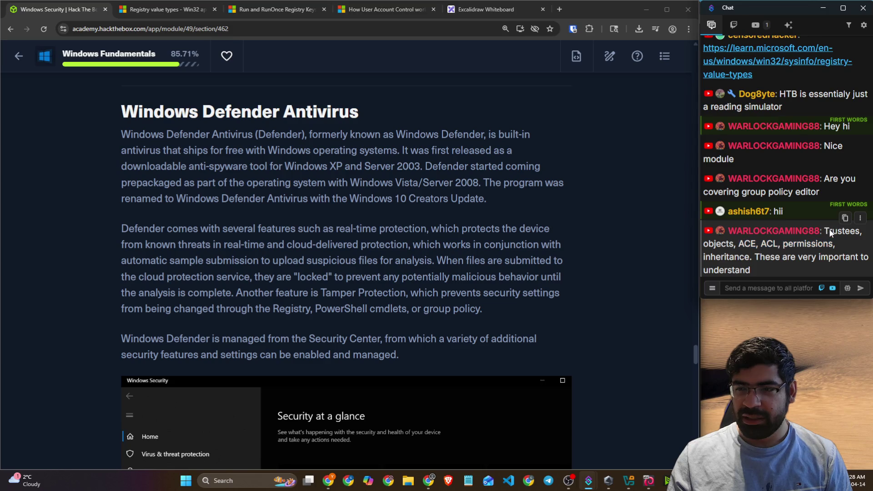
double_click(714, 243)
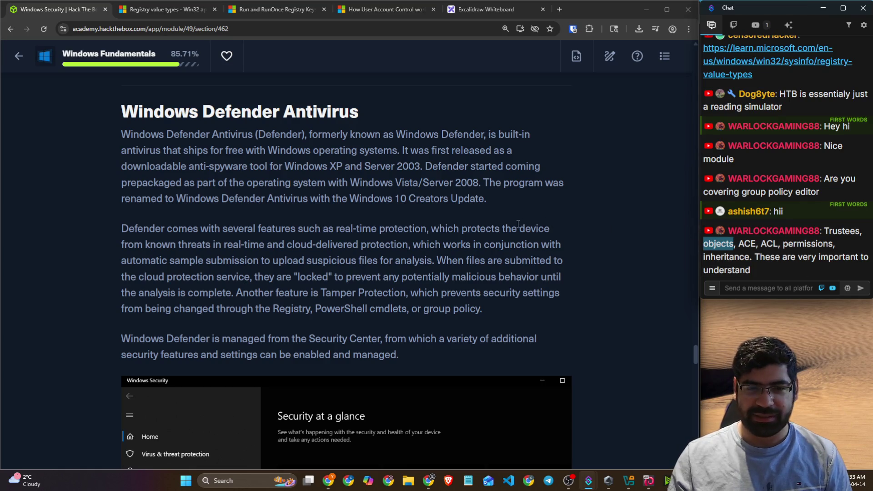
double_click(829, 232)
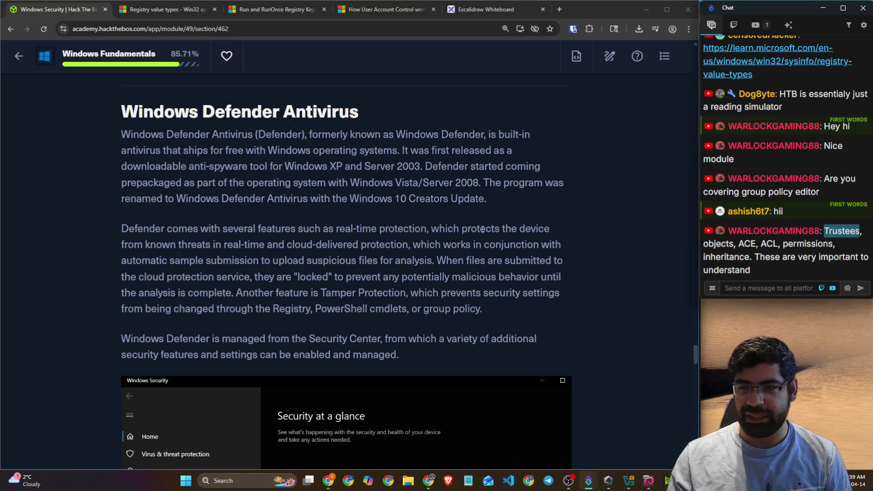
Highlight Defender's history: free with Windows, anti-spyware for XP, Creators Update rename to Windows Defender Antivirus.
left_click_drag(162, 150, 513, 153)
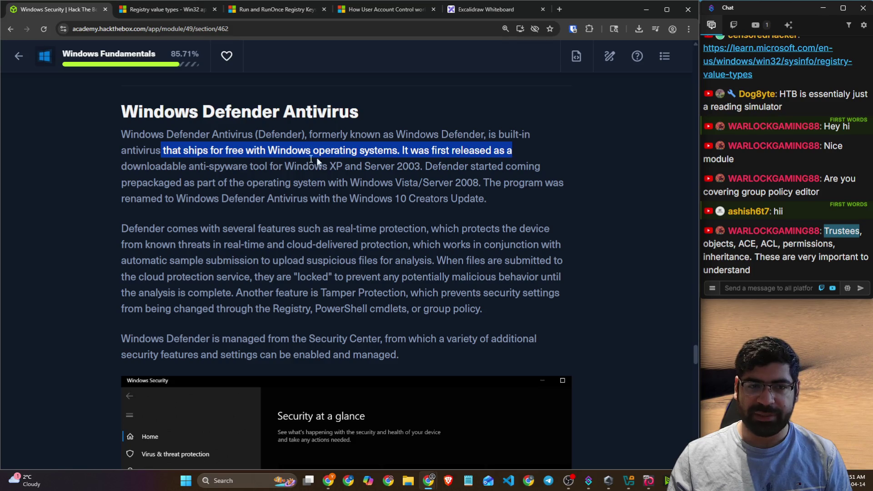
left_click_drag(160, 166, 537, 172)
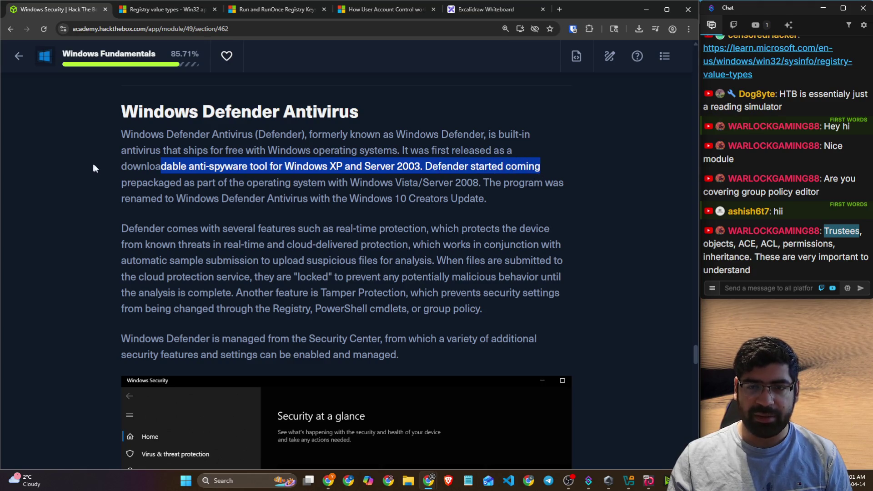
left_click_drag(119, 181, 534, 186)
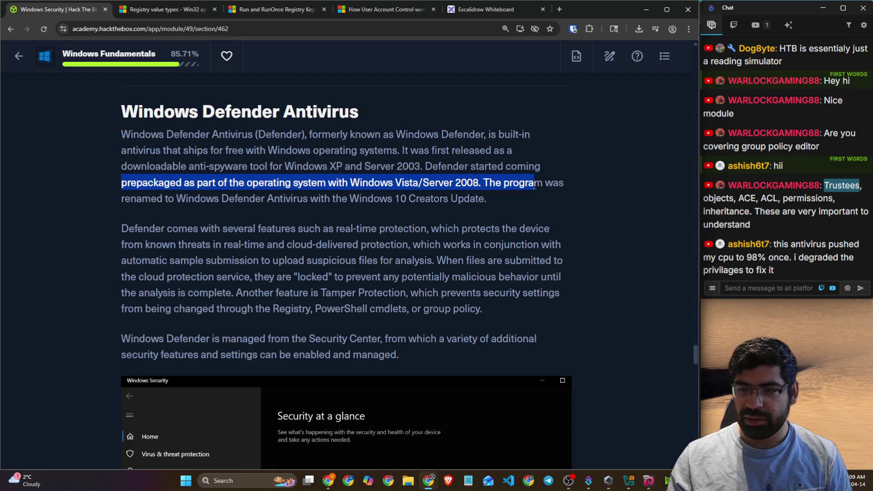
left_click_drag(535, 185, 559, 195)
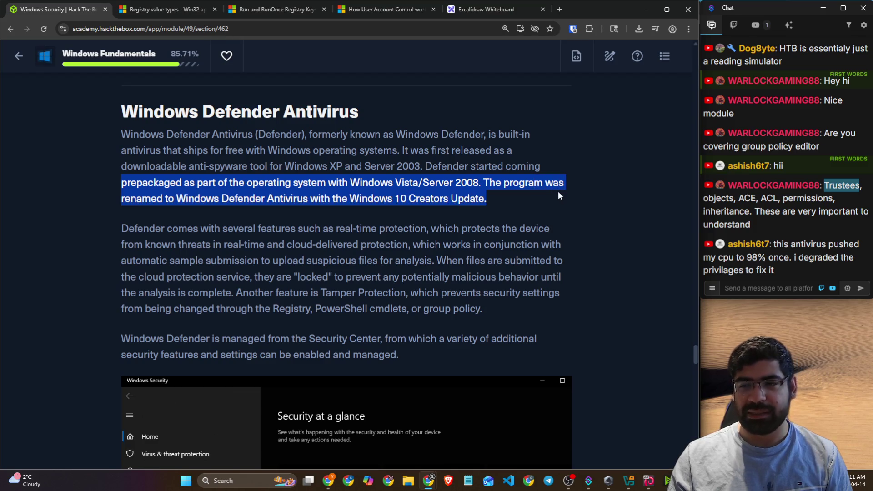
left_click(498, 194)
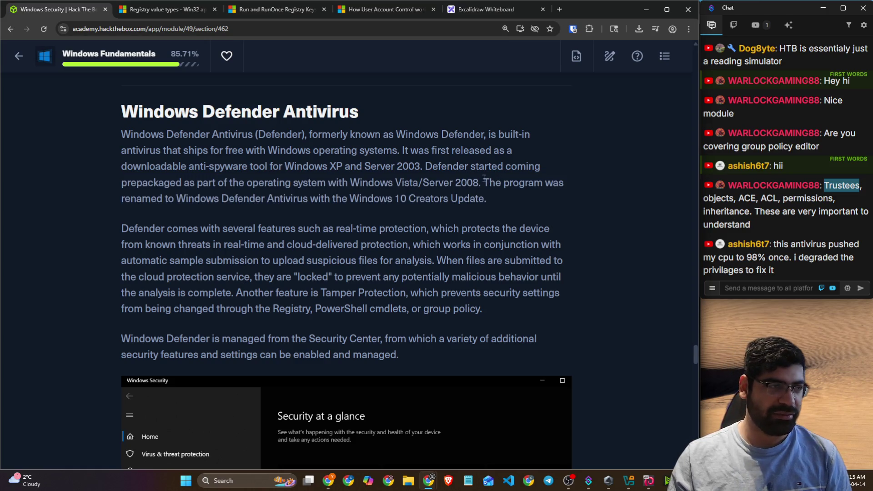
left_click_drag(482, 183, 558, 182)
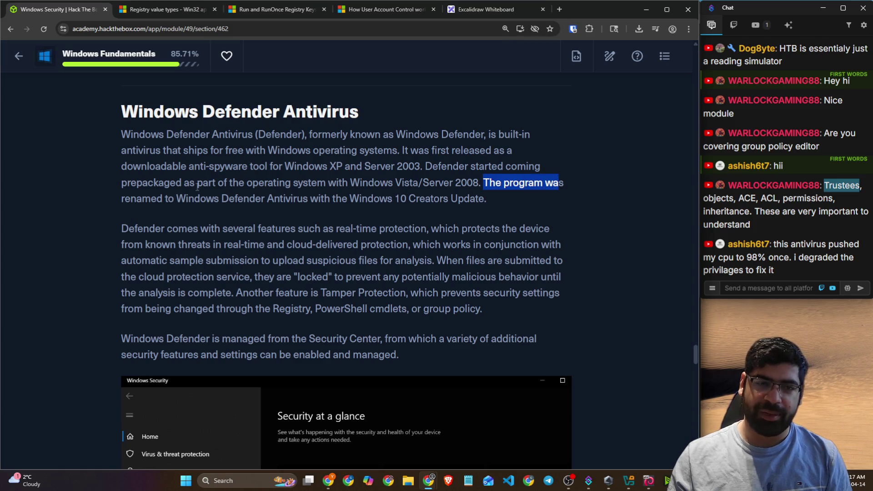
left_click_drag(142, 199, 474, 202)
scroll(474, 201, "down", 1)
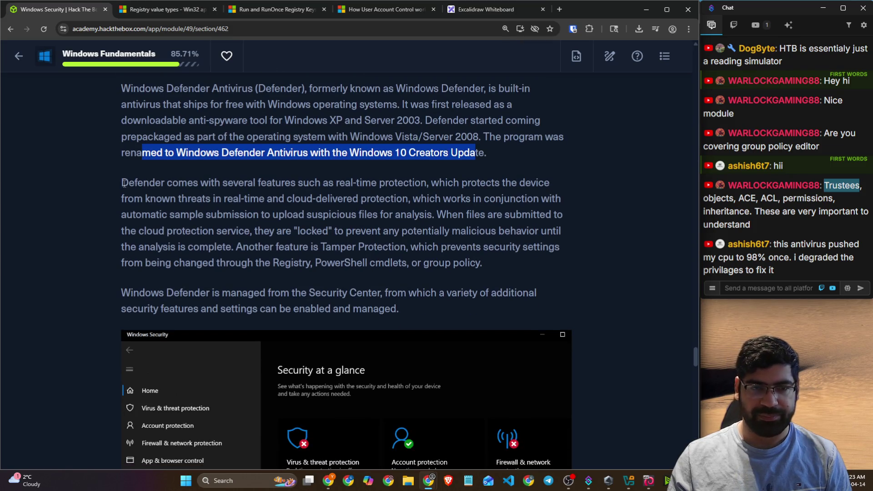
Highlight the real-time, cloud-delivered, sample submission and Tamper Protection lines, plus the Security Center sentence.
mouse_move(121, 182)
left_mouse_down()
mouse_move(397, 199)
mouse_move(425, 182)
mouse_move(545, 187)
left_mouse_up()
left_click_drag(157, 198, 544, 197)
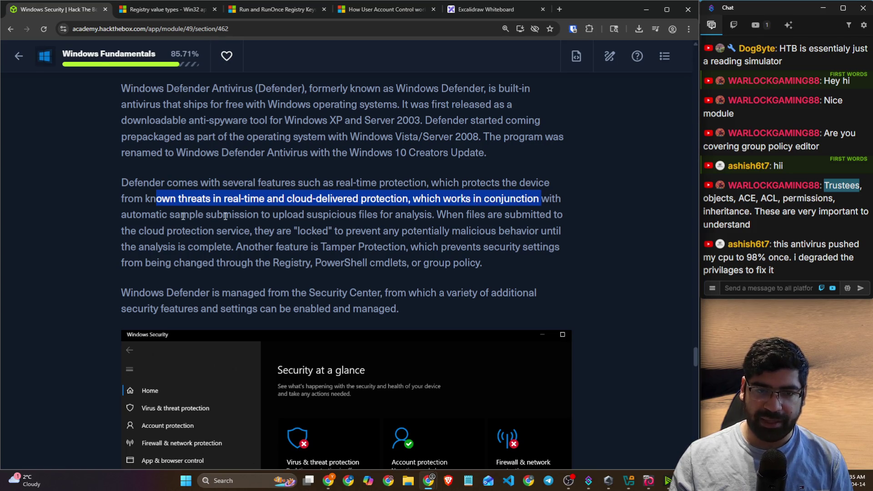
left_click_drag(180, 214, 600, 219)
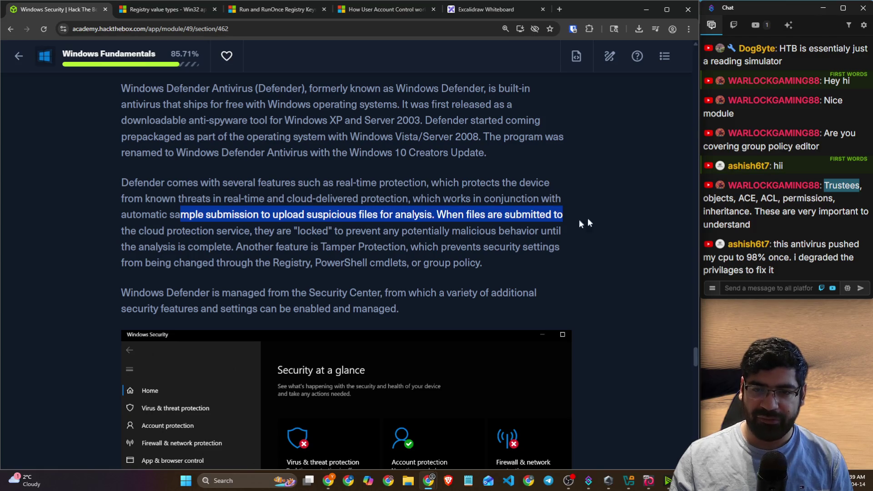
left_click_drag(217, 231, 552, 235)
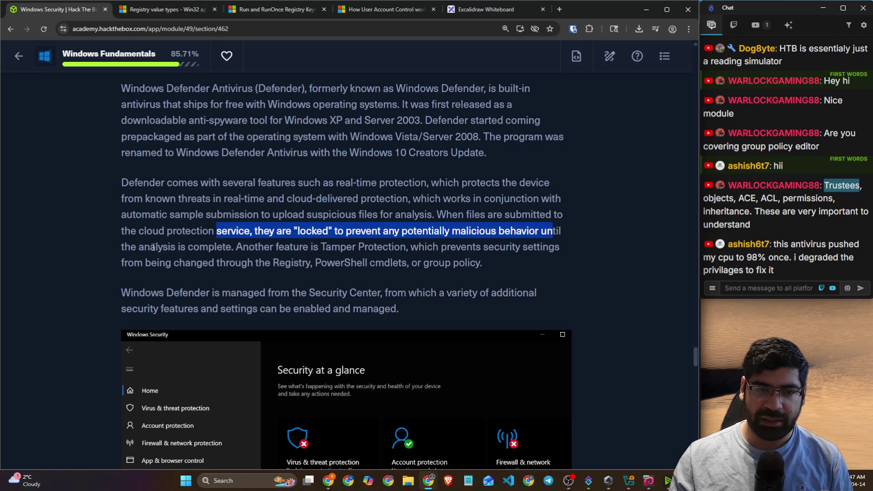
left_click_drag(145, 247, 555, 248)
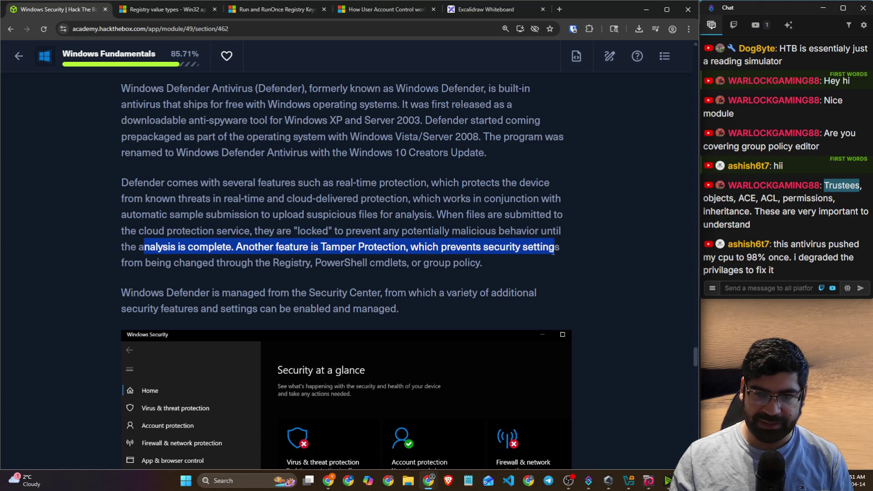
left_click_drag(178, 263, 481, 262)
scroll(409, 245, "down", 2)
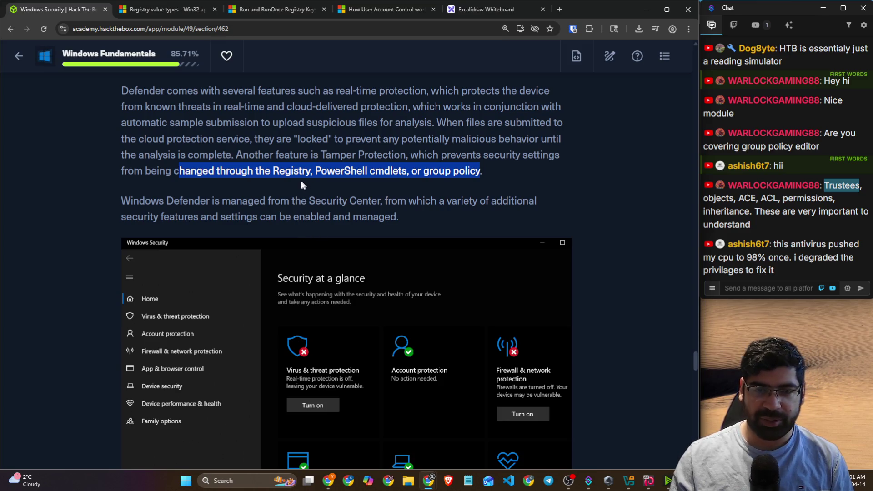
mouse_move(120, 202)
left_mouse_down()
mouse_move(286, 205)
mouse_move(318, 218)
mouse_move(387, 202)
mouse_move(540, 204)
left_mouse_up()
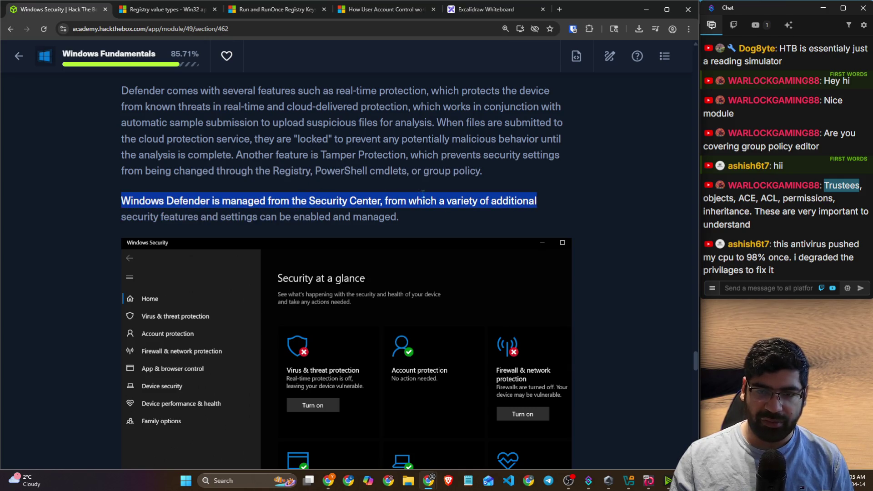
scroll(219, 215, "down", 8)
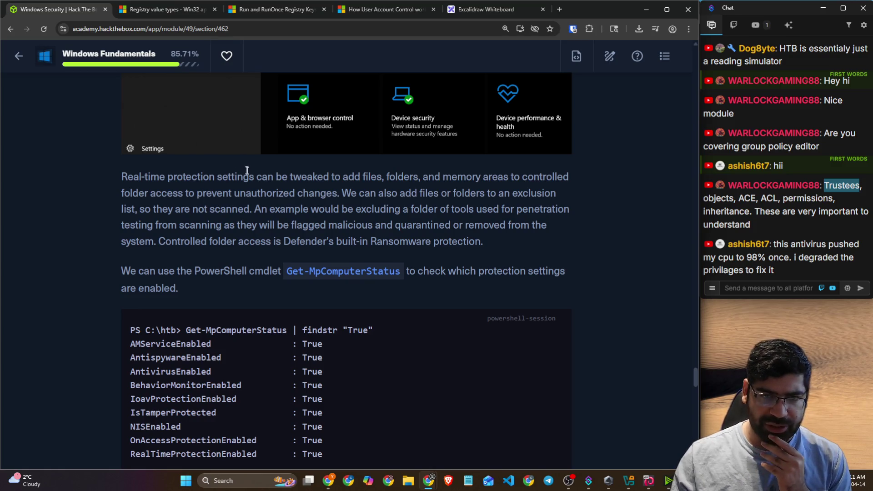
Highlight the real-time protection lines on memory areas, controlled folder access and the exclusion list.
left_click_drag(262, 176, 368, 177)
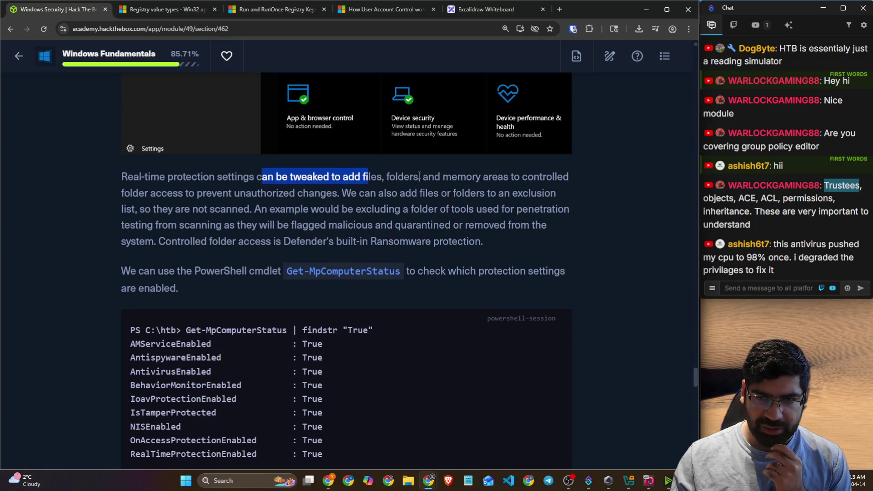
left_click_drag(443, 176, 565, 180)
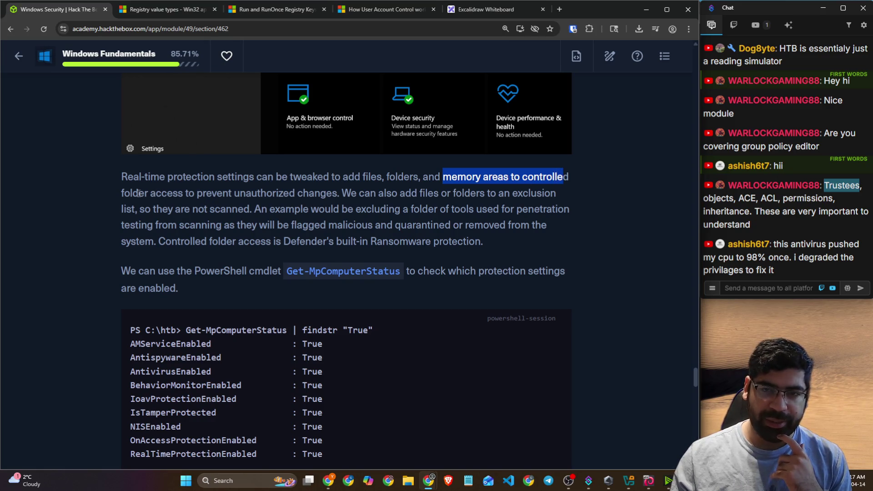
left_click_drag(138, 193, 480, 195)
left_click_drag(511, 195, 549, 194)
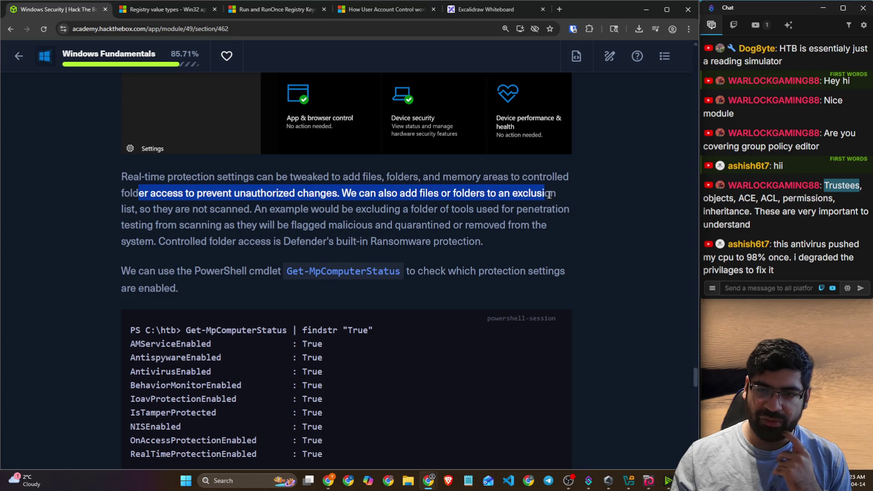
left_click_drag(152, 210, 563, 210)
Highlight the lines on excluding pentest tools, quarantined malicious files and ransomware protection.
left_click_drag(135, 225, 265, 227)
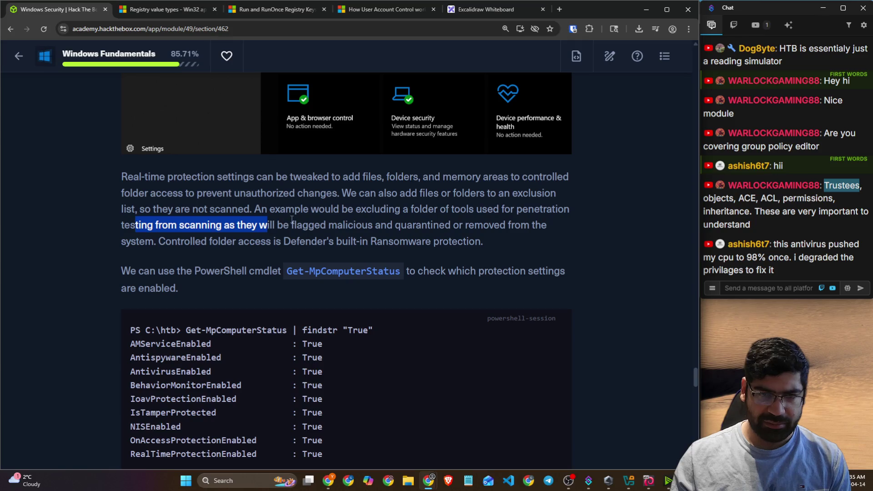
left_click_drag(460, 209, 578, 213)
left_click_drag(176, 225, 555, 228)
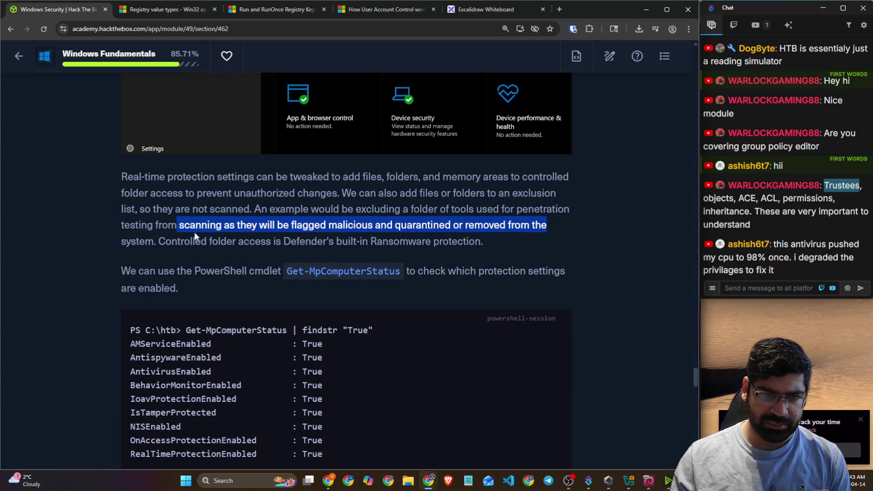
left_click_drag(181, 241, 463, 244)
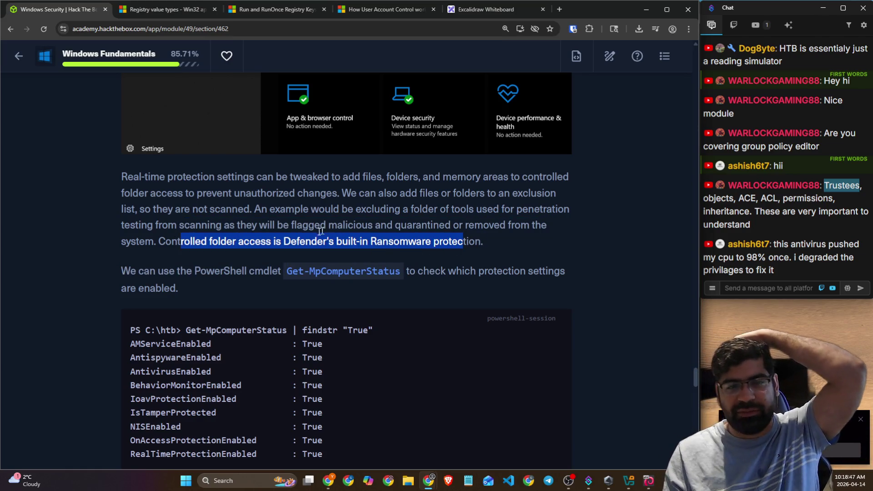
Scroll down until the full Get-MpComputerStatus example output is visible.
scroll(290, 258, "down", 2)
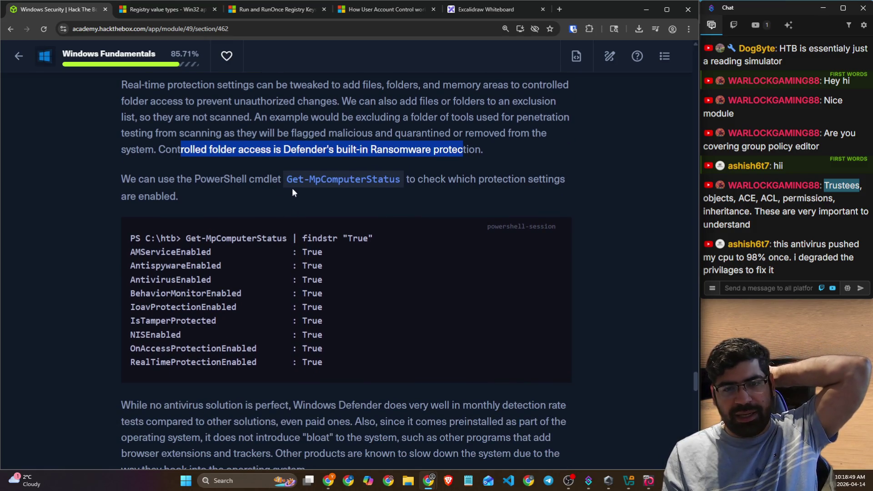
left_click_drag(287, 180, 554, 176)
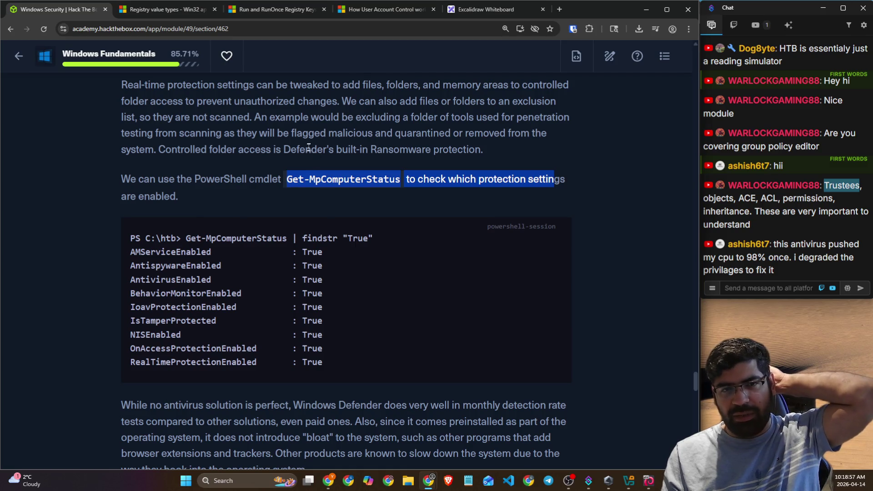
scroll(308, 147, "down", 15)
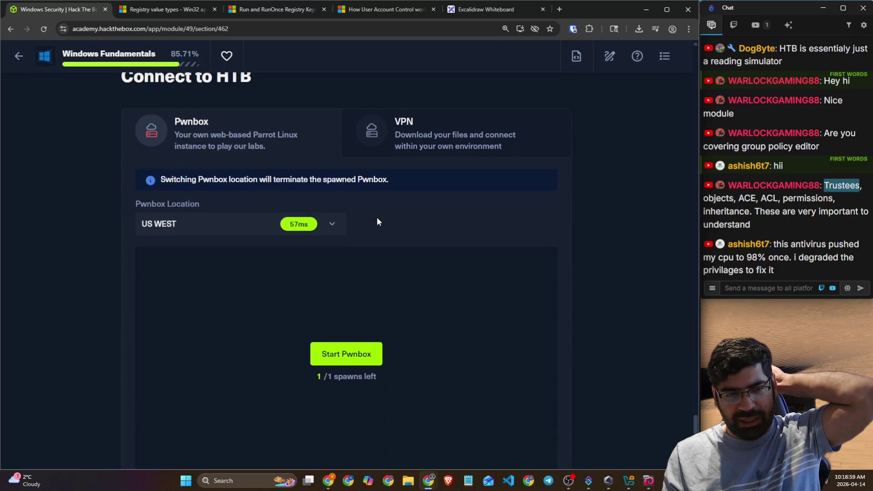
Start spawning the target system and switch the connection option to VPN.
scroll(366, 318, "down", 6)
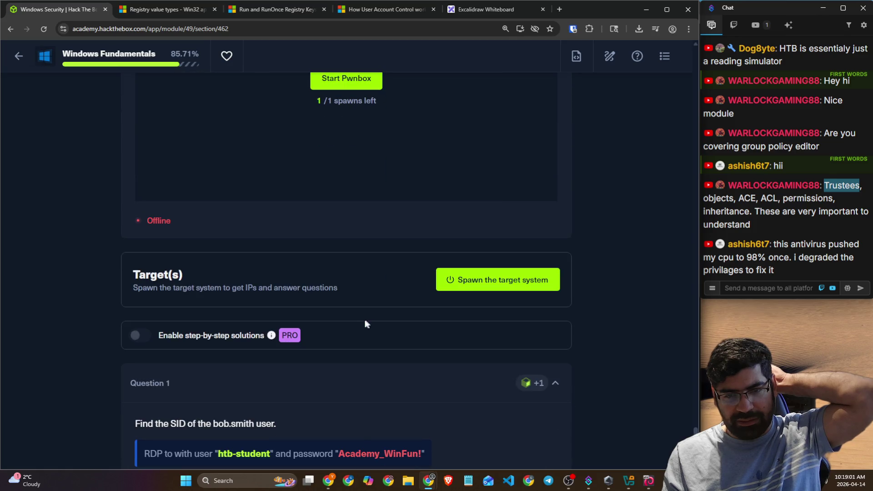
left_click(458, 291)
scroll(384, 284, "up", 8)
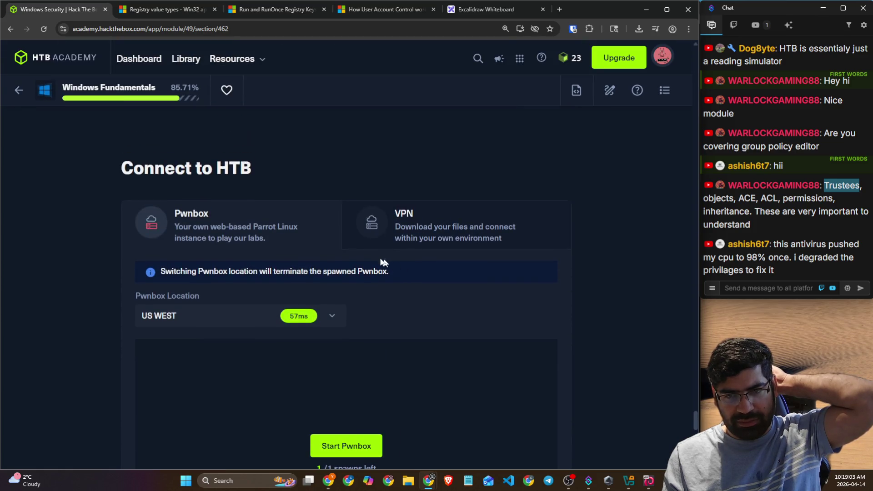
left_click(357, 232)
Switch the connection back to Pwnbox and bring the Kali VirtualBox window forward.
scroll(239, 269, "down", 1)
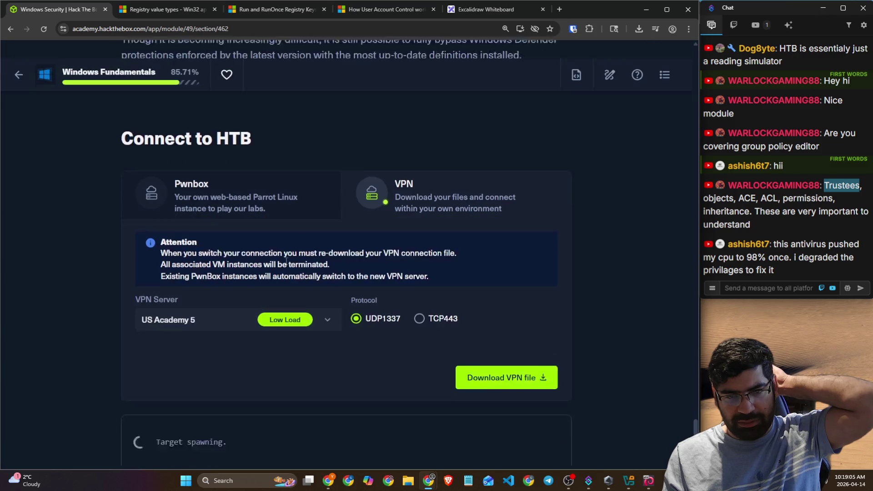
left_click(201, 181)
scroll(206, 233, "down", 7)
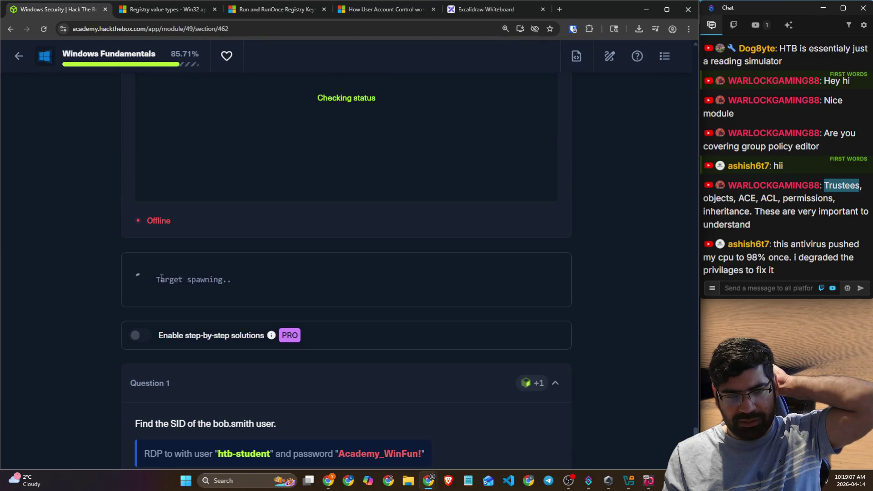
left_click(649, 481)
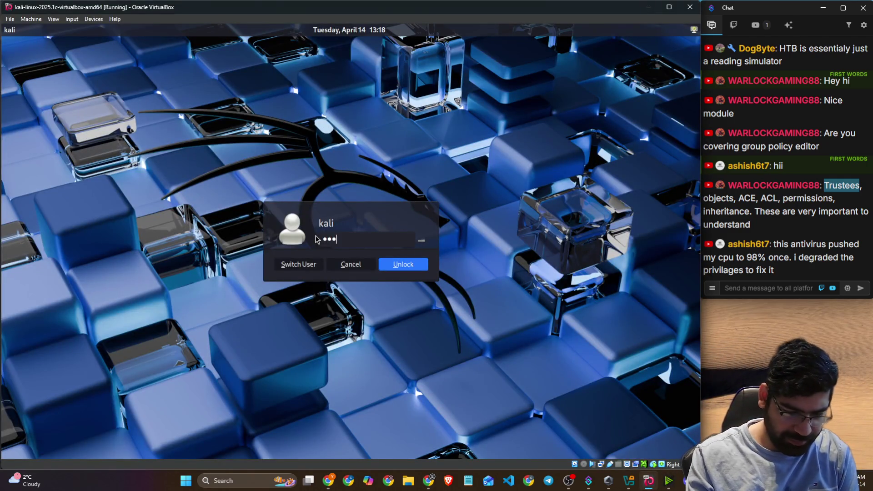
Unlock Kali, recall the last xfreerdp3 command, delete its old target IP, then switch to Firefox.
key("Return")
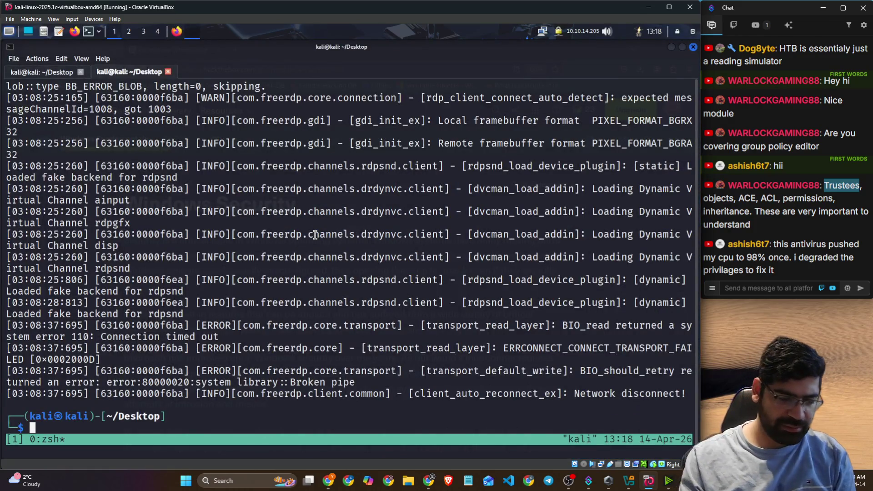
key("Up")
key("Left")
key("Left")
key("Left")
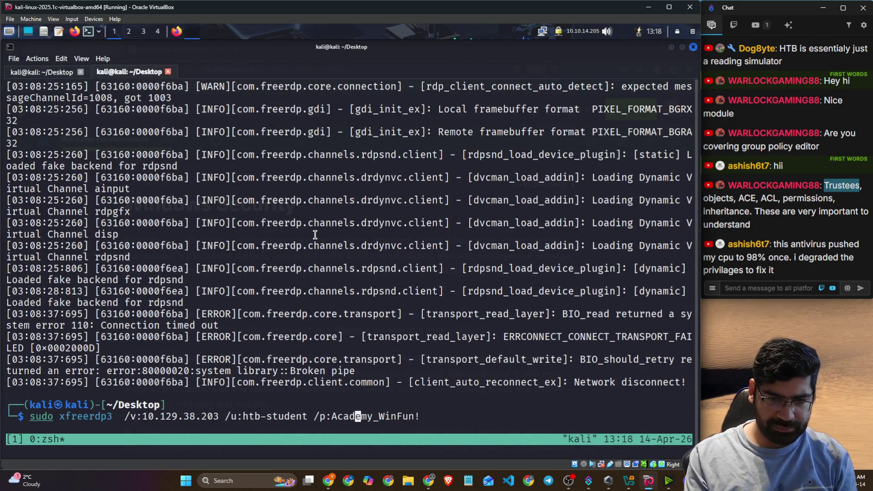
key("Left")
key("Left")
key("Left")
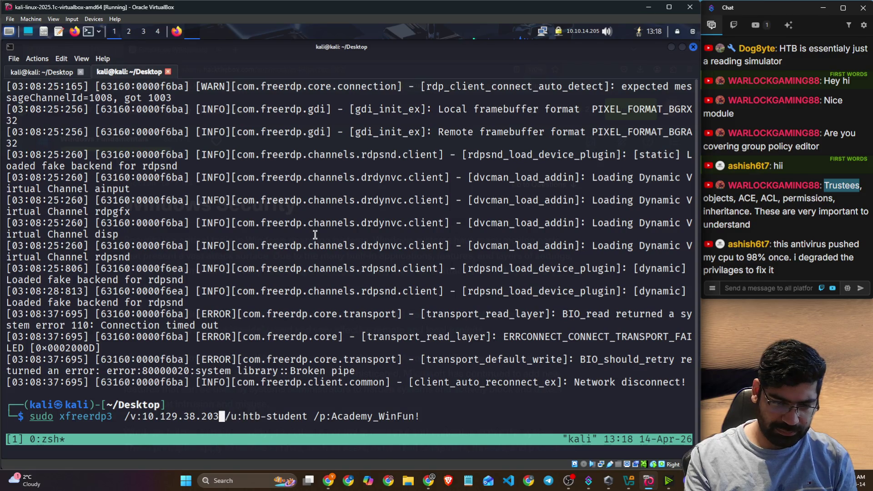
key("BackSpace")
key("BackSpace")
key("BackSpace")
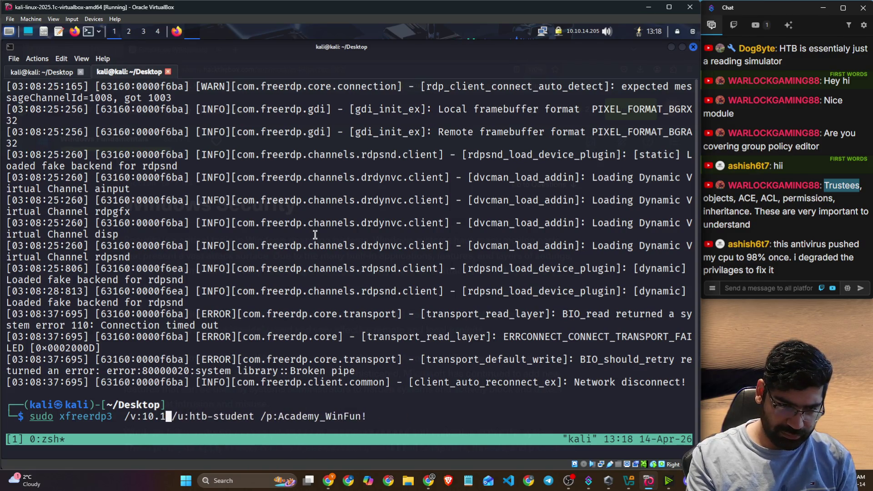
key("BackSpace")
key("BackSpace")
key("alt+Tab")
scroll(290, 202, "down", 15)
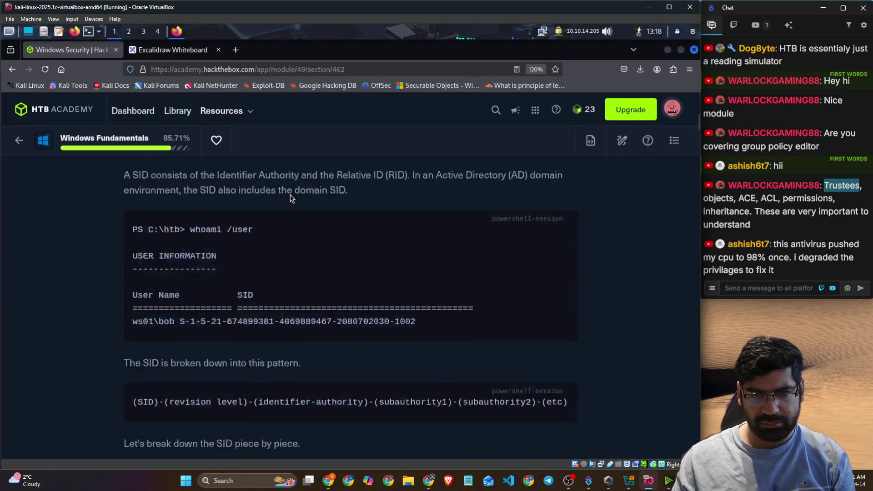
Scroll to Target(s) in Kali's Firefox, spawn the target system, then return to the host browser.
scroll(291, 201, "down", 20)
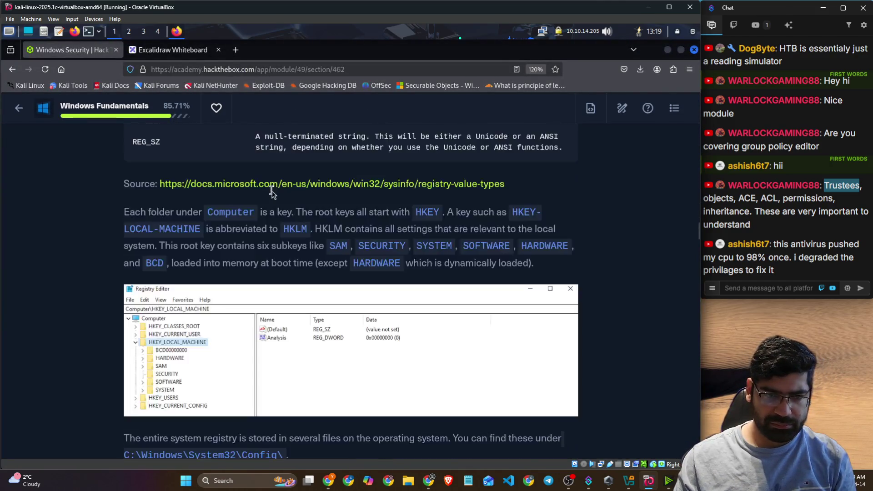
scroll(252, 206, "down", 20)
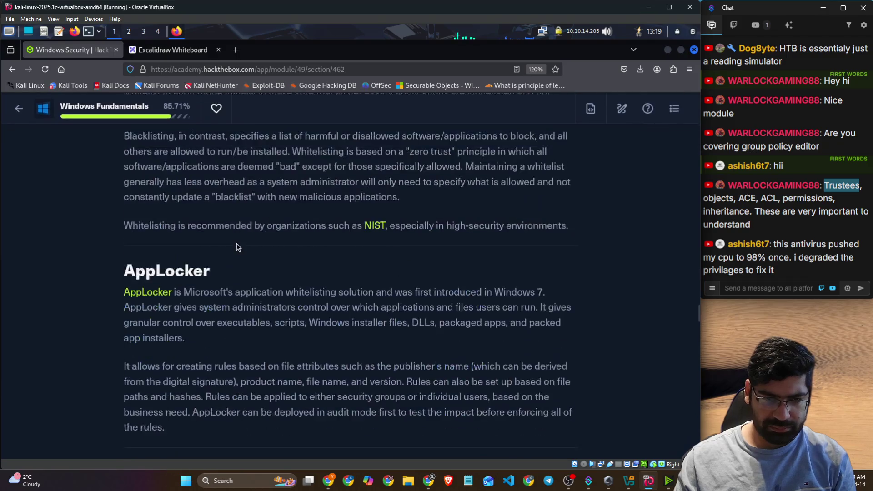
scroll(227, 252, "down", 20)
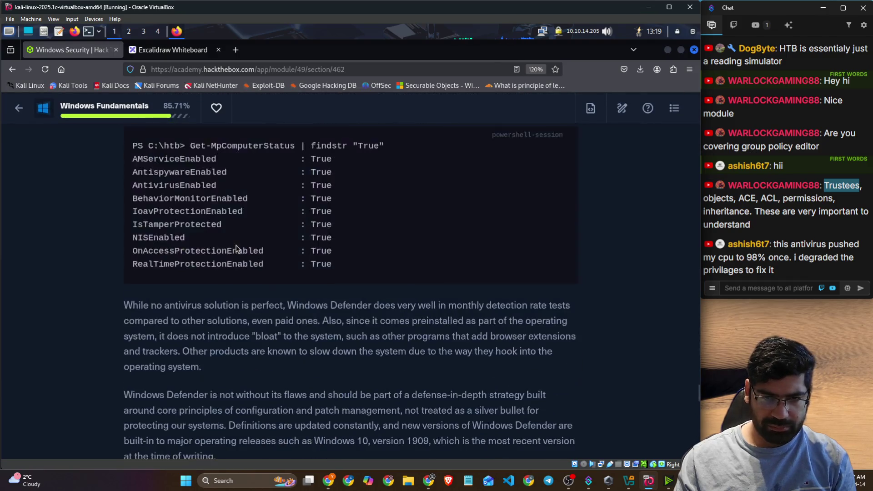
scroll(238, 288, "down", 5)
scroll(259, 278, "up", 5)
scroll(259, 278, "down", 5)
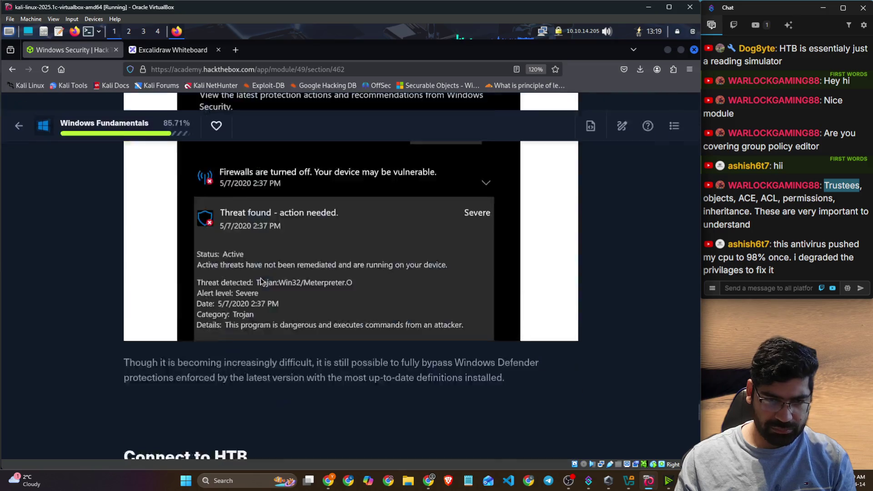
scroll(260, 278, "down", 5)
scroll(278, 364, "down", 5)
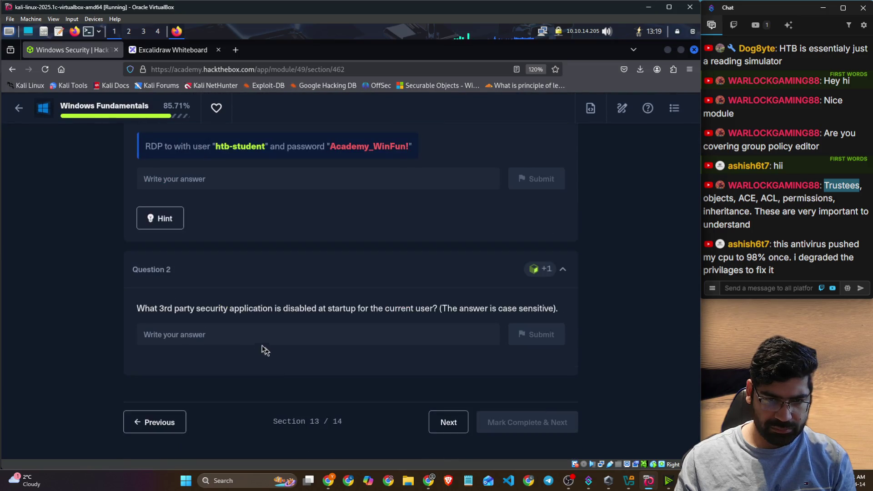
scroll(282, 254, "up", 5)
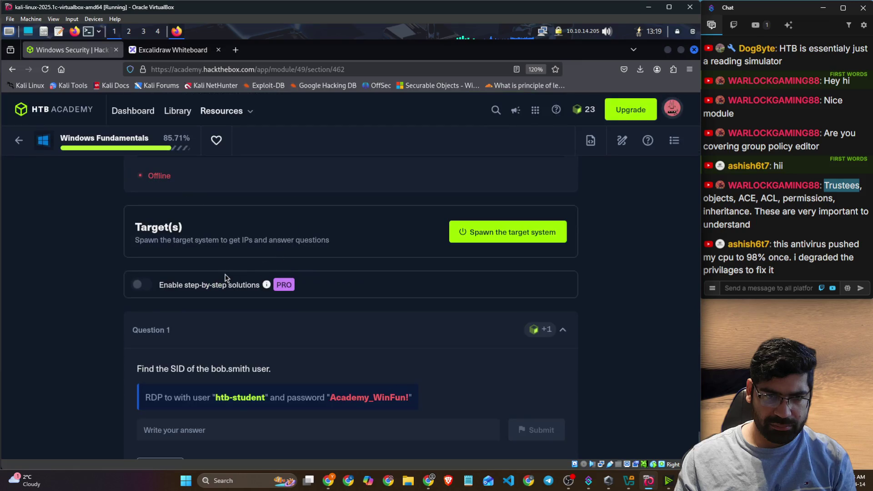
scroll(228, 291, "down", 3)
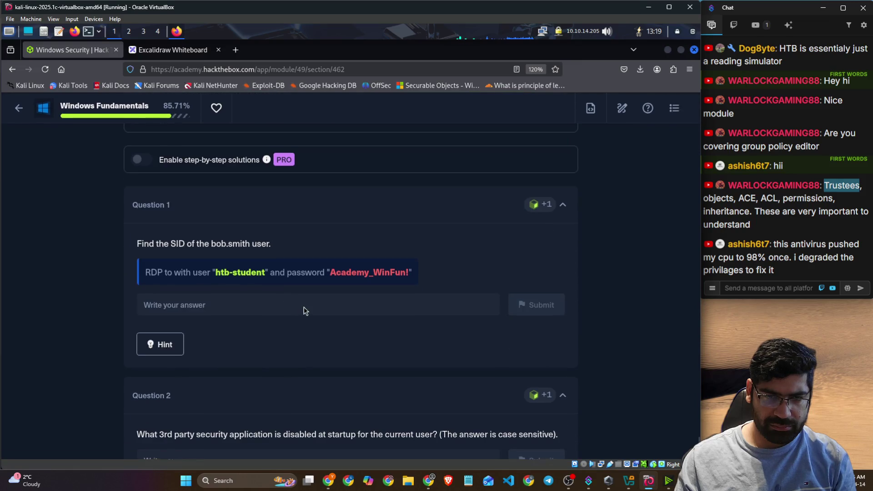
scroll(303, 307, "up", 5)
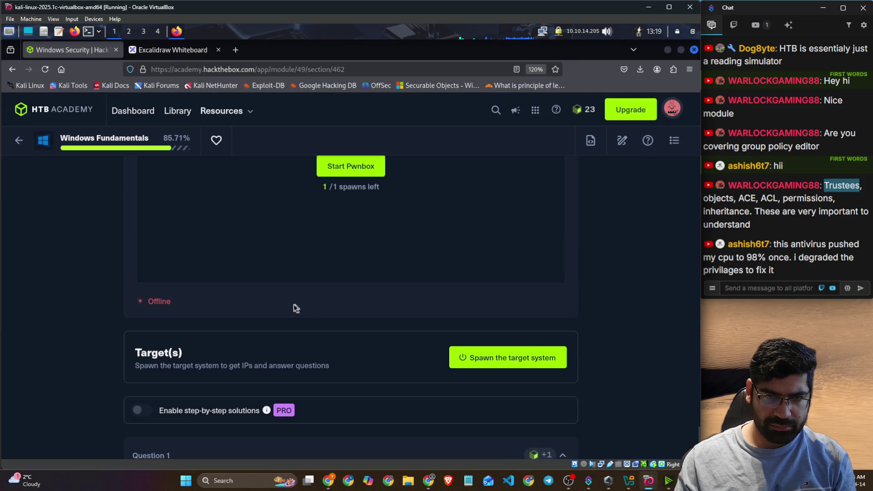
left_click(501, 356)
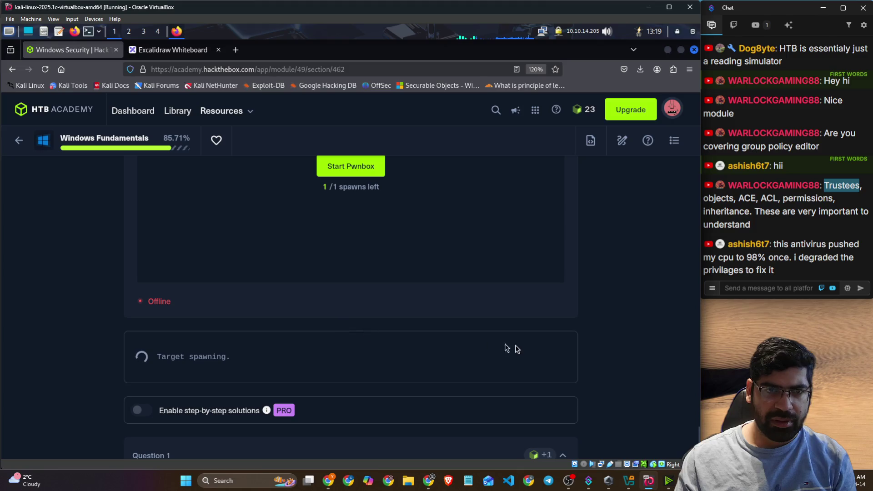
key("alt+Tab")
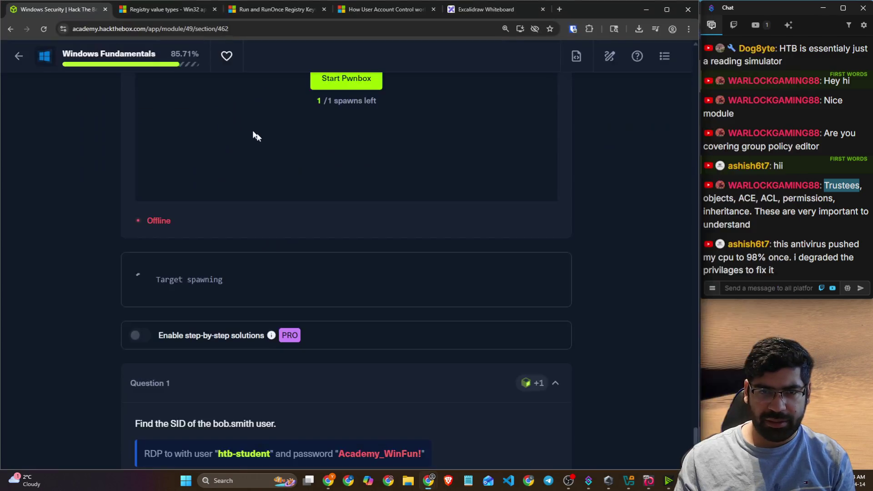
Reload the Windows Security lesson page and scroll down through it.
scroll(257, 268, "down", 3)
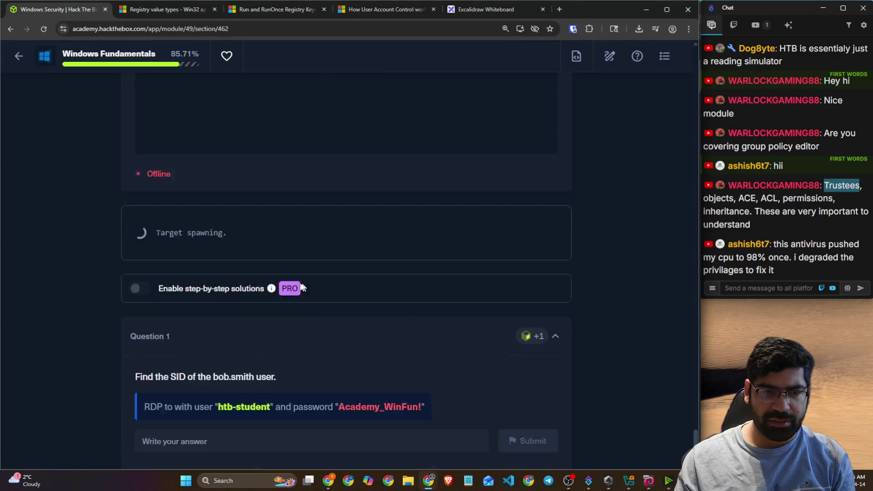
left_click(46, 28)
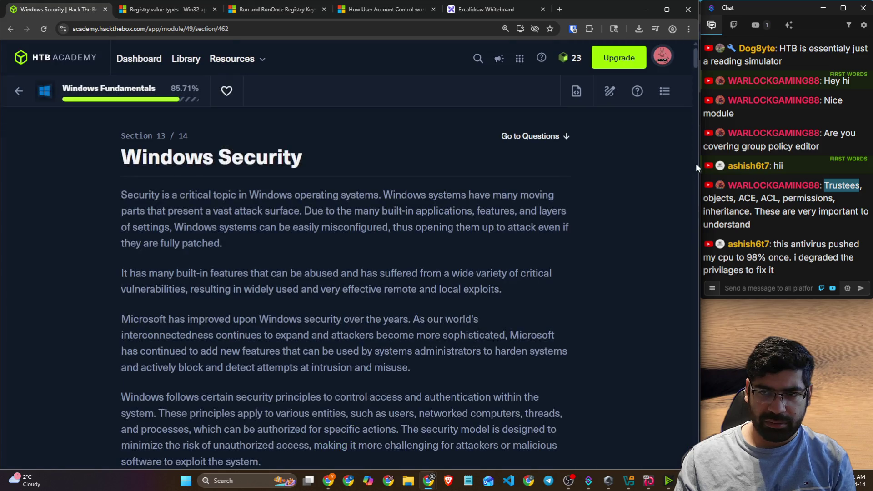
scroll(546, 280, "down", 1)
scroll(554, 286, "down", 20)
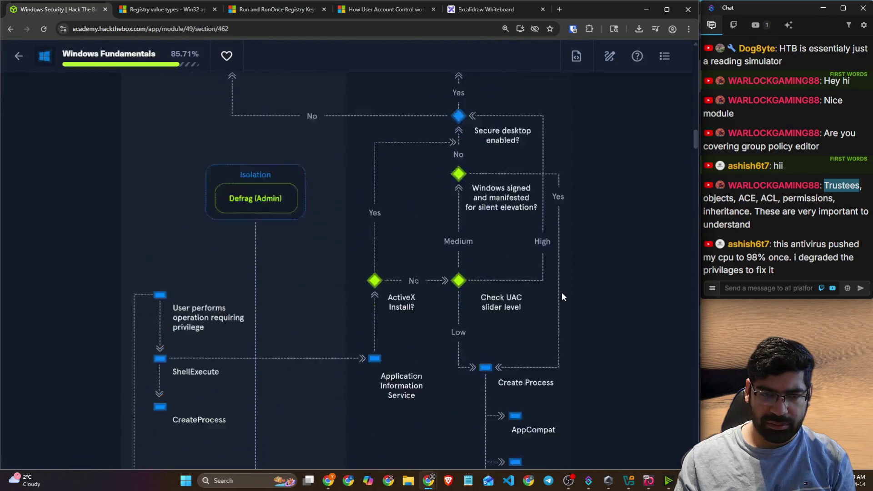
scroll(564, 289, "down", 20)
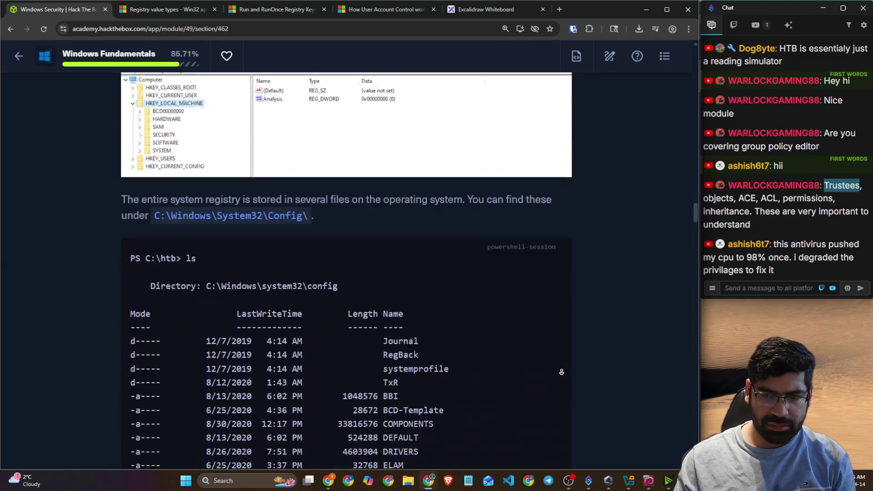
scroll(562, 372, "down", 20)
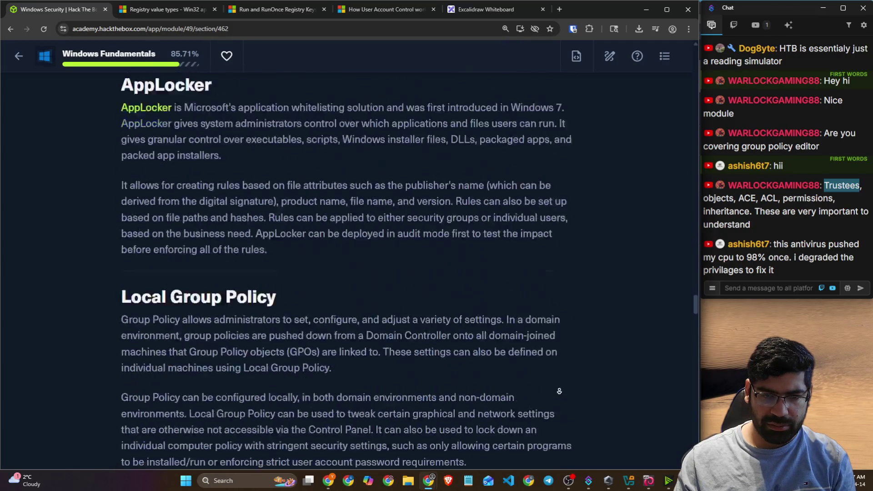
scroll(558, 386, "down", 20)
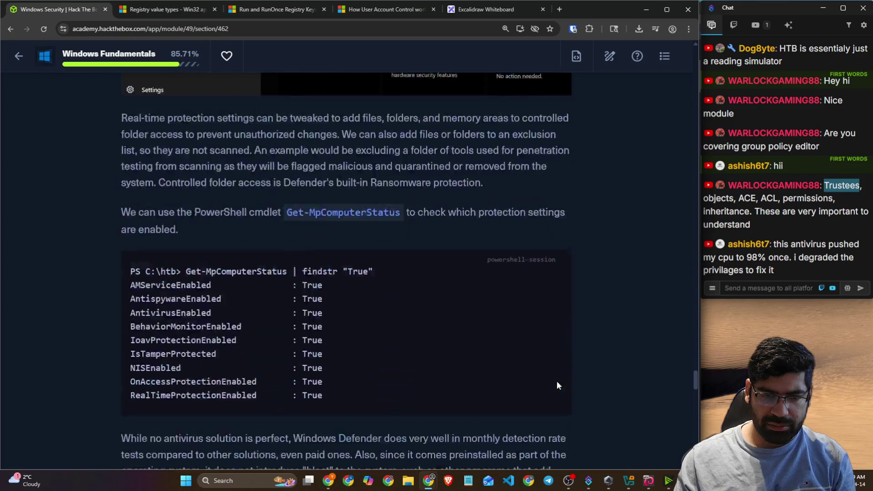
Scroll on to the Get-MpComputerStatus | findstr "True" output showing every protection enabled.
right_click(556, 381)
left_click(543, 374)
scroll(366, 390, "down", 12)
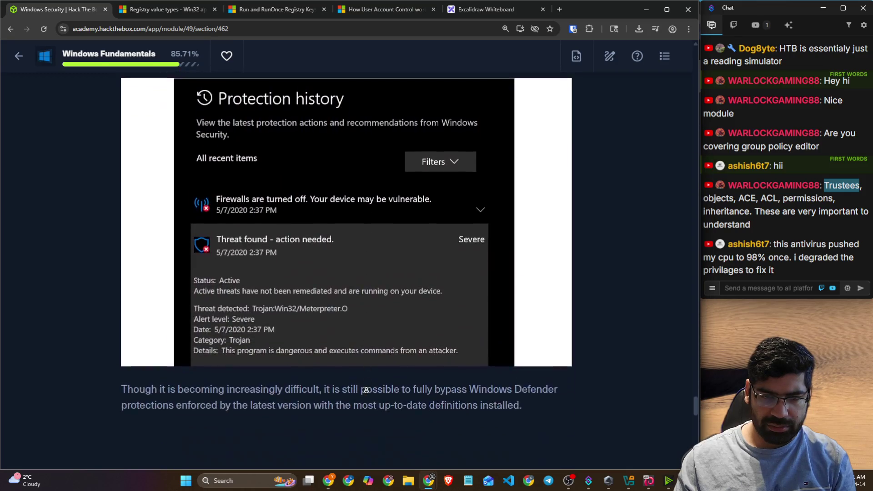
scroll(366, 390, "down", 10)
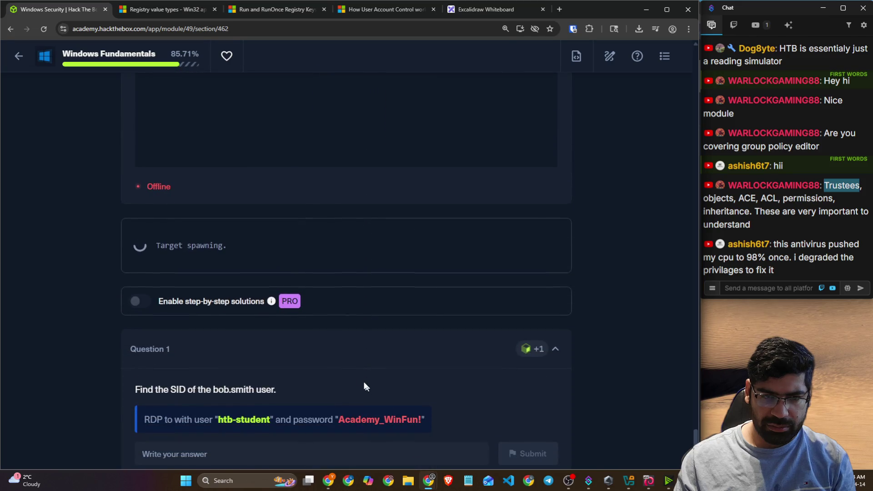
key("alt+Tab")
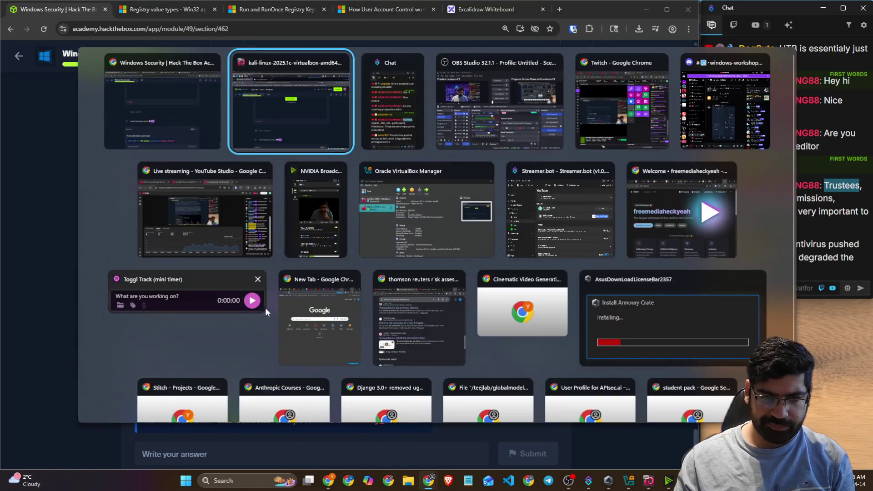
key("Escape")
scroll(67, 229, "up", 20)
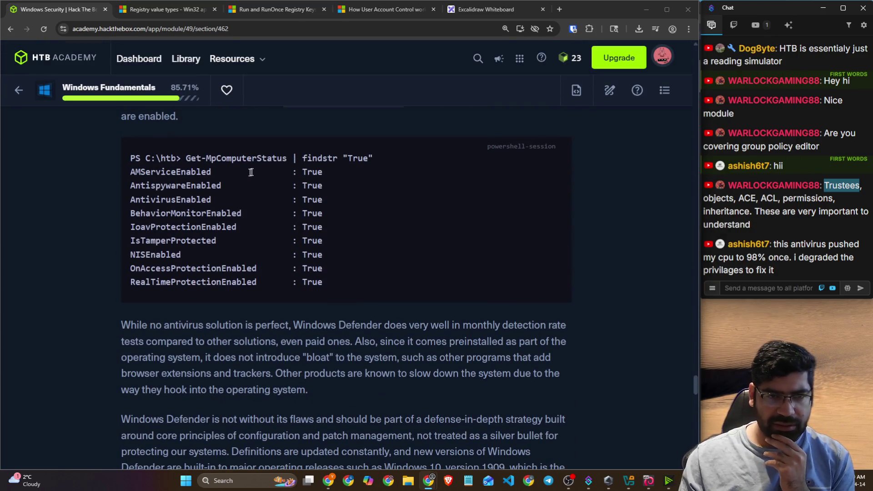
mouse_move(184, 160)
left_mouse_down()
mouse_move(318, 169)
mouse_move(188, 176)
left_mouse_up()
left_click(132, 174)
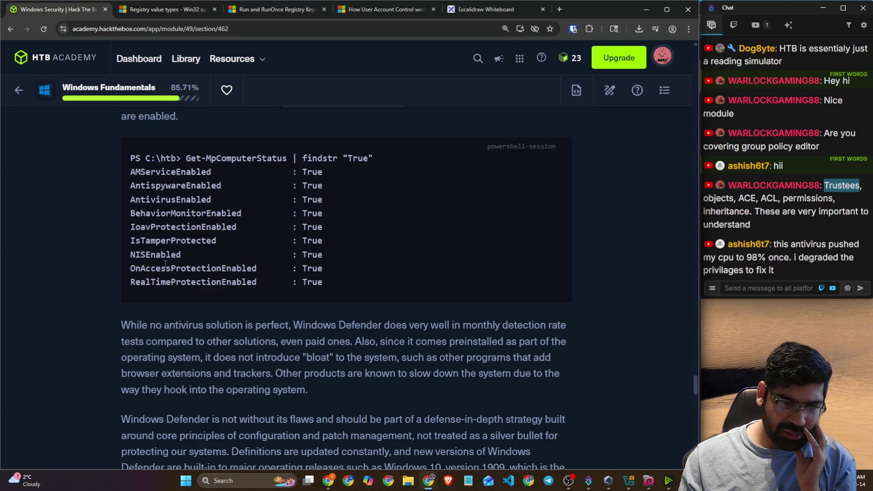
scroll(165, 263, "down", 2)
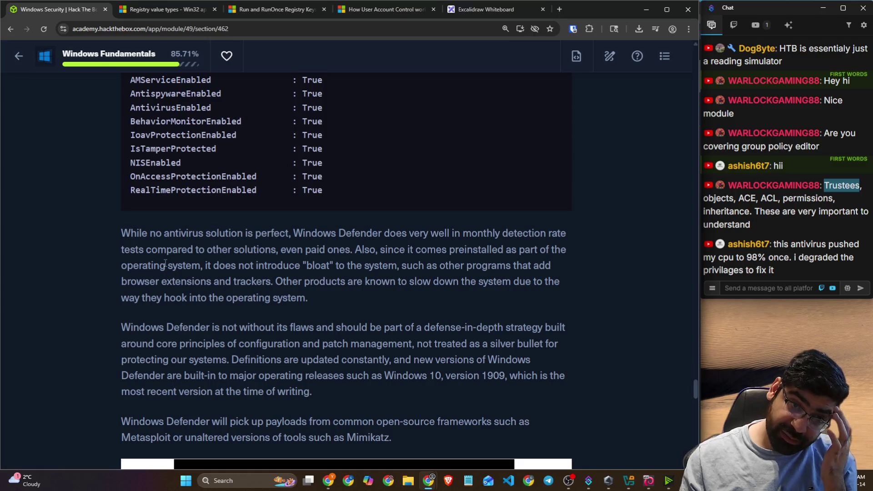
left_click_drag(163, 232, 558, 234)
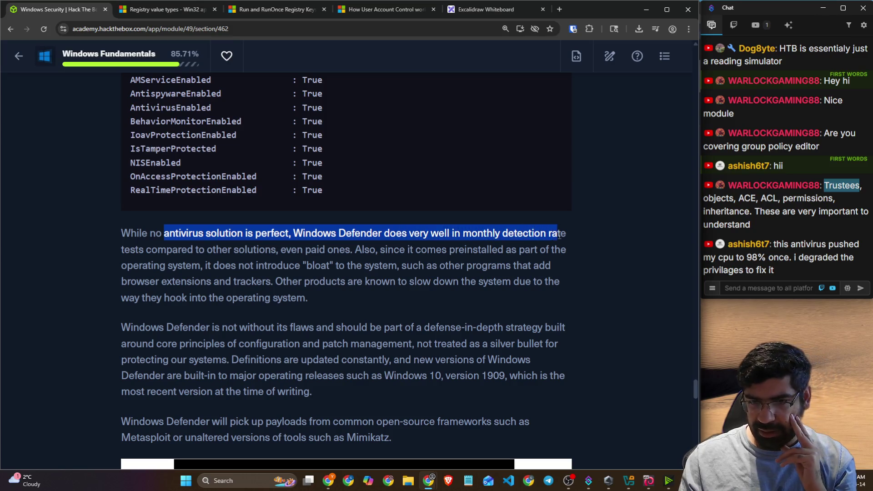
left_click_drag(157, 250, 559, 252)
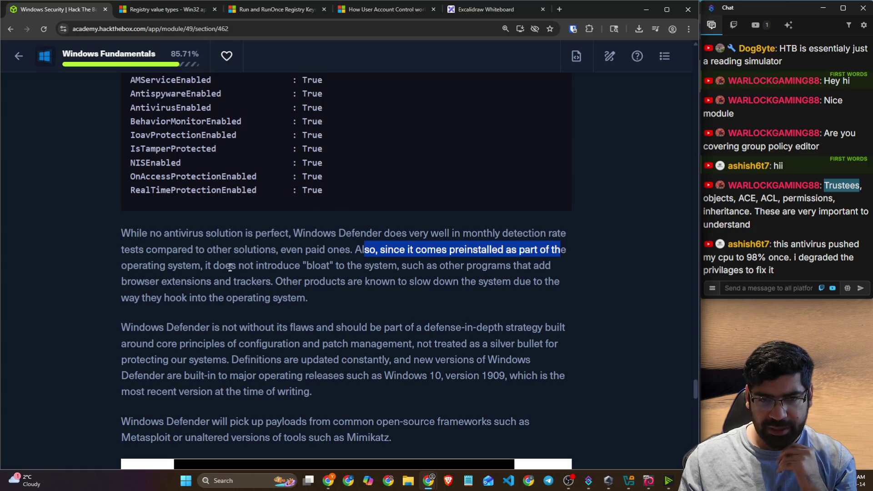
left_click_drag(230, 267, 525, 272)
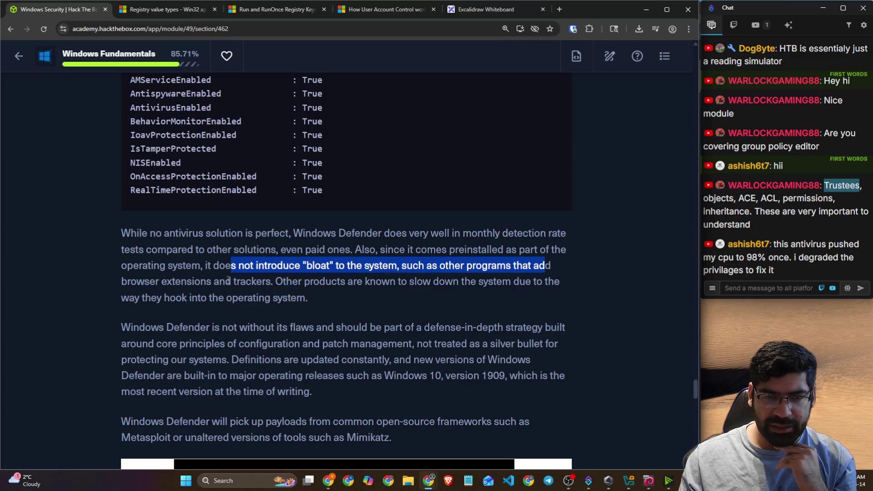
left_click_drag(228, 280, 555, 284)
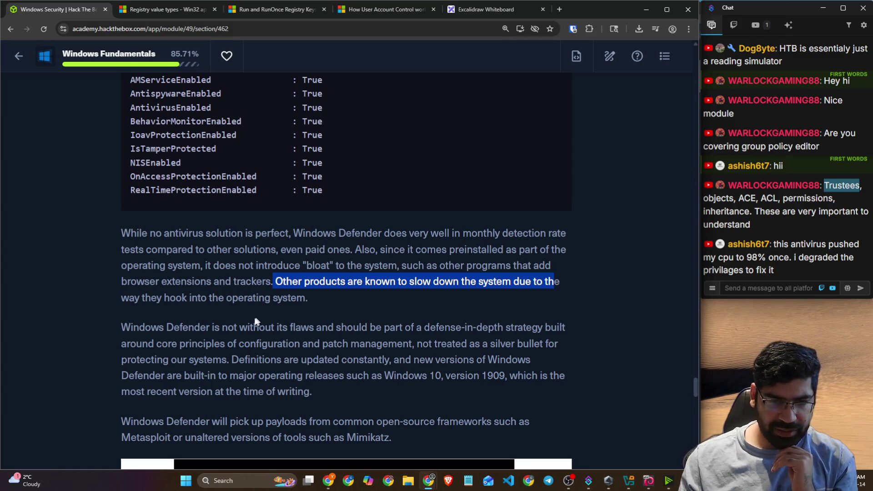
left_click_drag(247, 327, 391, 328)
scroll(391, 315, "down", 2)
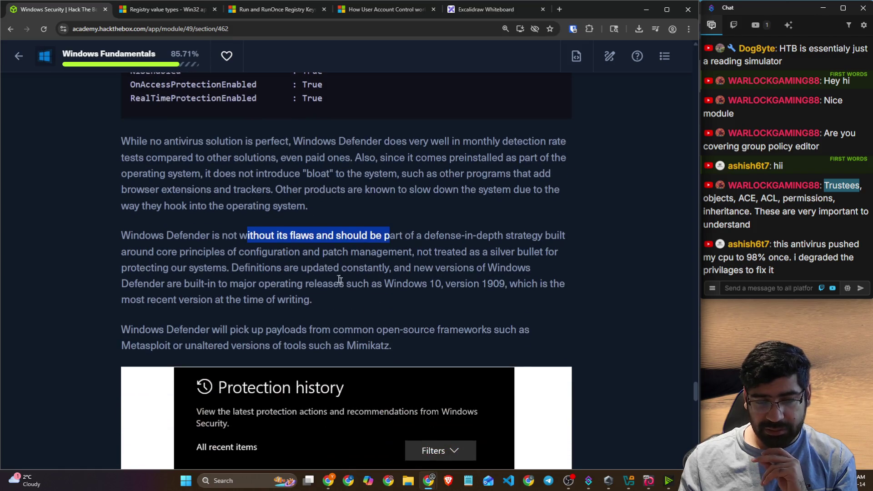
Highlight the defense-in-depth, patch management, 'not a silver bullet' and Windows 10 built-in lines.
left_click_drag(411, 236, 574, 240)
left_click_drag(142, 253, 409, 256)
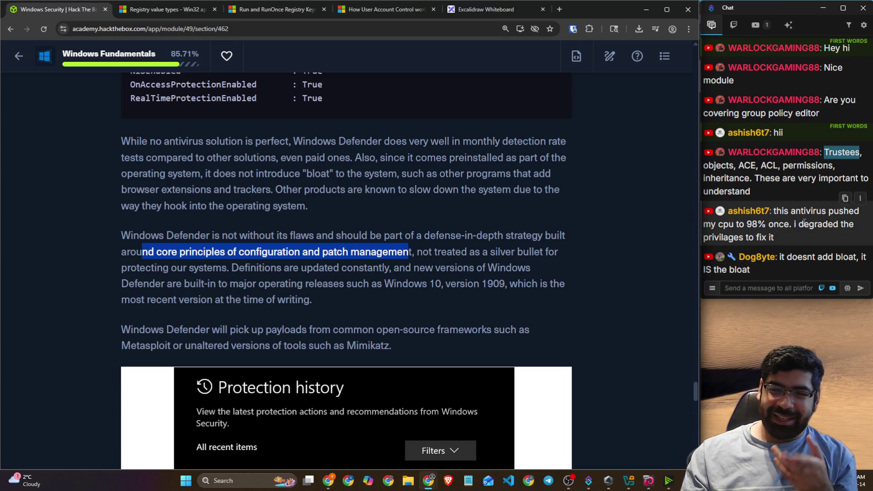
mouse_move(775, 237)
left_mouse_down()
mouse_move(732, 210)
mouse_move(775, 204)
left_mouse_up()
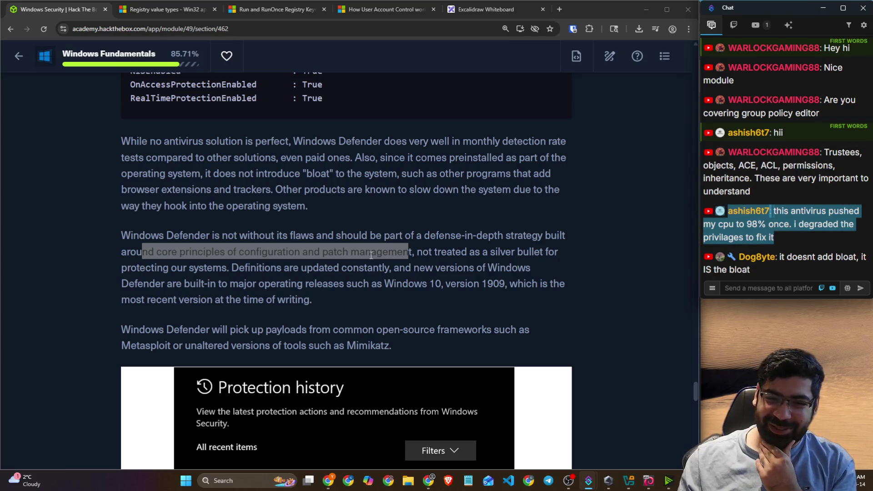
left_click(463, 267)
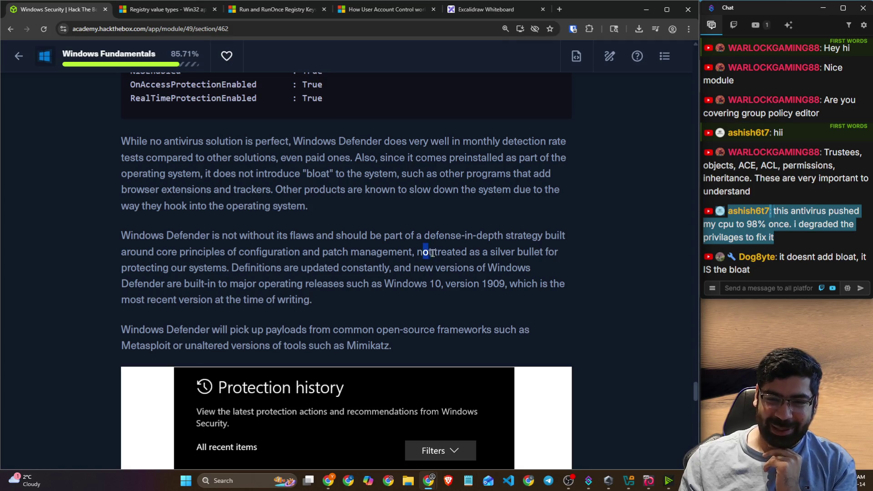
left_click_drag(432, 254, 561, 254)
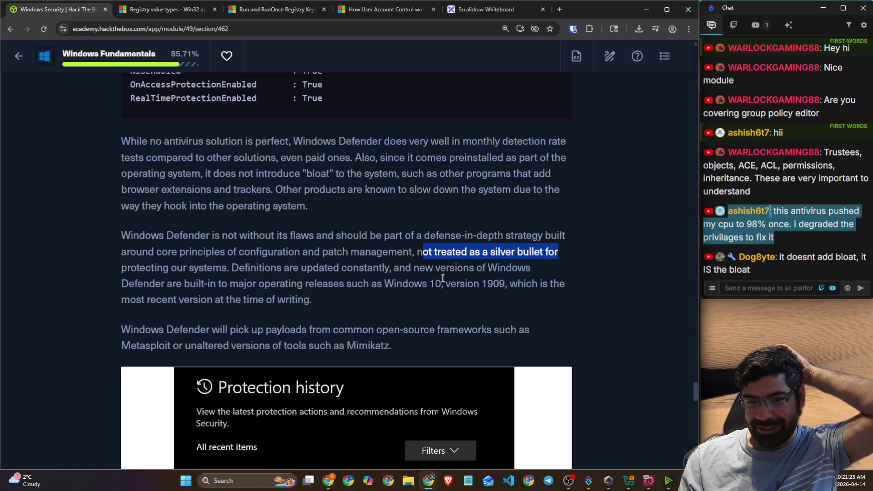
left_click_drag(172, 284, 548, 286)
Highlight the lines on detecting open-source payloads, unaltered Mimikatz, and bypassing Defender.
scroll(323, 261, "down", 4)
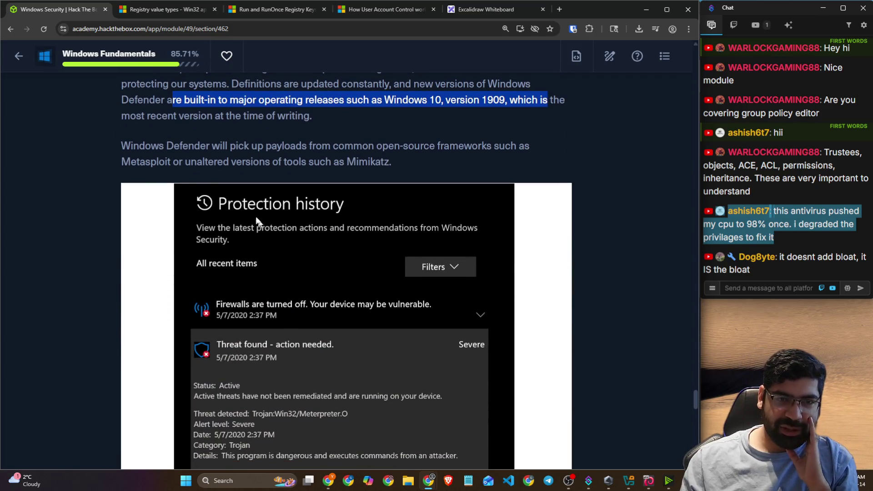
left_click_drag(130, 146, 523, 150)
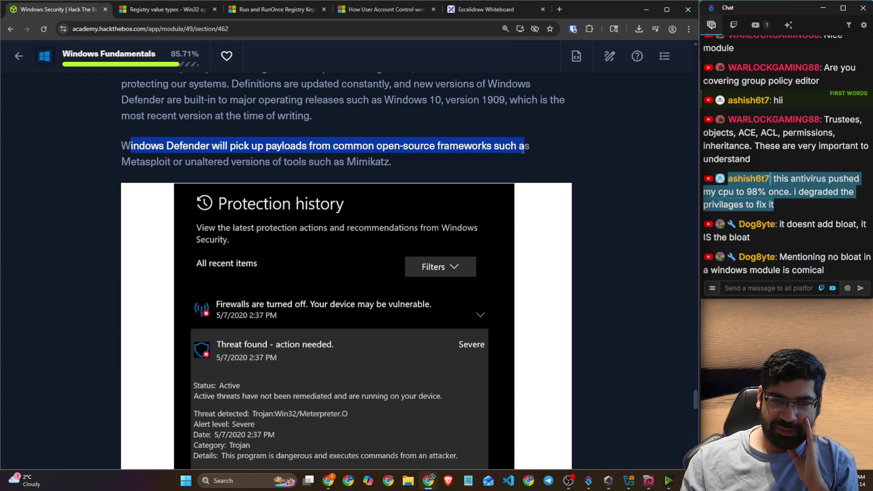
left_click_drag(190, 162, 386, 166)
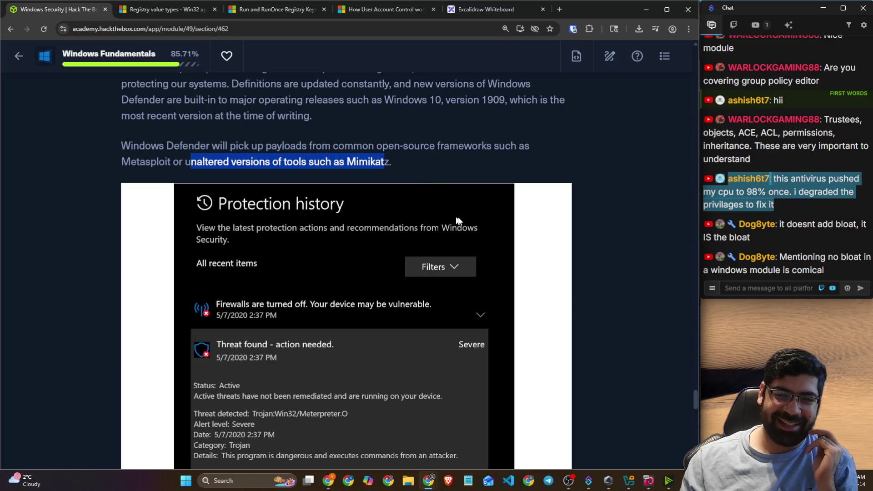
scroll(603, 248, "down", 7)
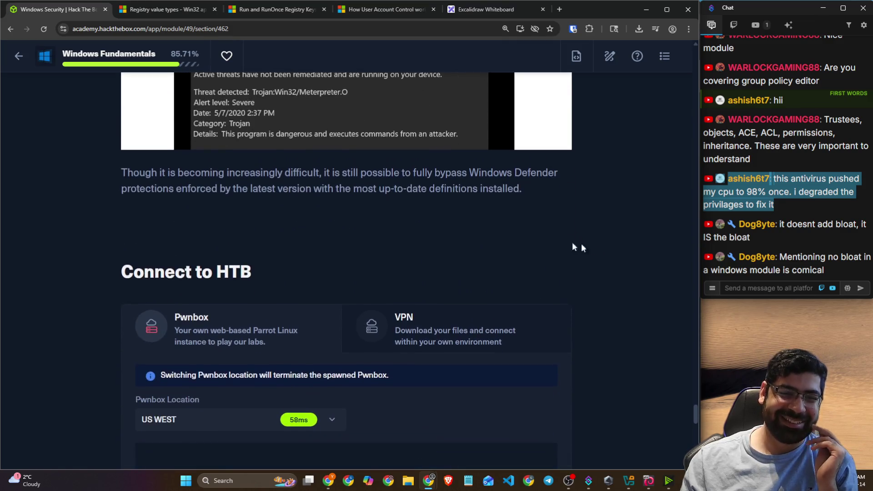
mouse_move(147, 173)
left_mouse_down()
mouse_move(307, 188)
mouse_move(364, 174)
mouse_move(548, 175)
left_mouse_up()
left_click_drag(211, 189, 478, 191)
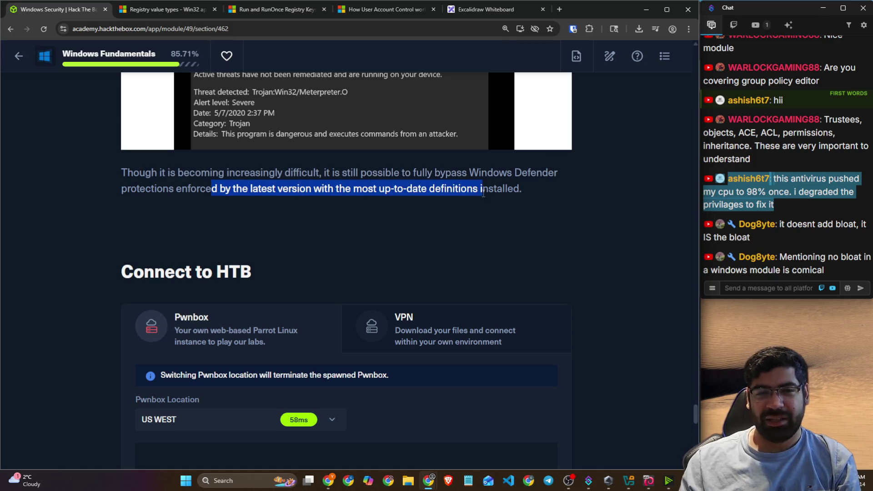
left_click(285, 194)
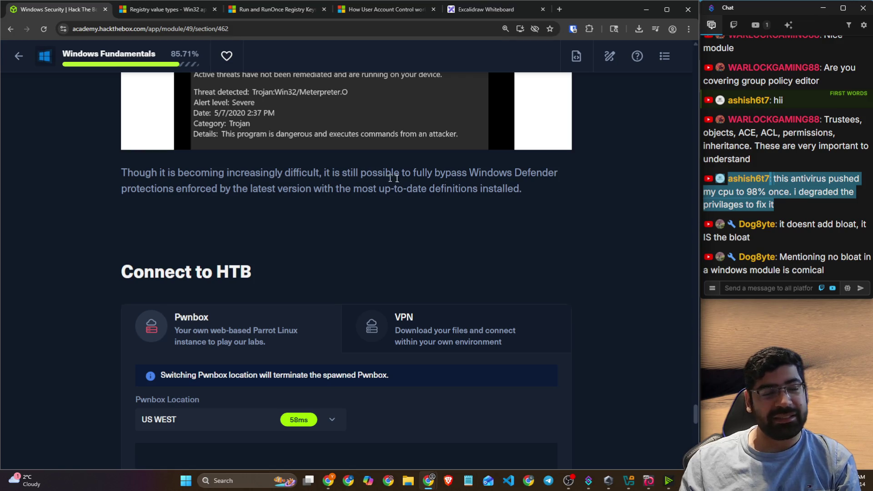
mouse_move(576, 192)
left_mouse_down()
mouse_move(133, 190)
mouse_move(121, 176)
left_mouse_up()
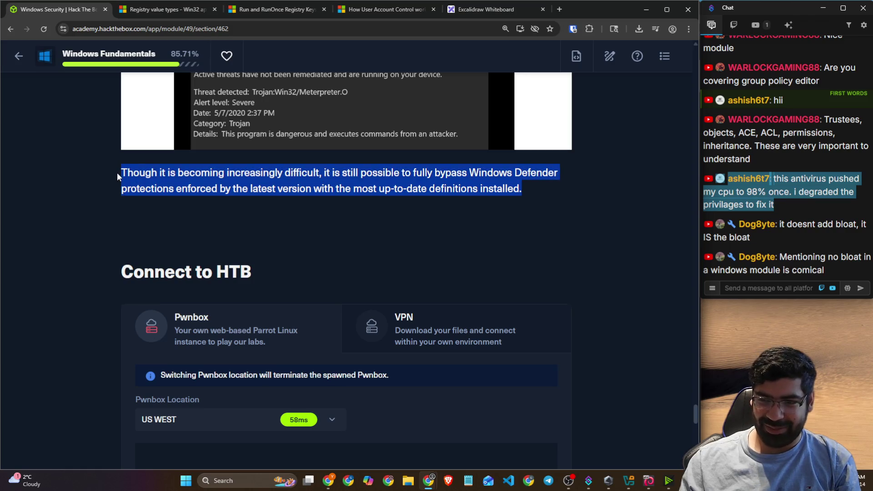
Copy the target IP 10.129.235.54 and switch to the terminal inside the Kali VM.
scroll(353, 236, "down", 10)
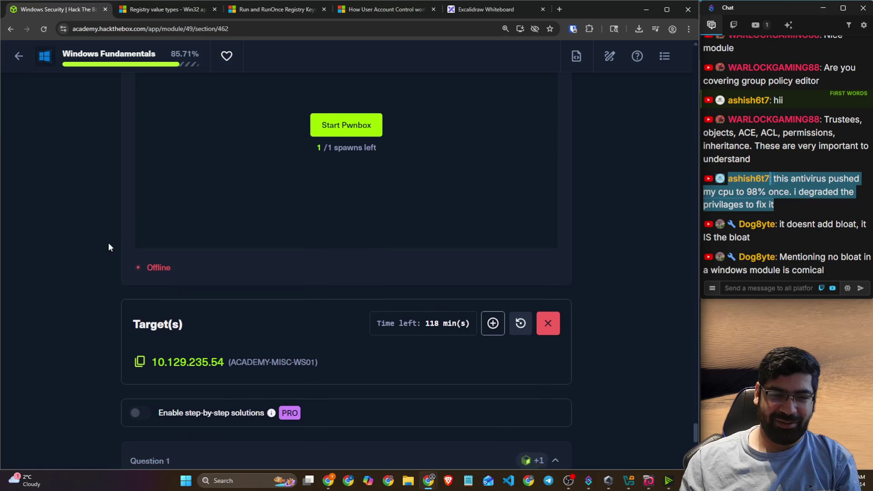
scroll(109, 247, "down", 3)
left_click(139, 235)
key("alt+Tab")
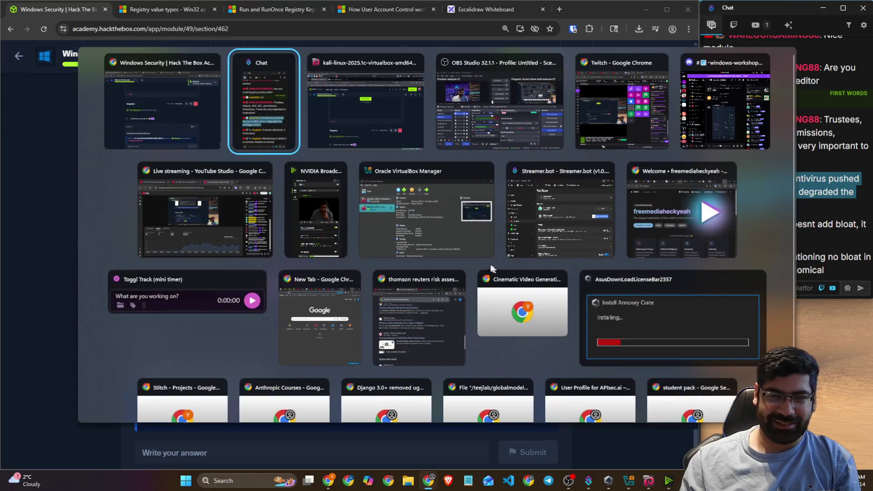
left_click(356, 132)
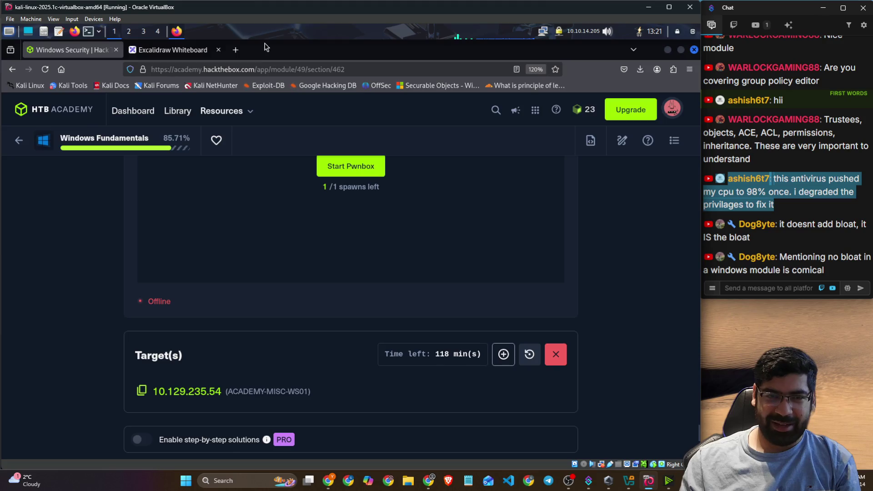
key("alt+Tab")
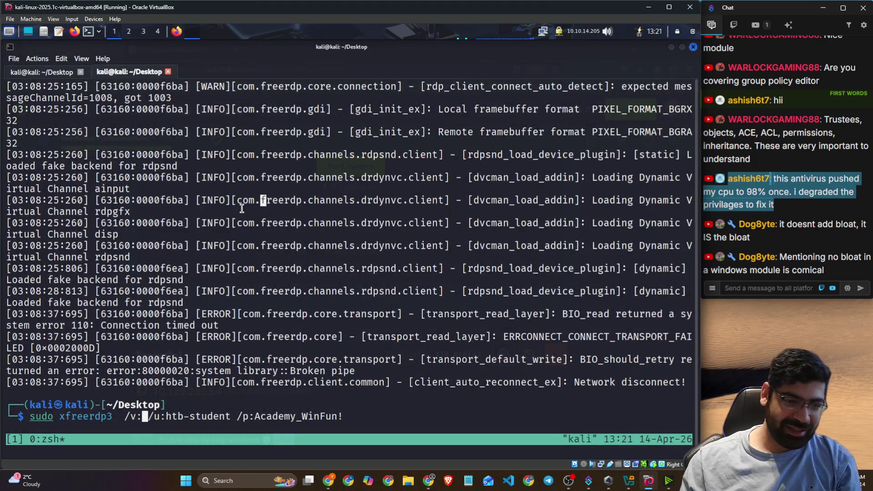
Run sudo xfreerdp3 against 10.129.235.54, enter the sudo password, and accept the WS01 certificate.
type("10.129.235.54")
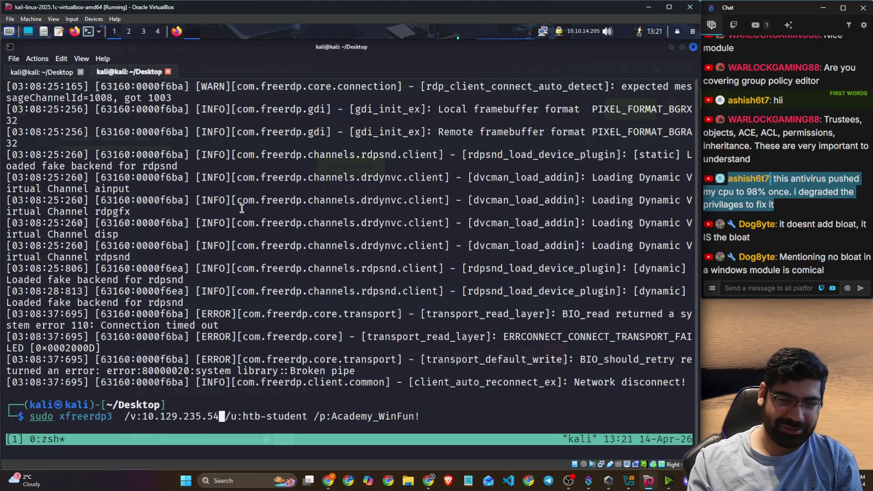
key("Return")
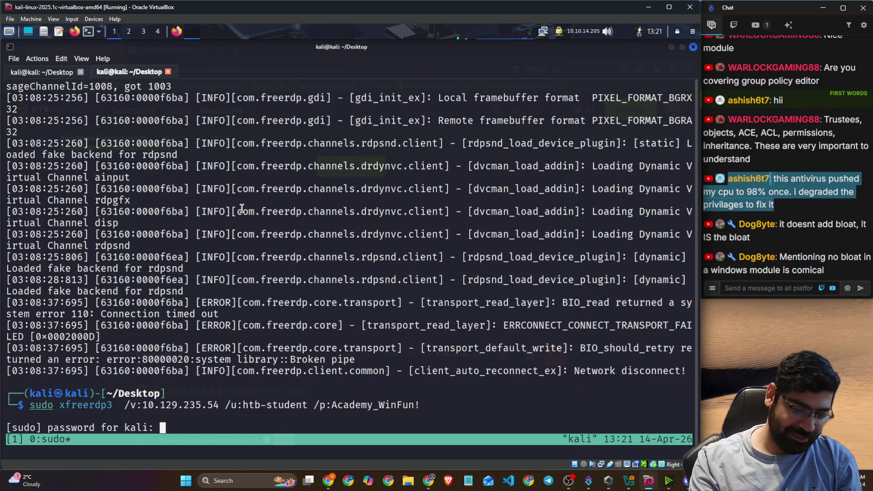
key("Return")
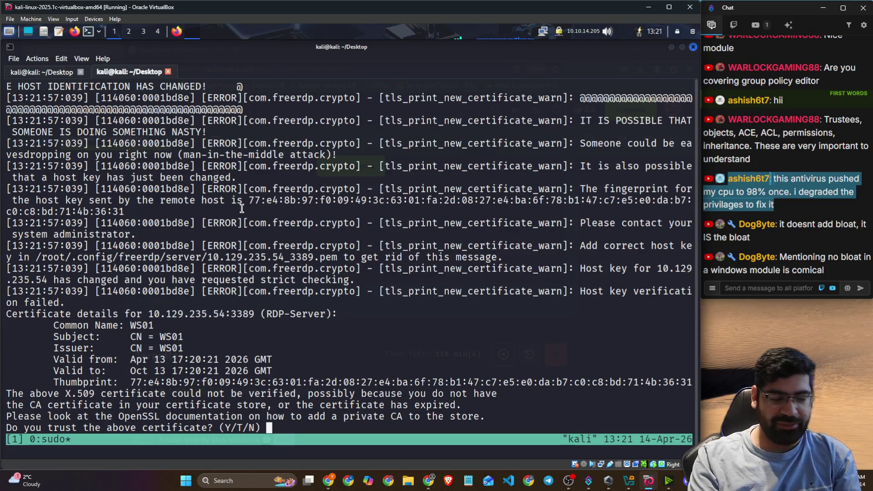
type("Y")
key("Return")
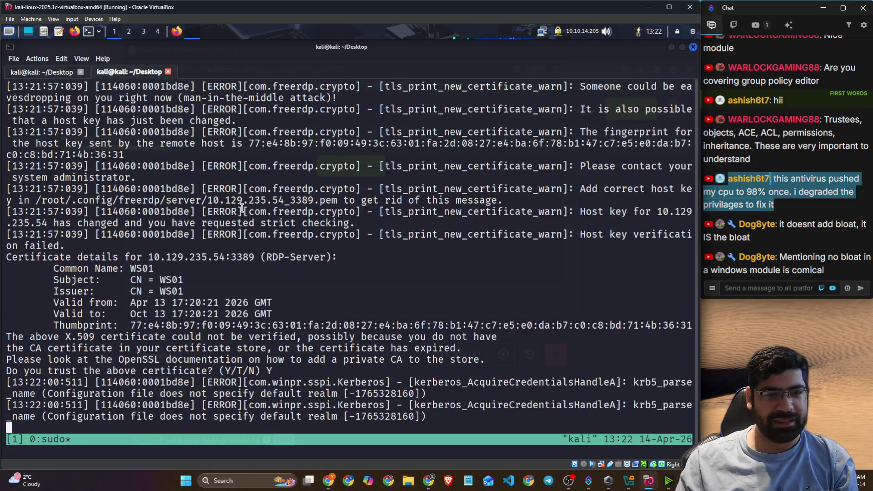
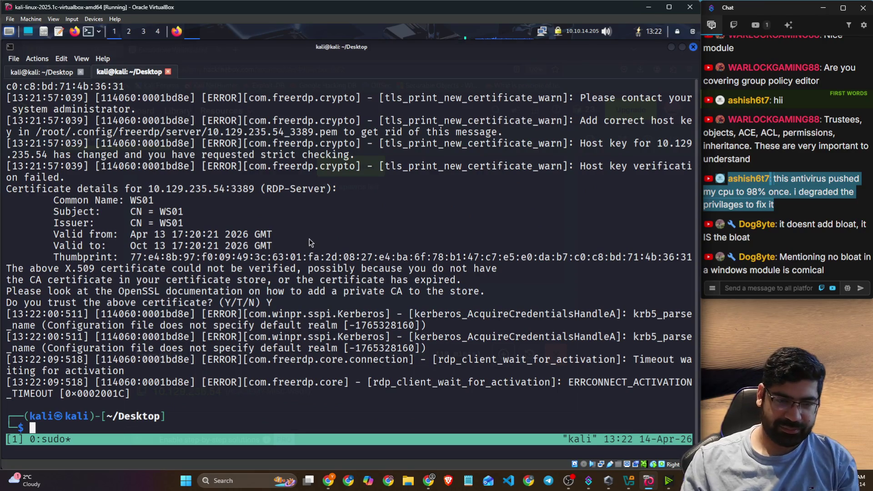
Glance over the course page in the browser, then bring the terminal back.
key("ctrl+d")
scroll(314, 232, "down", 5)
scroll(456, 257, "up", 5)
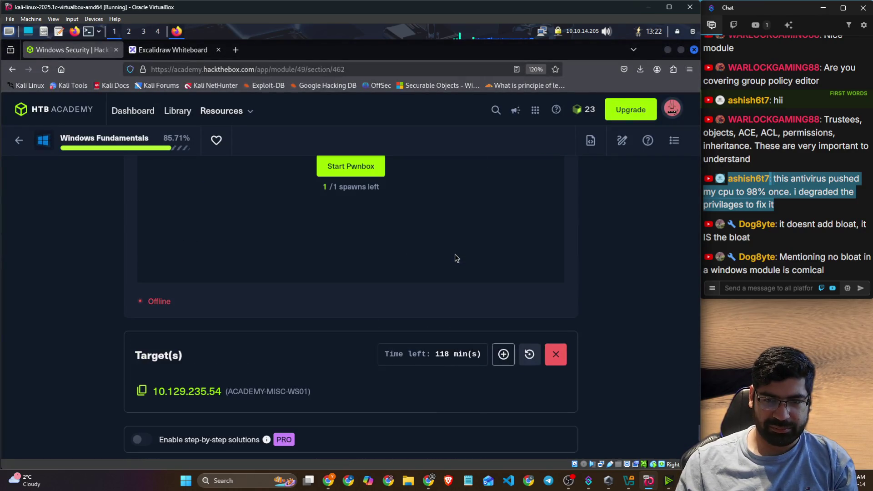
scroll(444, 252, "up", 5)
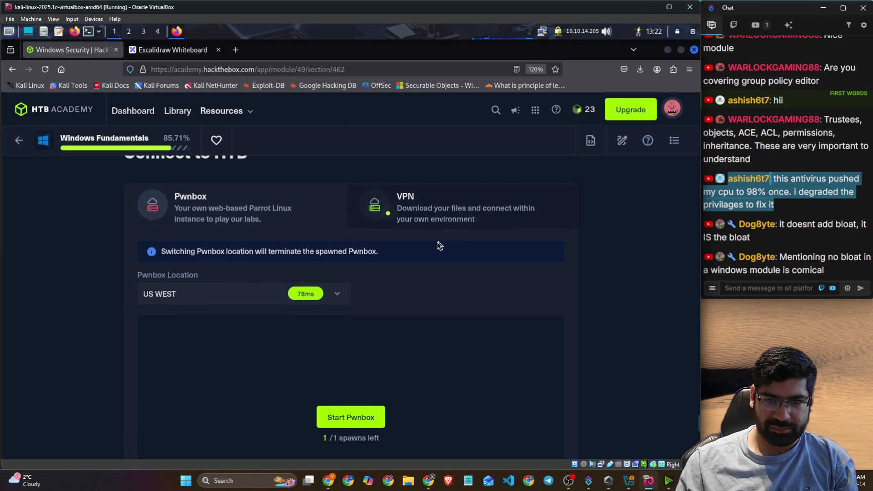
key("F12")
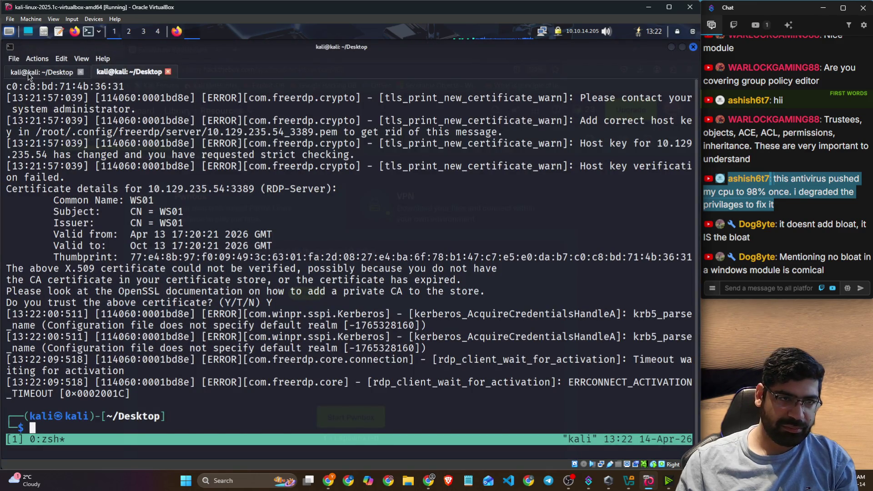
Stop the HTB OpenVPN connection and restart it, entering the sudo password.
left_click(28, 73)
key("ctrl+x")
key("ctrl+c")
key("Up")
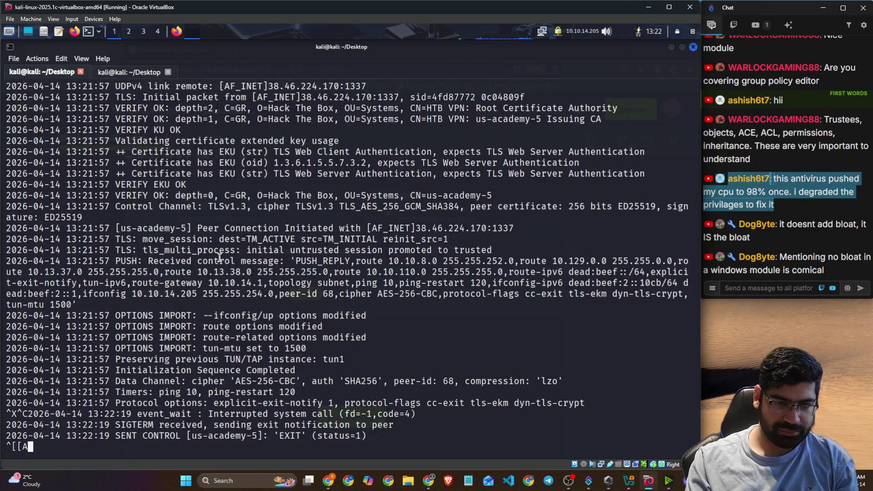
key("Up")
key("Return")
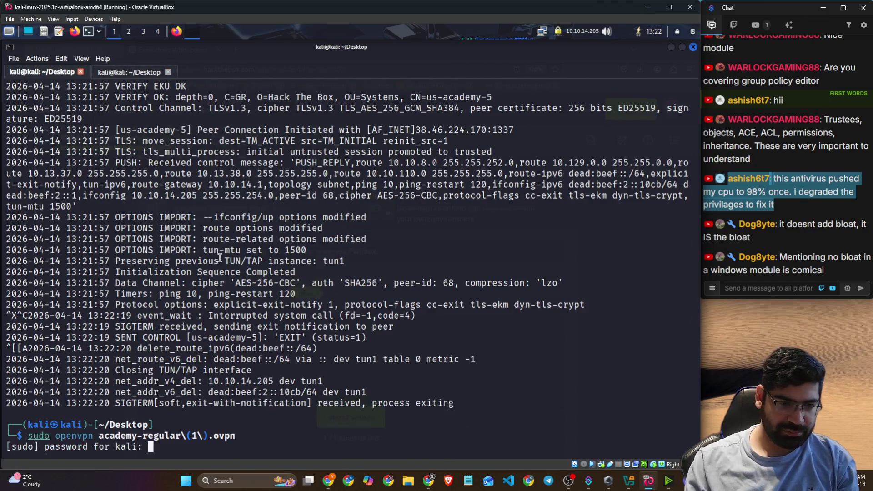
key("Return")
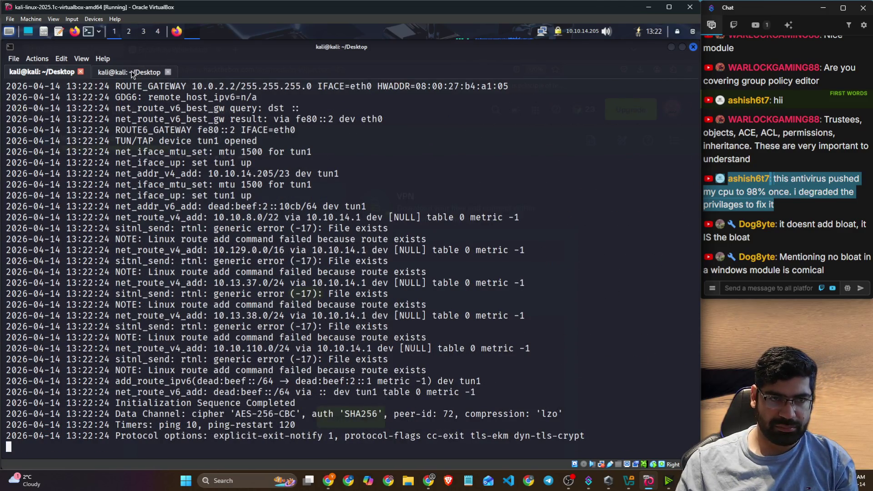
Rerun the xfreerdp3 remote desktop connection to the lab target from the second tab.
left_click(131, 71)
key("Up")
key("Return")
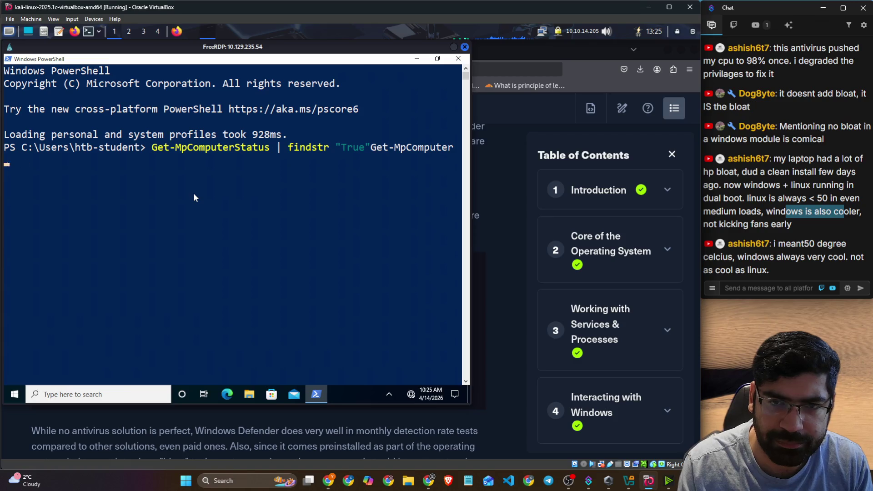
Run Get-MpComputerStatus | findstr "True" to list enabled Defender settings, then return to the course page.
key("BackSpace")
key("BackSpace")
key("BackSpace")
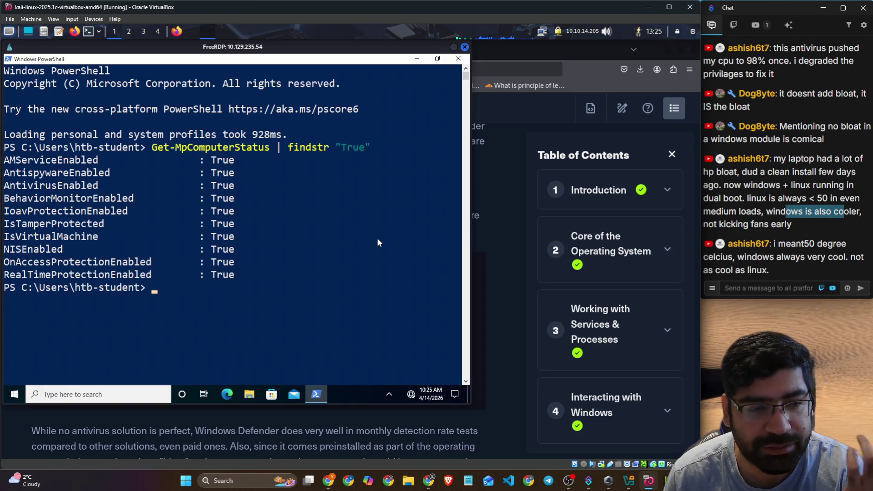
left_click(495, 263)
scroll(324, 227, "down", 15)
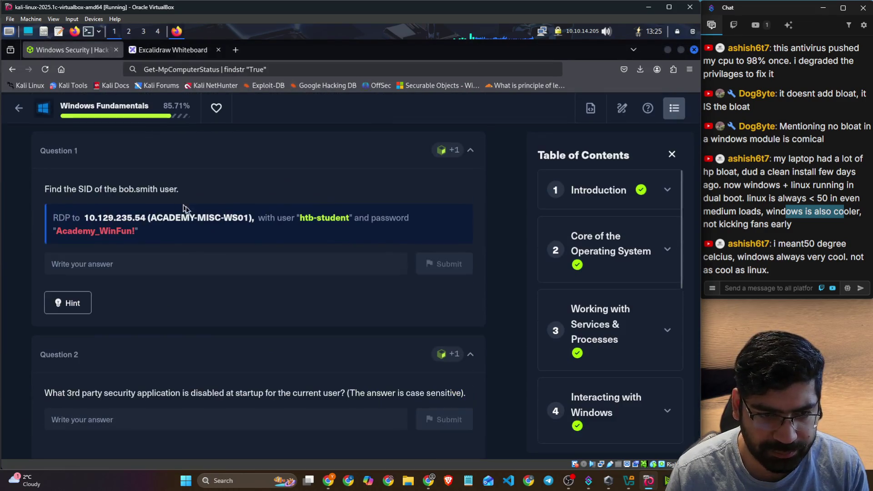
Scroll up from Question 1 to the Security Identifier section of the course page.
left_click_drag(63, 190, 182, 202)
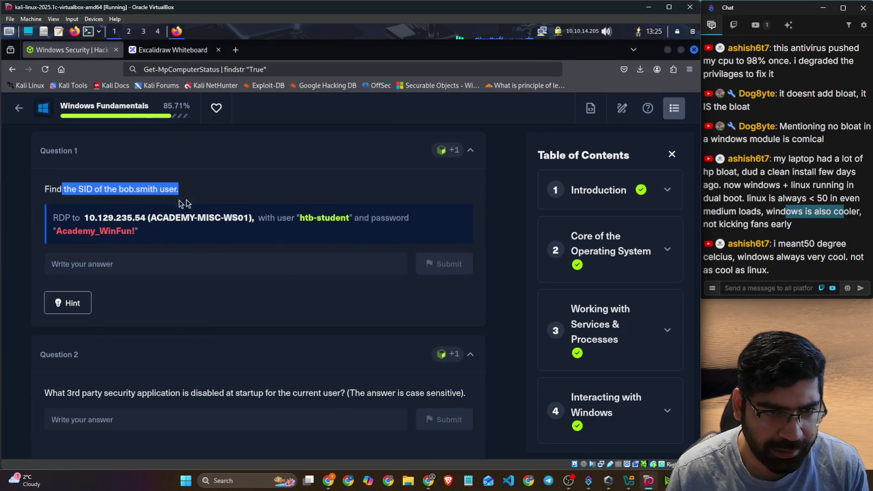
scroll(232, 201, "up", 5)
scroll(232, 202, "up", 15)
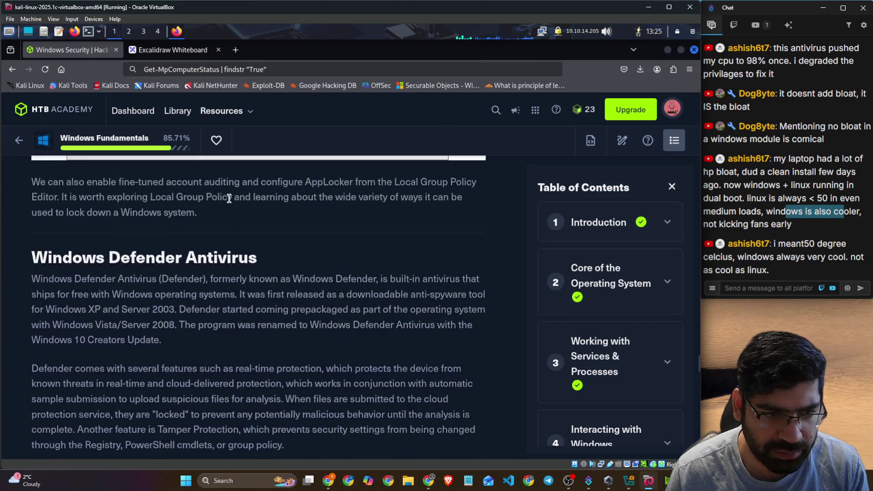
scroll(169, 202, "up", 15)
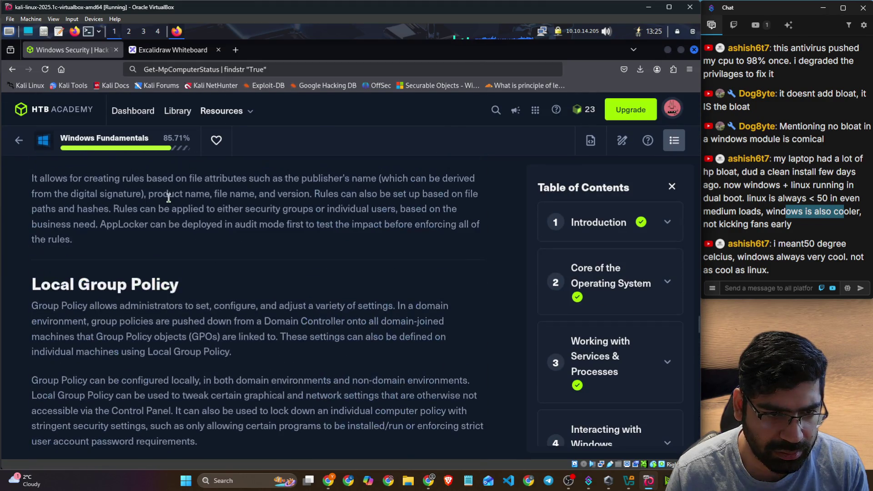
scroll(169, 202, "up", 15)
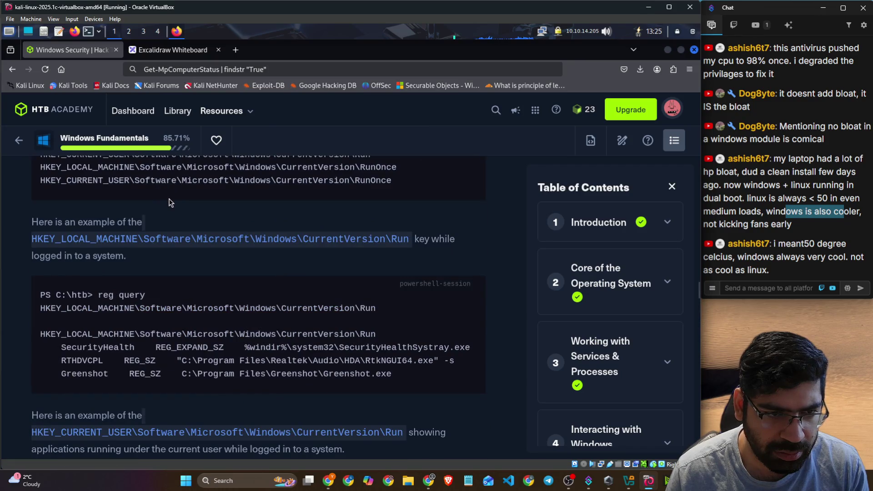
scroll(169, 202, "up", 15)
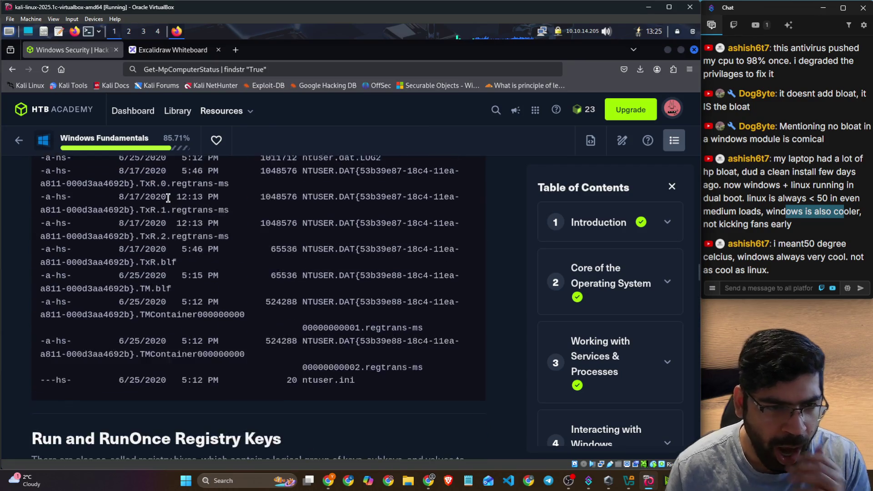
scroll(169, 202, "up", 5)
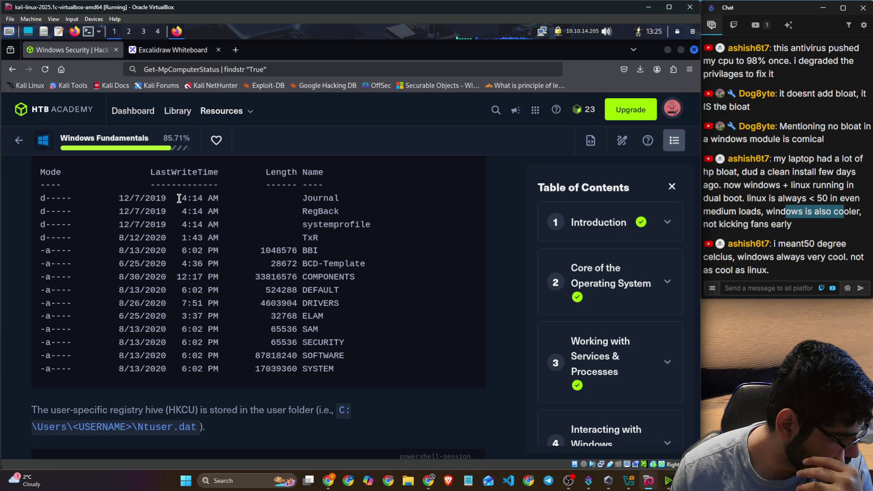
scroll(178, 199, "up", 5)
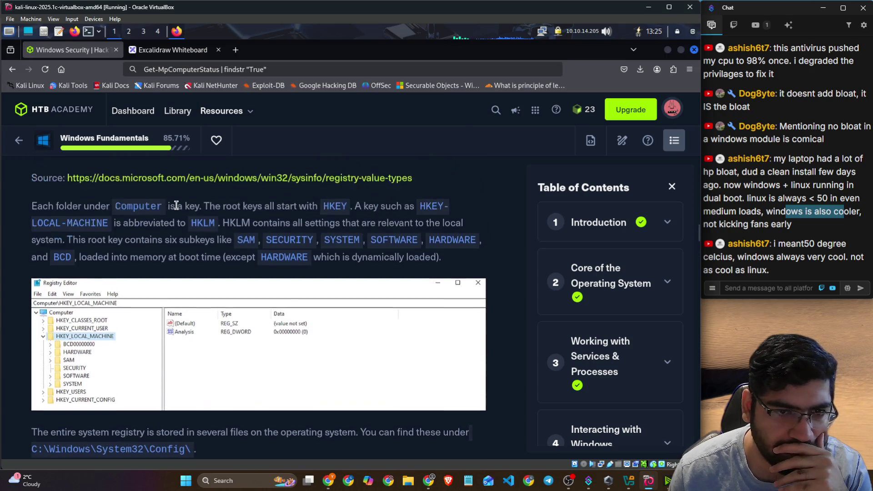
scroll(177, 205, "up", 5)
scroll(176, 206, "up", 10)
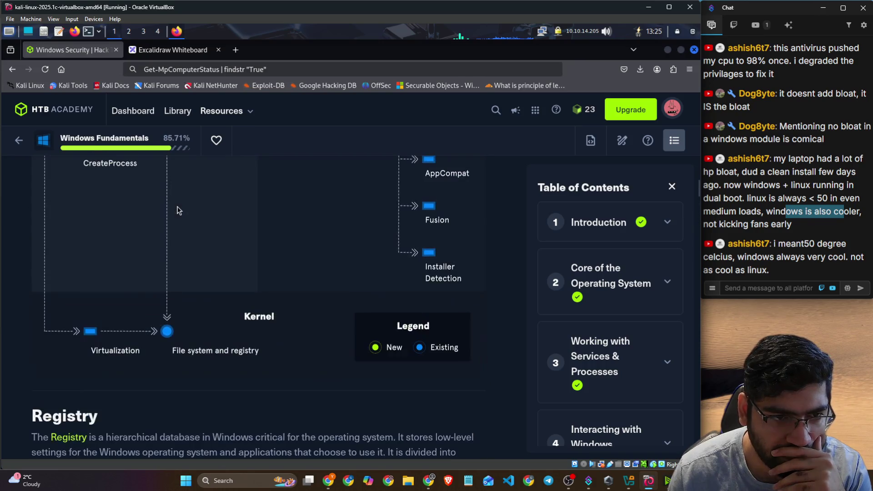
scroll(177, 210, "up", 10)
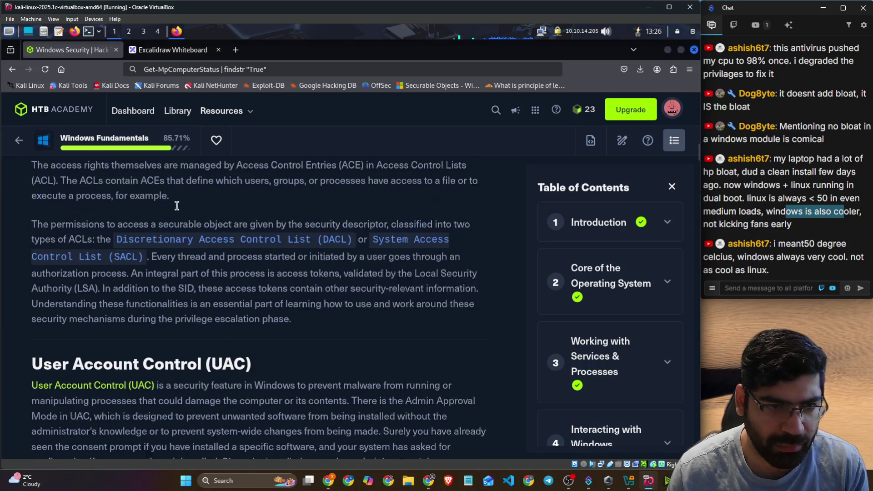
scroll(177, 210, "up", 10)
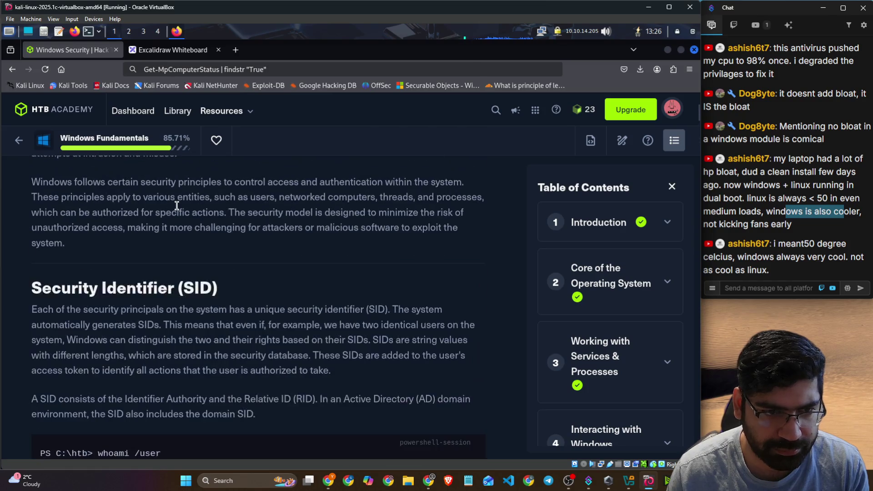
scroll(176, 206, "down", 10)
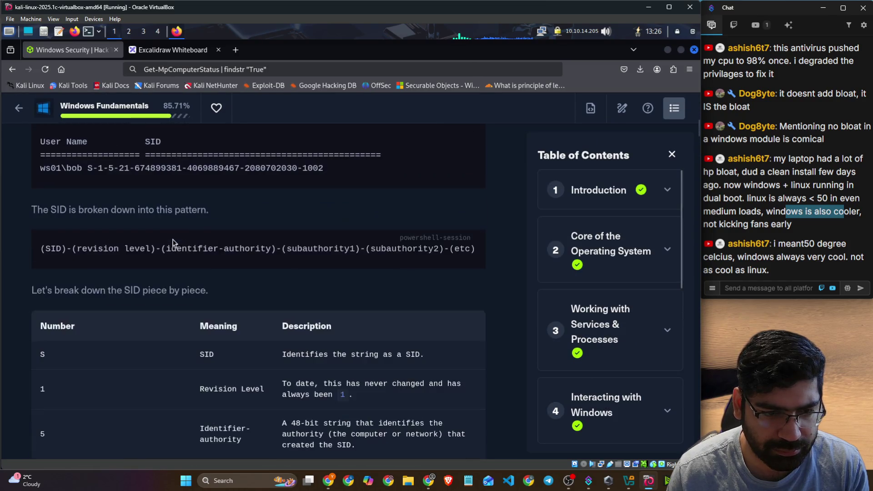
scroll(173, 234, "up", 3)
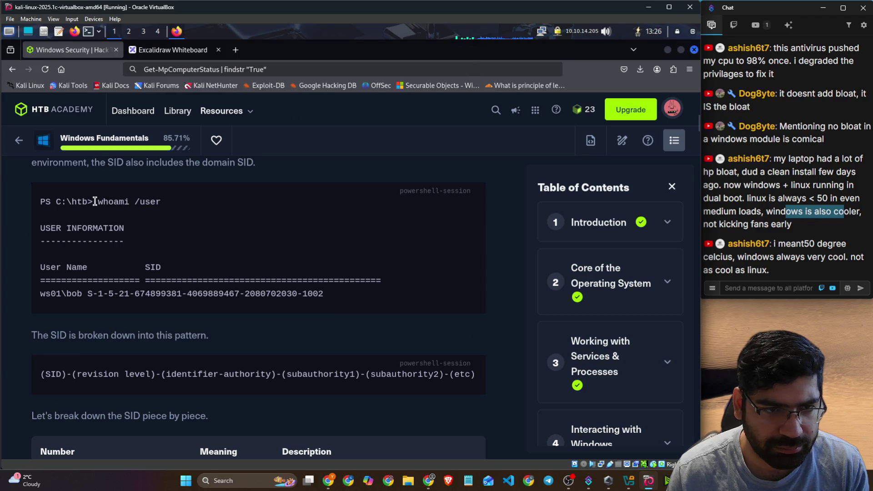
Copy the 'whoami /user' example command from the Security Identifier section.
left_click_drag(97, 201, 160, 203)
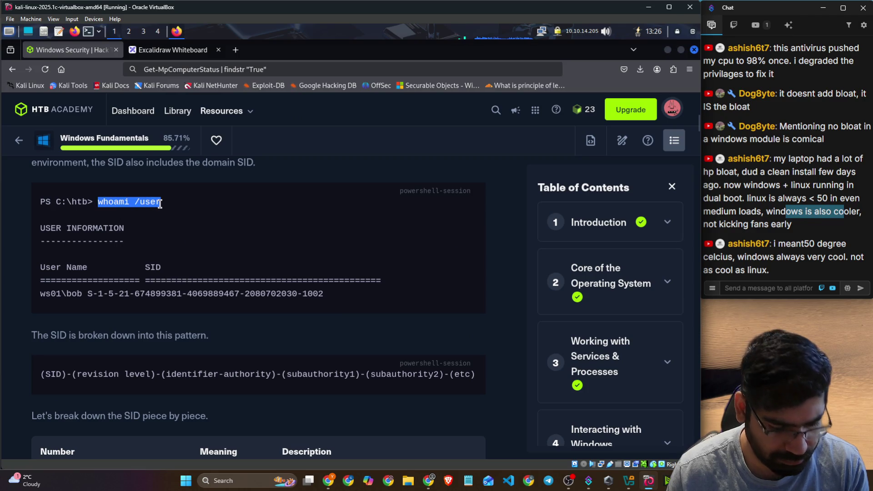
key("alt+Tab")
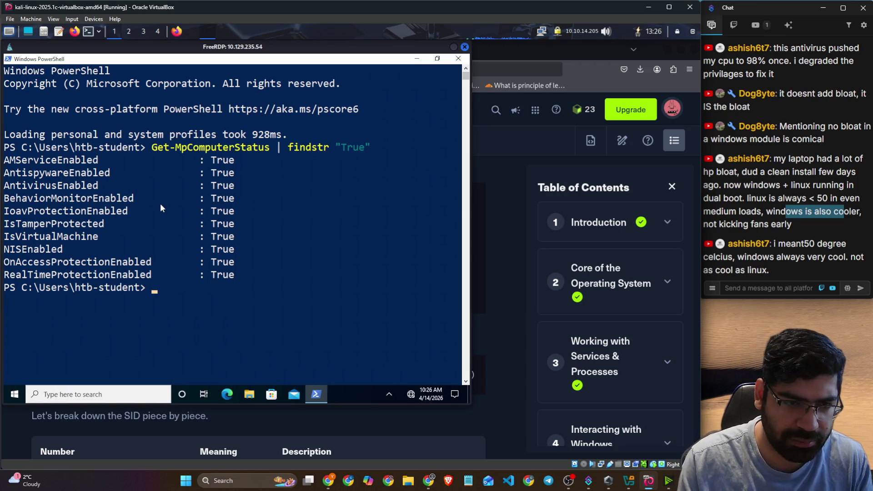
left_click(497, 247)
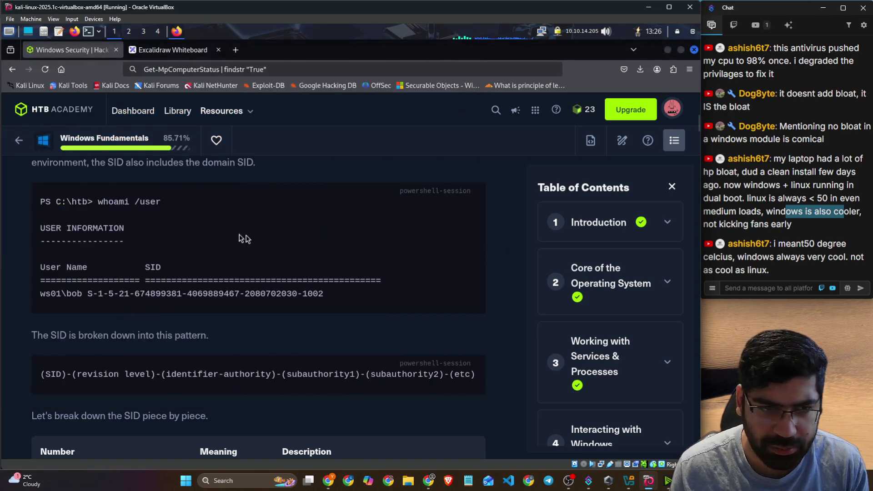
left_click_drag(162, 202, 99, 202)
right_click(114, 201)
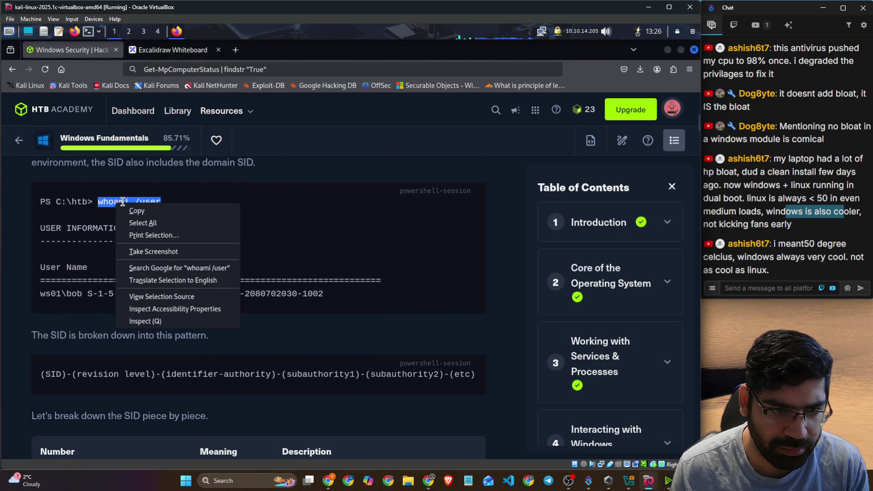
left_click(133, 213)
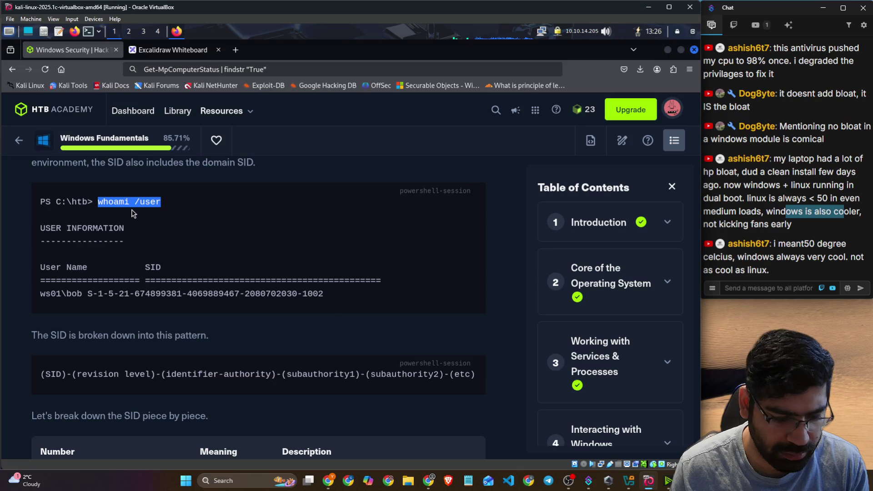
Return to the Kali terminal, where the RDP session has timed out.
key("alt+Tab")
right_click(133, 205)
key("alt+Tab")
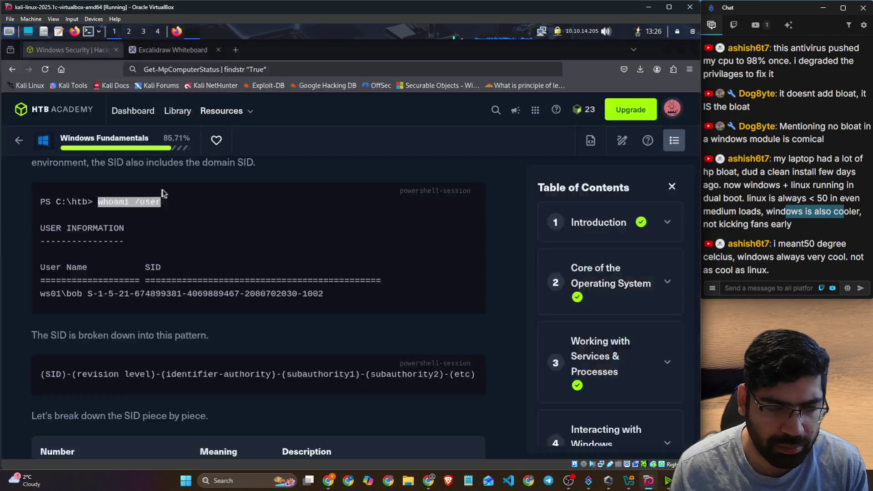
key("alt+Tab")
key("Tab")
key("alt+Tab")
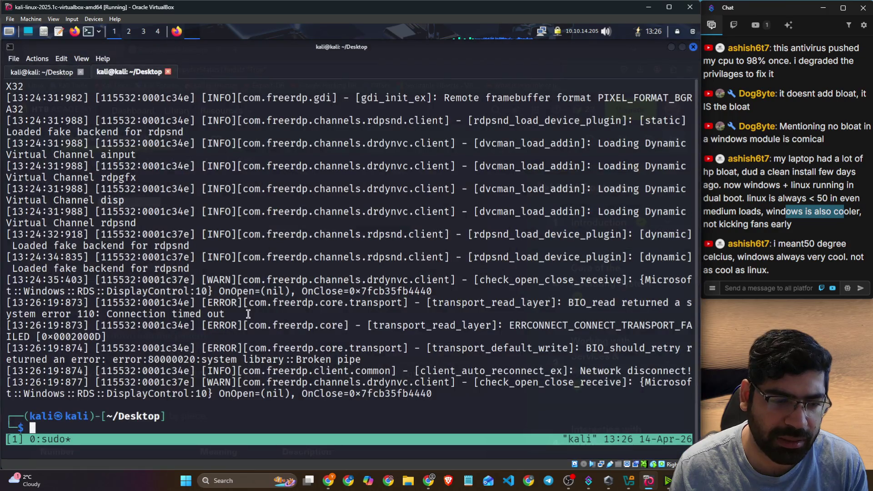
Rerun xfreerdp3 to 10.129.235.54 and cancel the hung connection attempts with Ctrl+C.
key("Up")
key("Return")
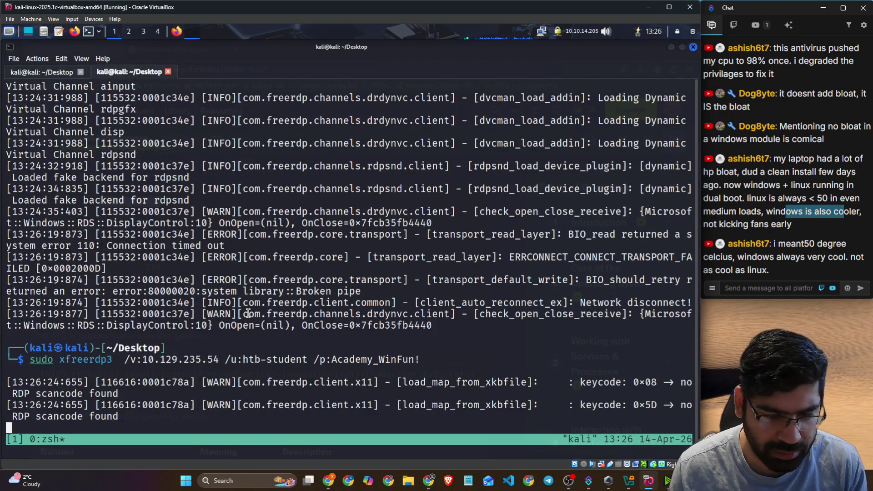
key("ctrl+x")
key("ctrl+c")
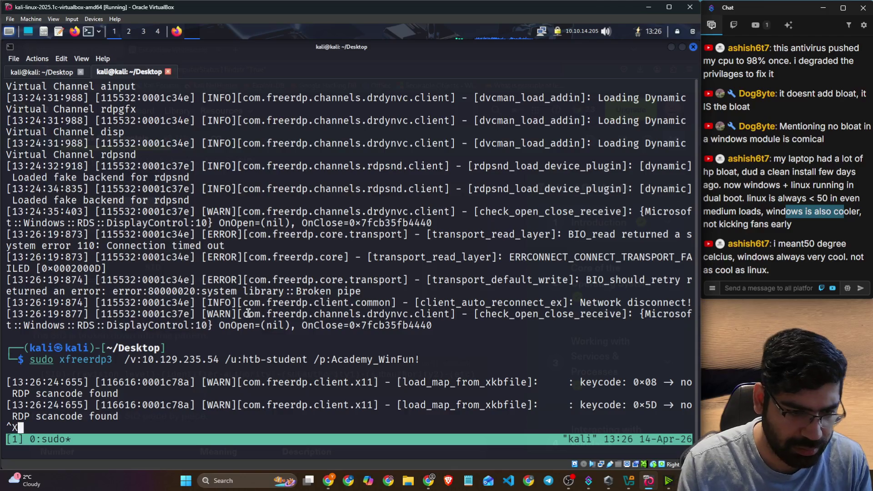
key("Up")
key("Return")
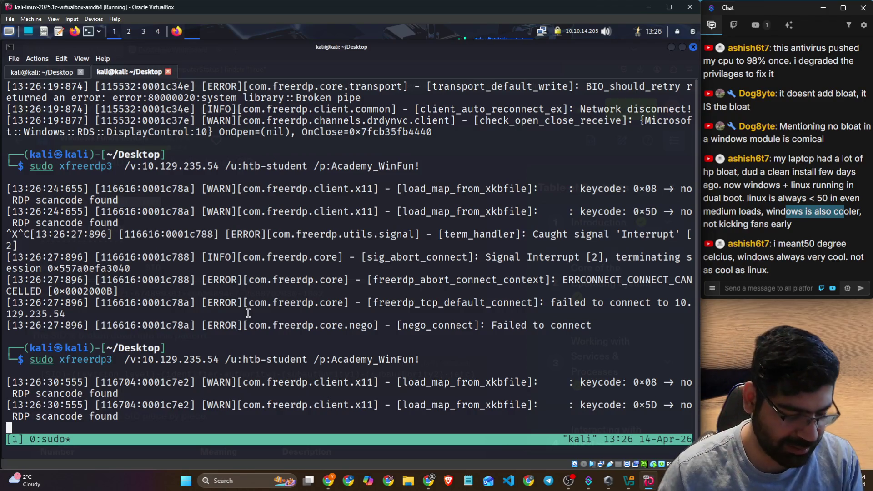
key("ctrl+x")
key("ctrl+c")
Check the course page, then launch the RDP connection to the lab machine once more.
key("alt+Tab")
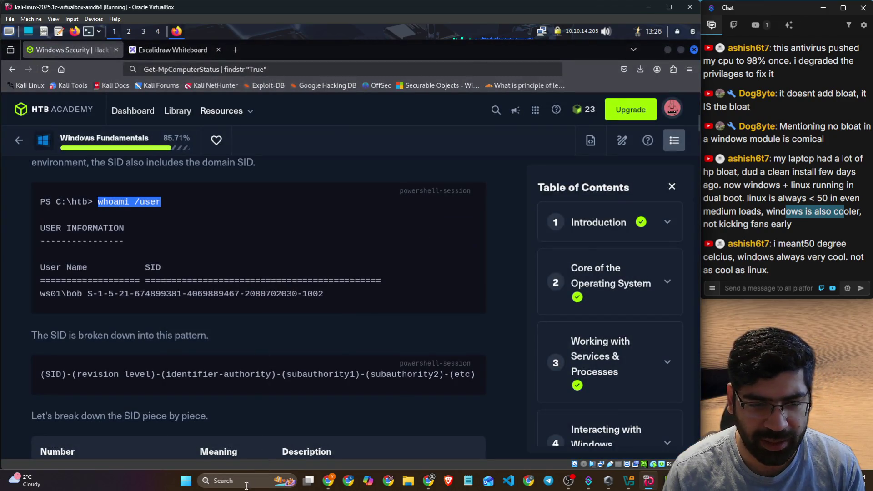
left_click(245, 482)
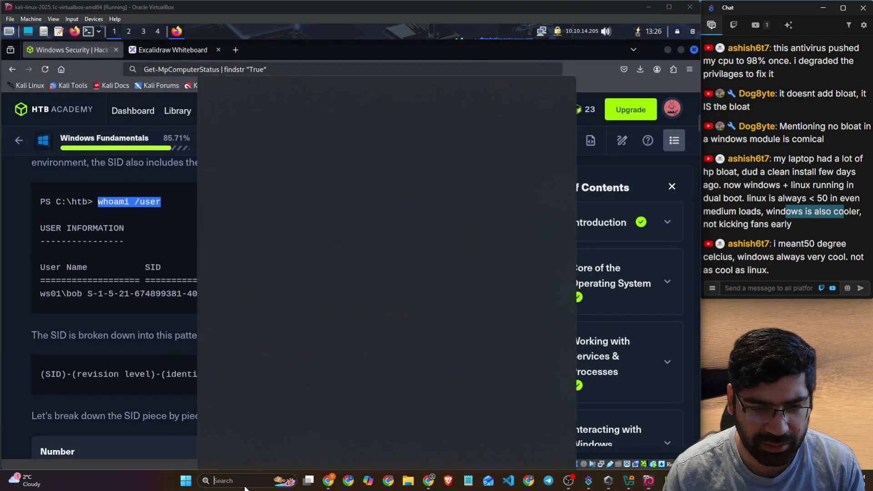
left_click(124, 405)
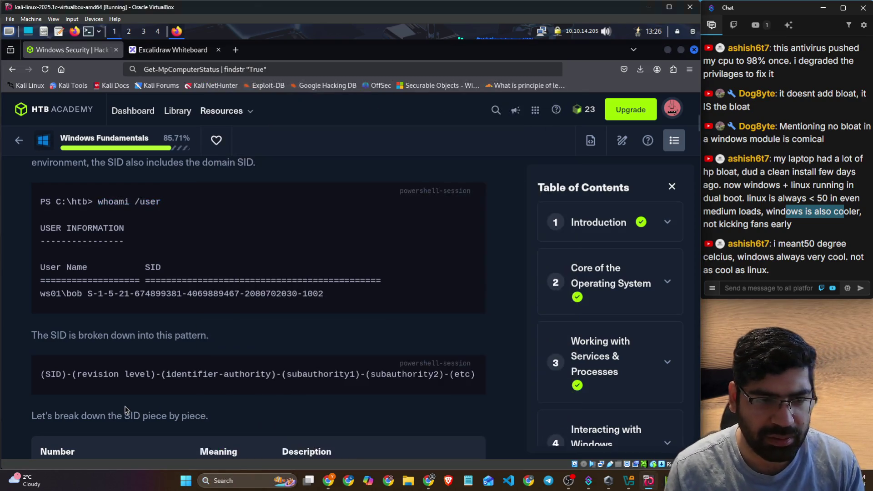
scroll(319, 356, "down", 5)
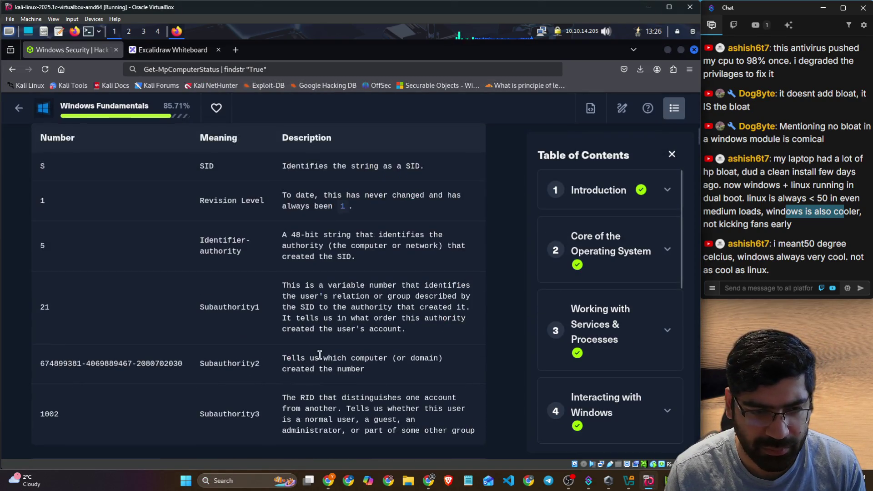
scroll(319, 356, "down", 4)
key("alt+Tab")
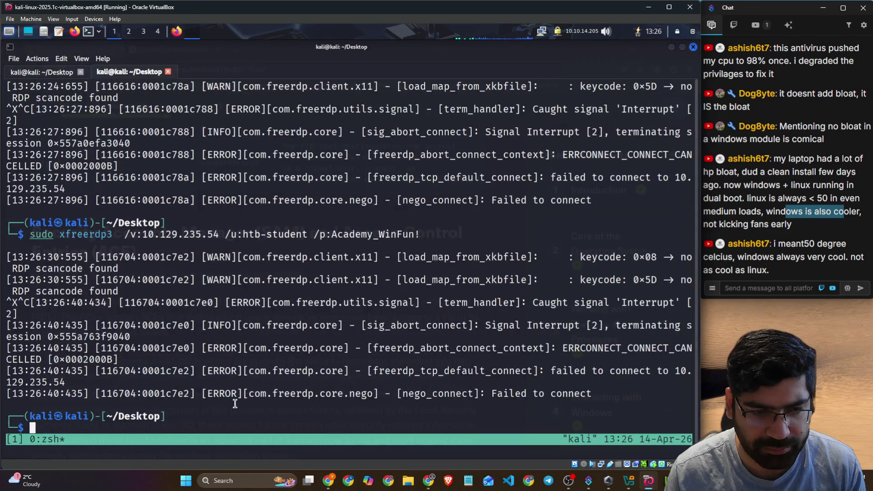
key("Up")
key("Return")
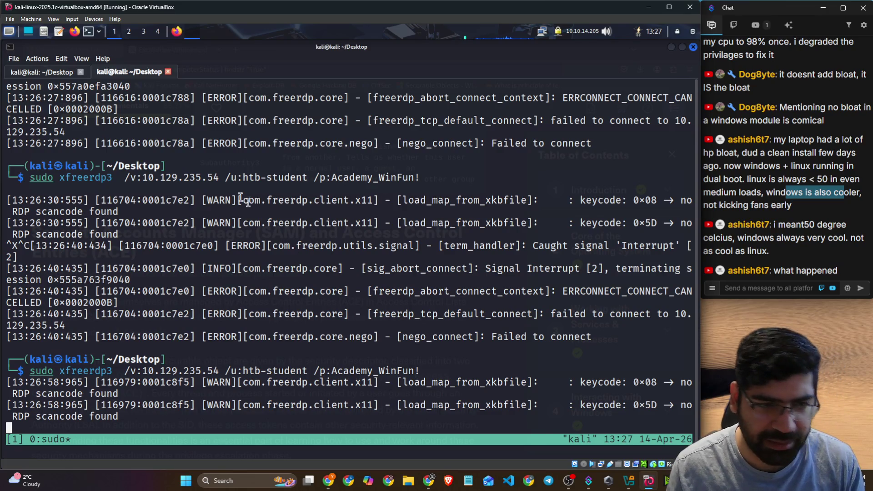
key("alt+Tab")
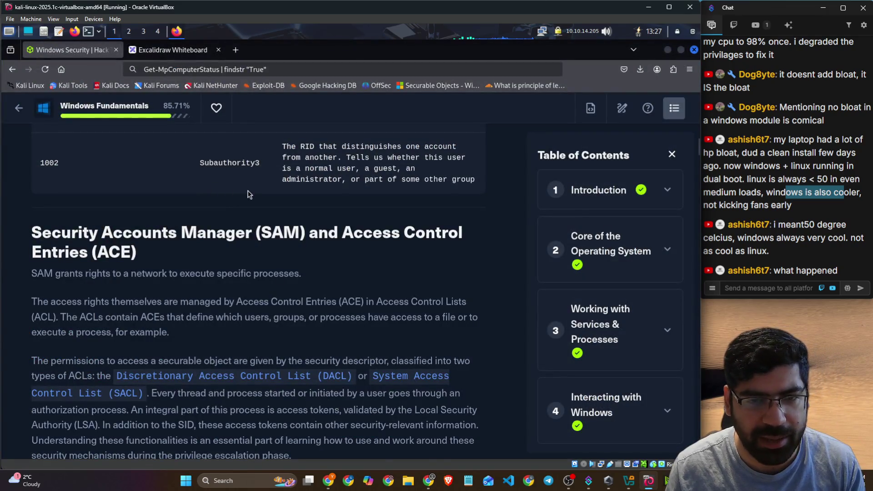
Extend the lab target's lifetime so 173 minutes remain.
scroll(432, 257, "down", 10)
scroll(432, 257, "down", 15)
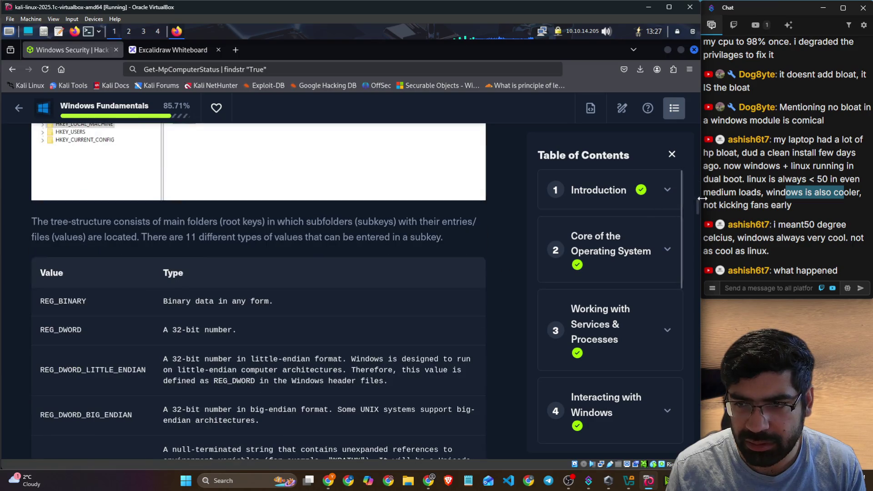
scroll(338, 348, "down", 20)
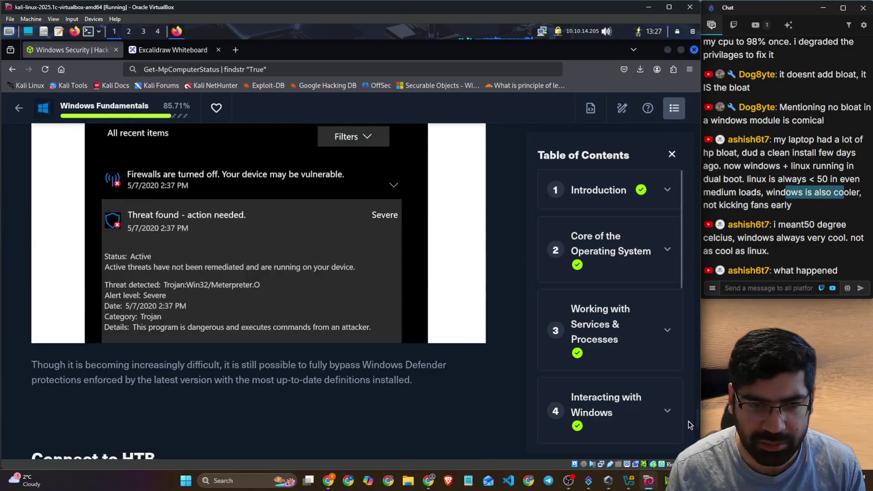
scroll(273, 309, "down", 10)
scroll(191, 259, "up", 1)
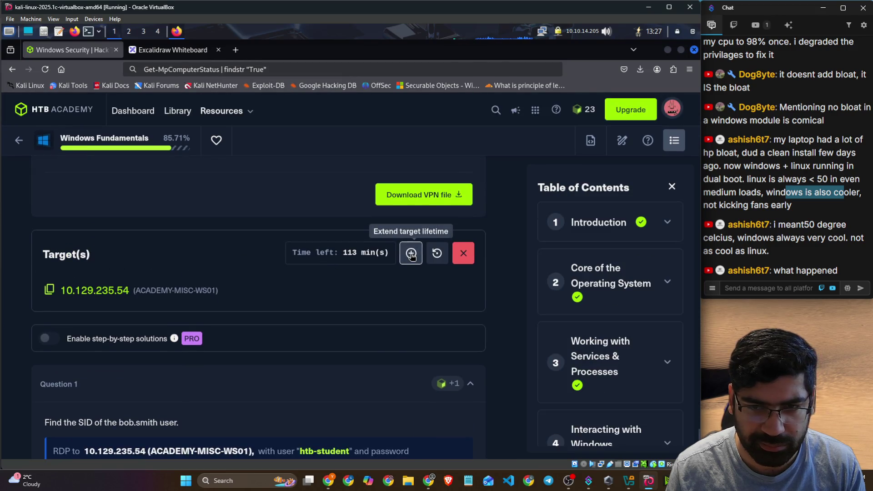
left_click(411, 255)
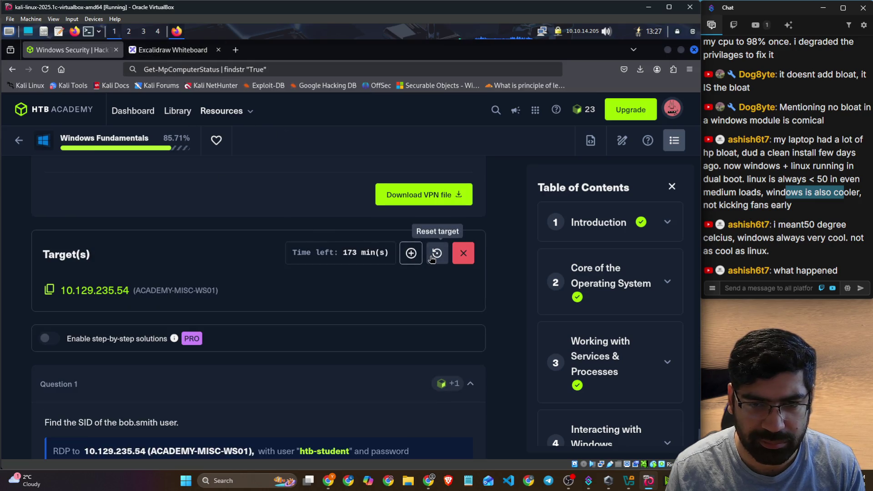
key("alt+Tab")
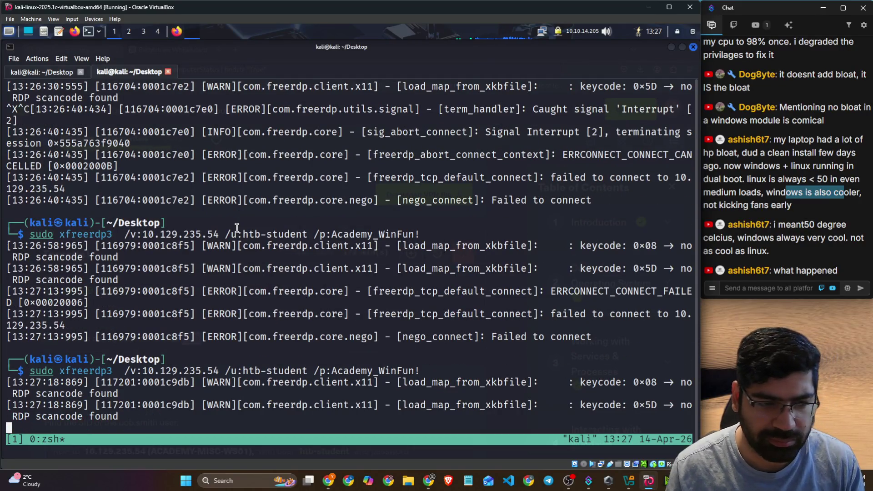
key("alt+Tab")
In a new tab, type a web search for getting the SID of a user in Windows.
key("ctrl+t")
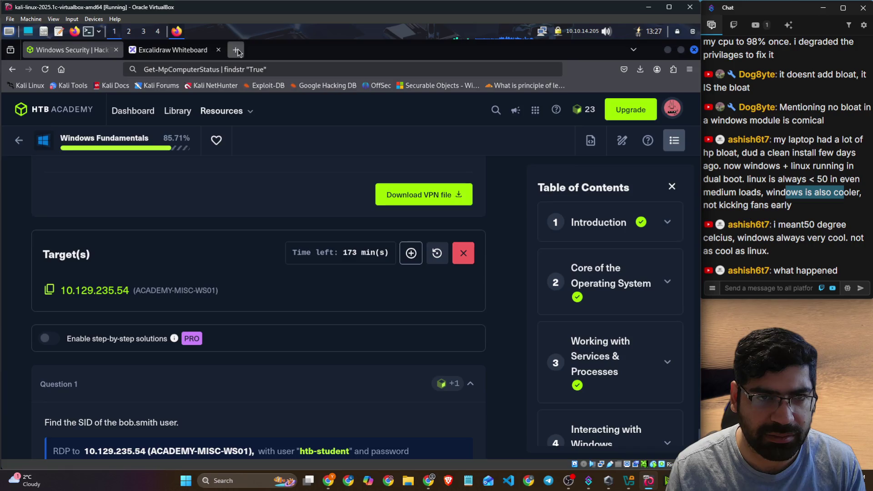
type("get sui")
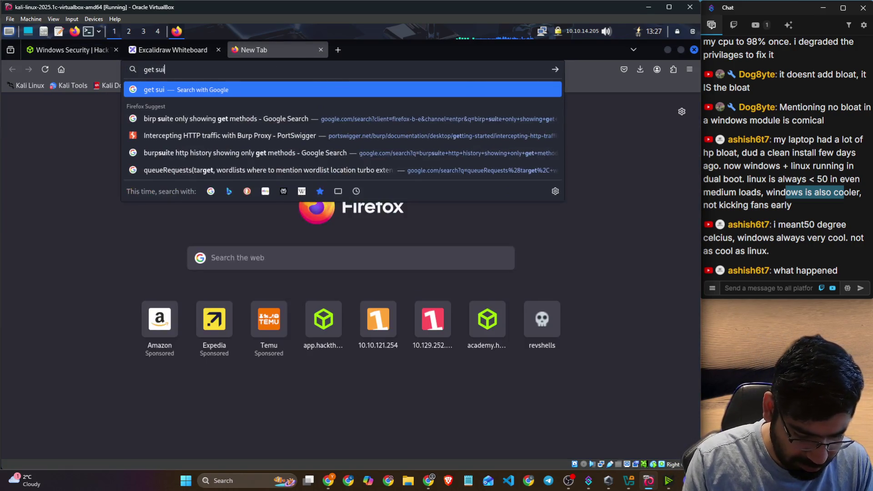
key("BackSpace")
key("BackSpace")
type("id ")
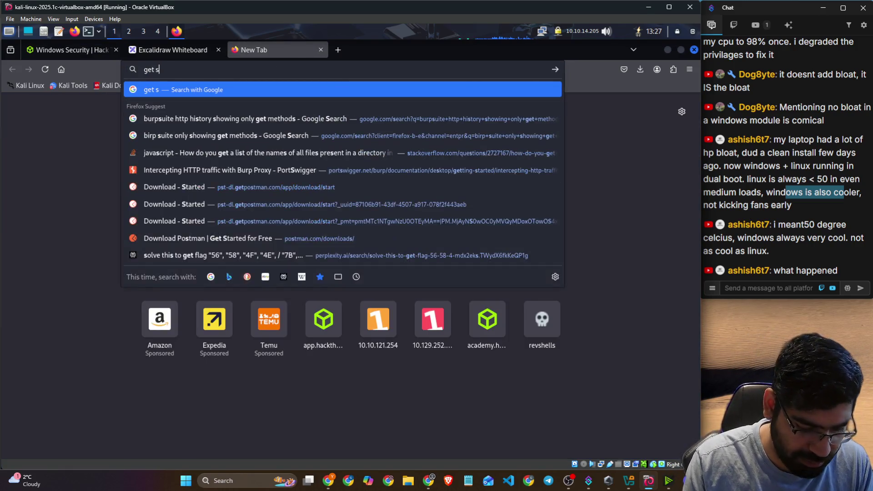
type("of user i")
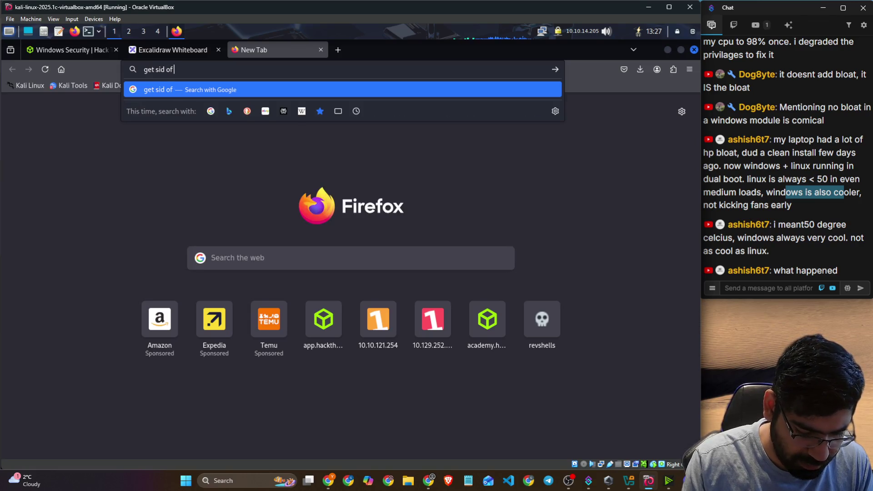
type("n windows")
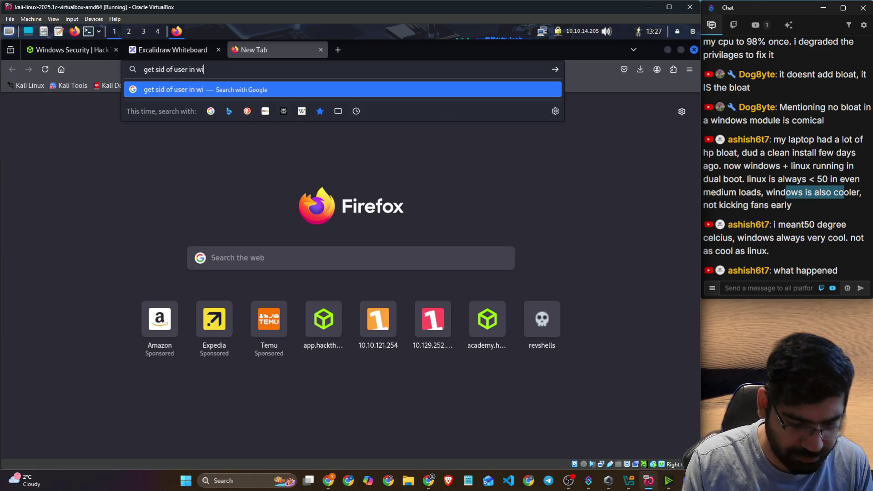
Run the search and open Microsoft Learn's Security Identifiers article.
key("Return")
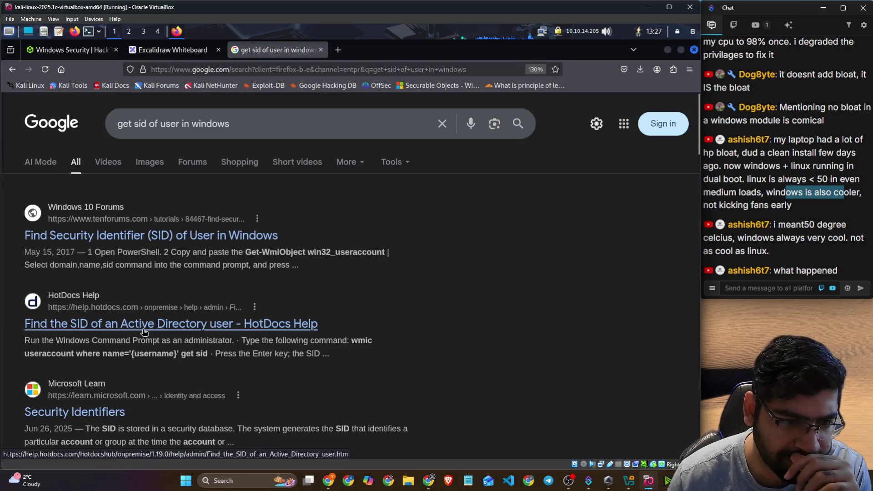
left_click(96, 413)
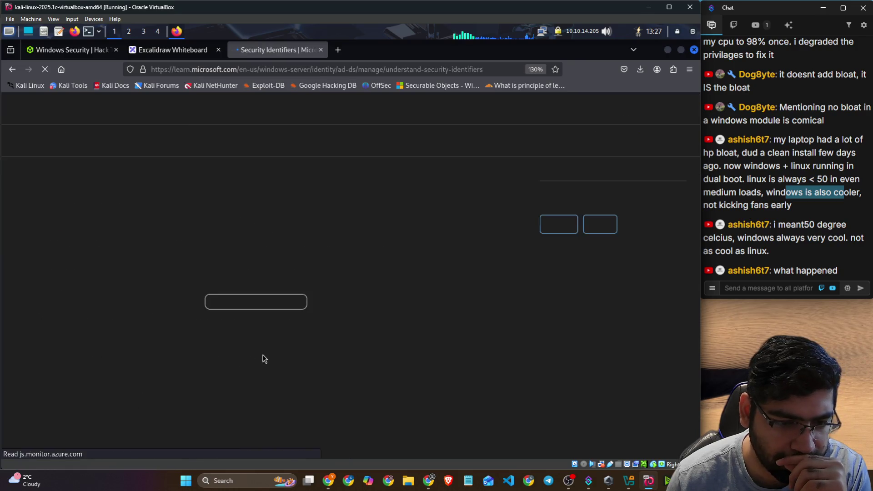
scroll(298, 338, "down", 10)
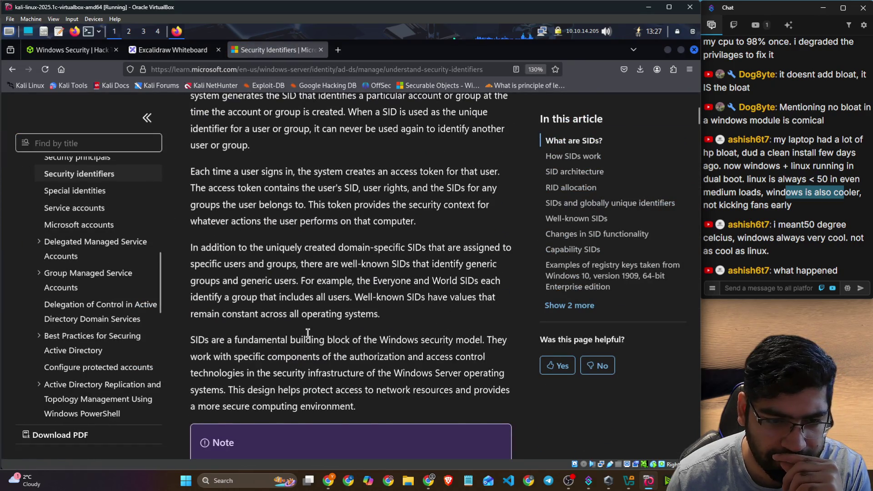
scroll(307, 333, "down", 10)
scroll(309, 337, "down", 6)
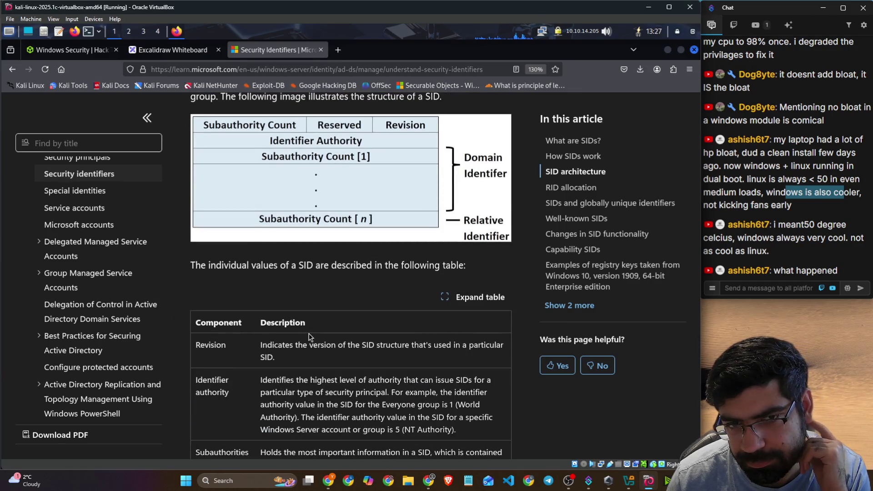
scroll(310, 336, "down", 4)
Read through the Well-known SIDs table, then go back to the Google results.
scroll(308, 332, "down", 7)
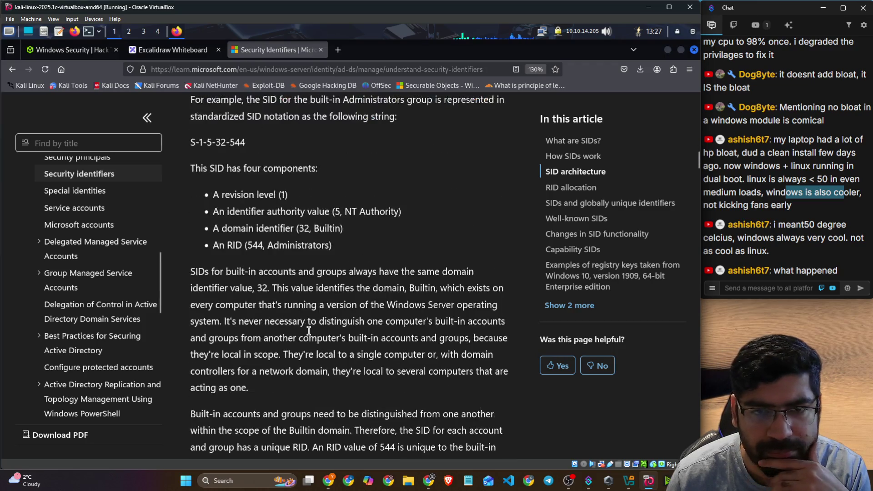
scroll(308, 331, "down", 15)
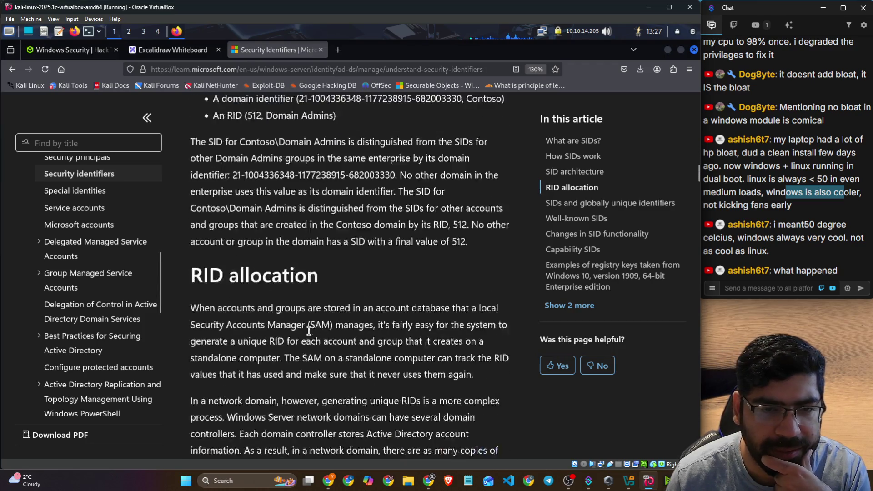
scroll(309, 331, "down", 8)
scroll(309, 331, "down", 12)
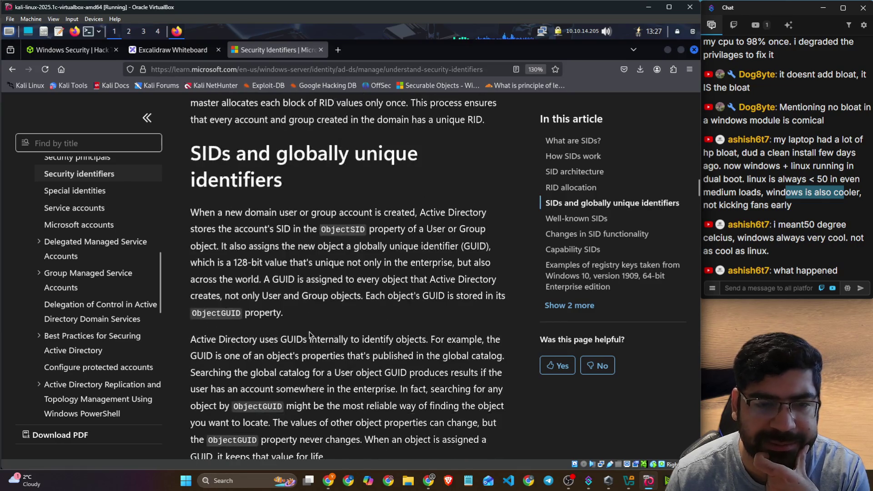
scroll(309, 331, "up", 4)
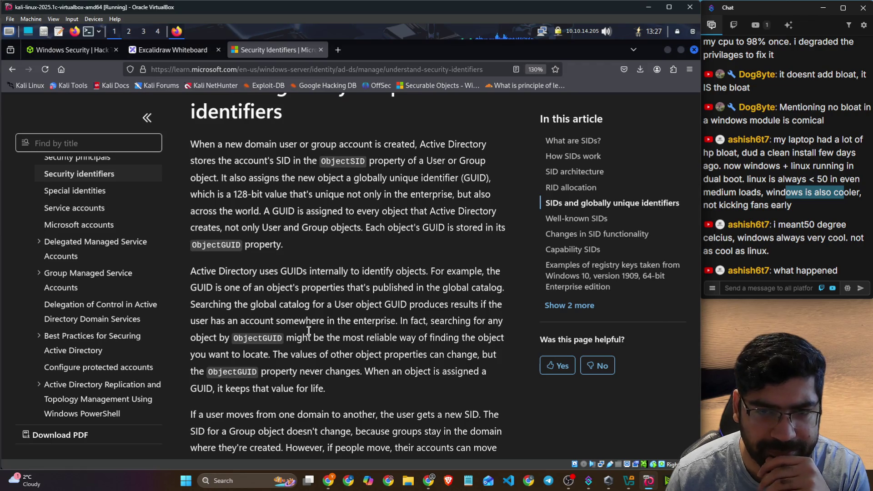
scroll(309, 331, "down", 10)
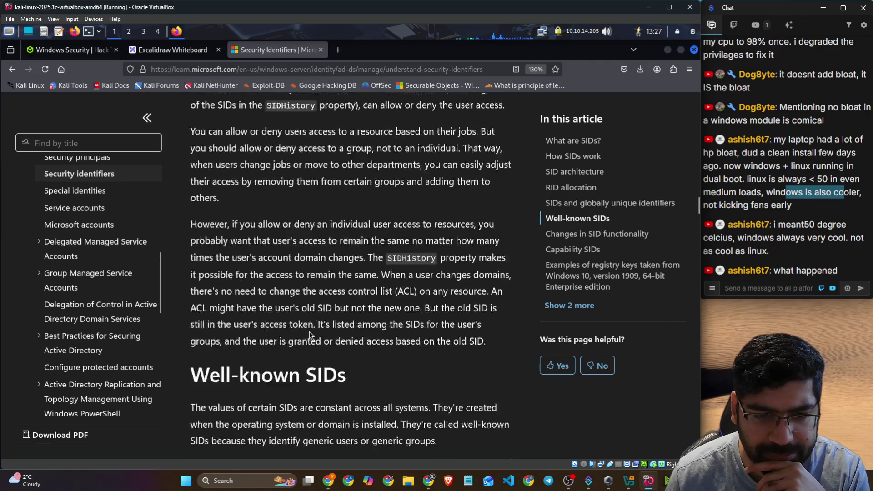
scroll(309, 333, "down", 15)
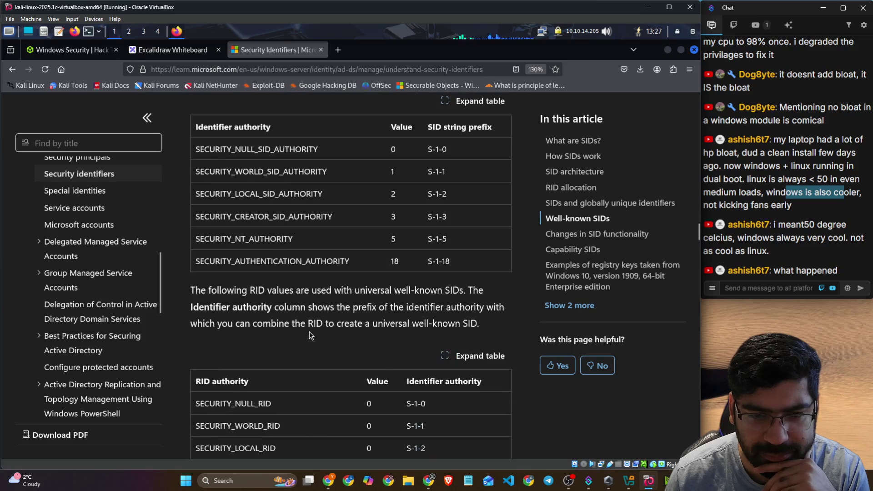
scroll(309, 331, "down", 15)
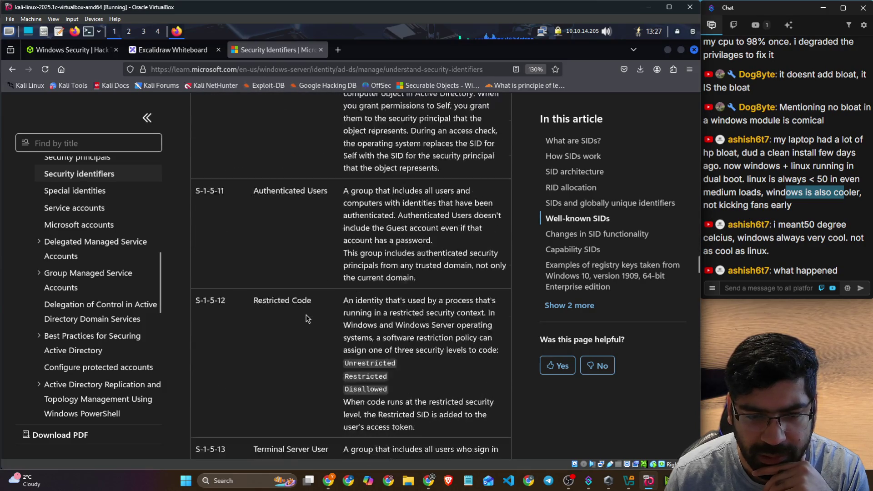
scroll(306, 314, "down", 15)
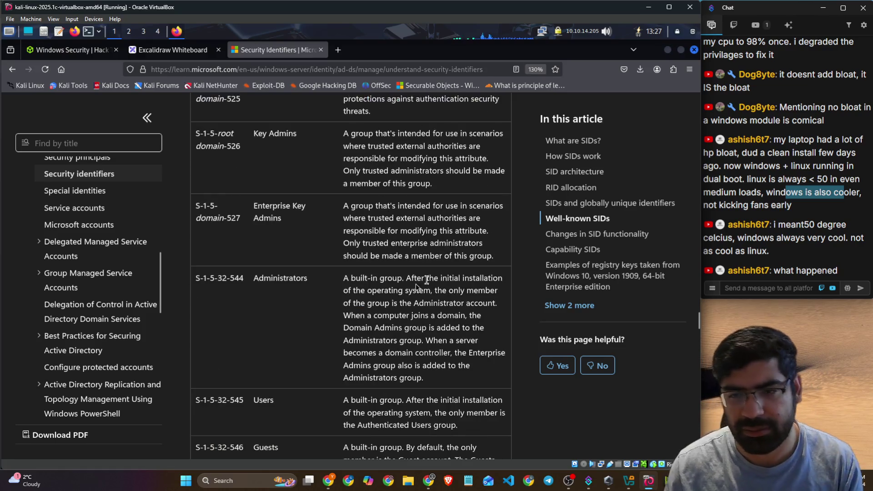
left_click(10, 72)
Refine the search to 'get sid of user in windows command' and find the wmic line.
left_click(267, 121)
type("c")
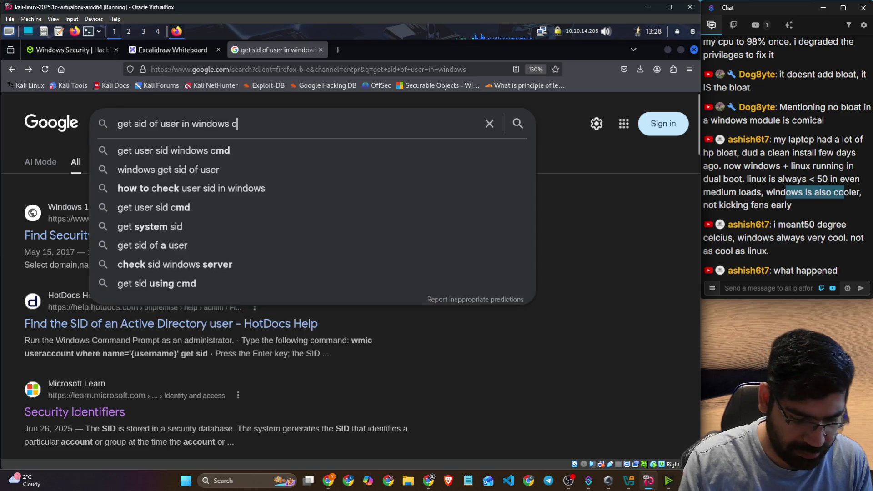
type("ommand")
key("Return")
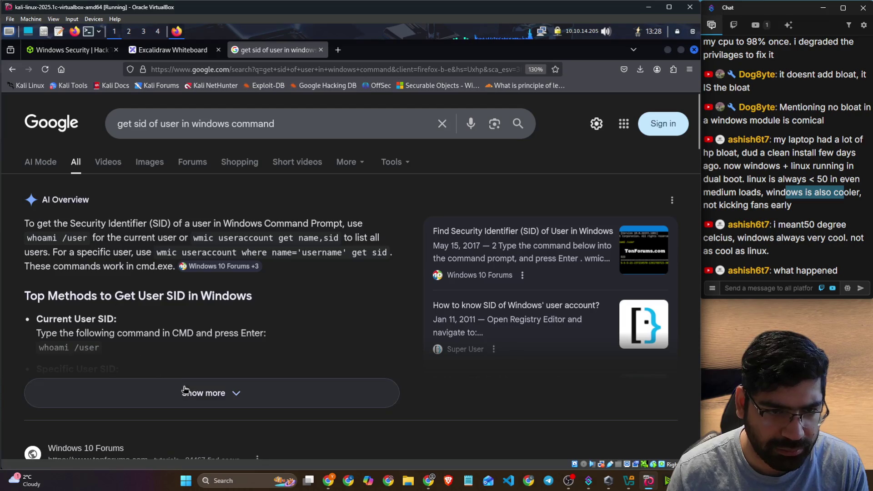
left_click(184, 390)
mouse_move(195, 241)
left_mouse_down()
mouse_move(345, 241)
mouse_move(193, 237)
left_mouse_up()
key("ctrl+c")
left_click(337, 241)
Rerun xfreerdp3 in the Kali terminal to reconnect to the lab machine.
key("alt+Tab")
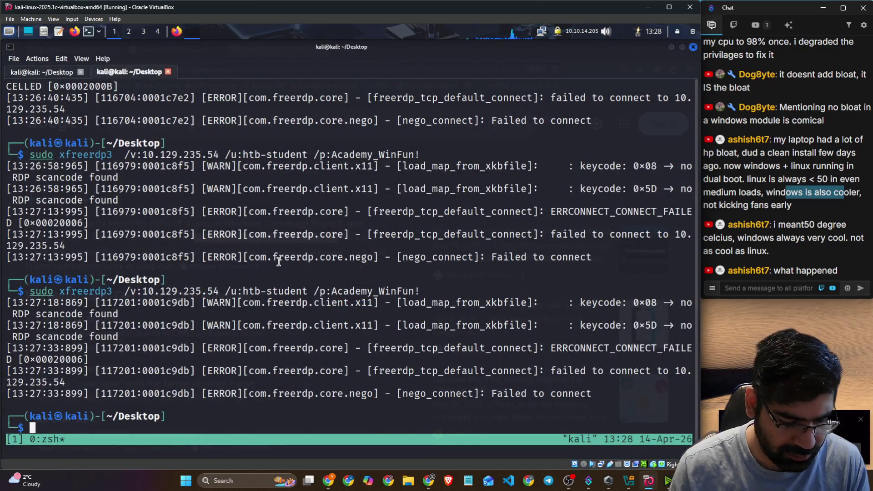
key("Up")
key("Return")
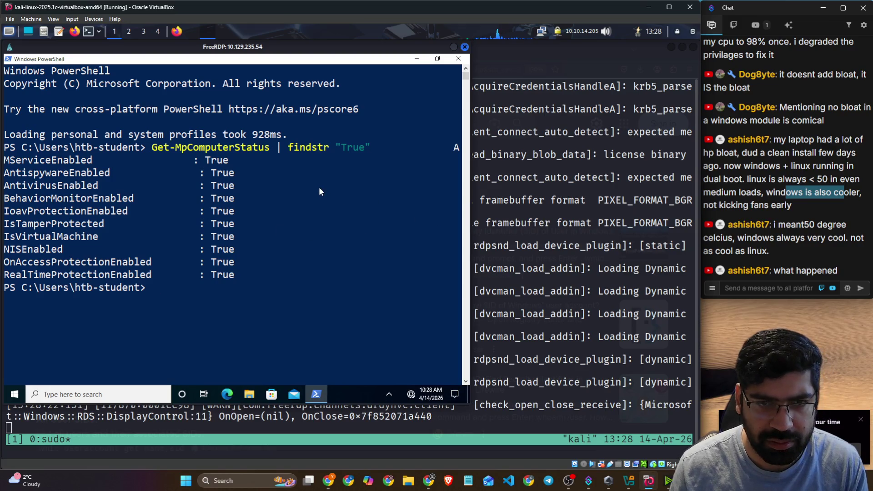
Copy the wmic command and run 'wmic useraccount get name,sid' in remote PowerShell.
key("alt+Tab")
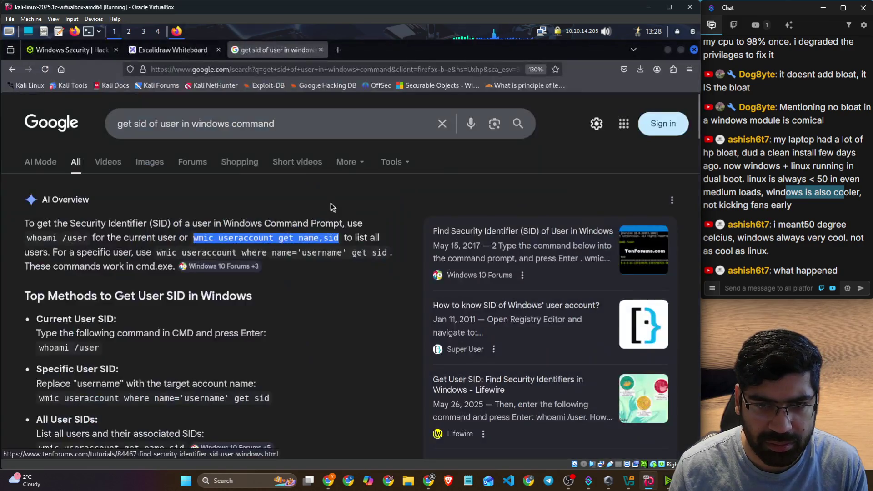
right_click(332, 237)
left_click(347, 252)
key("alt+Tab")
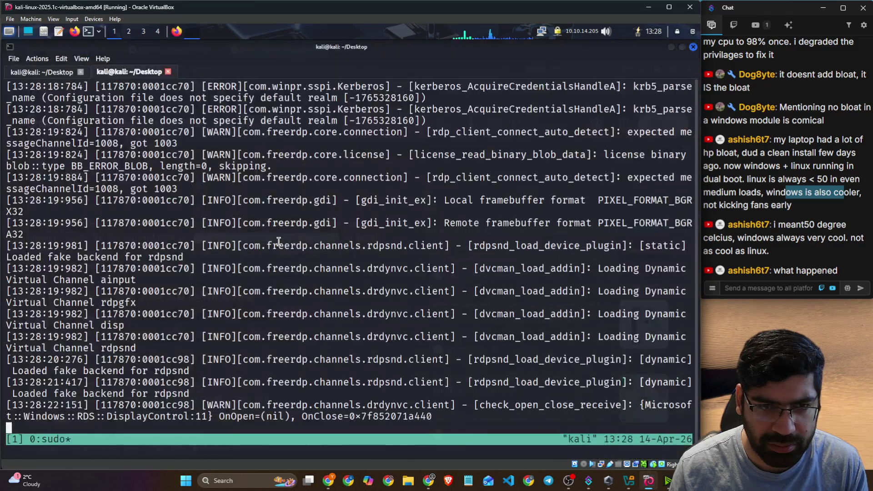
key("alt+Tab")
key("ctrl+v")
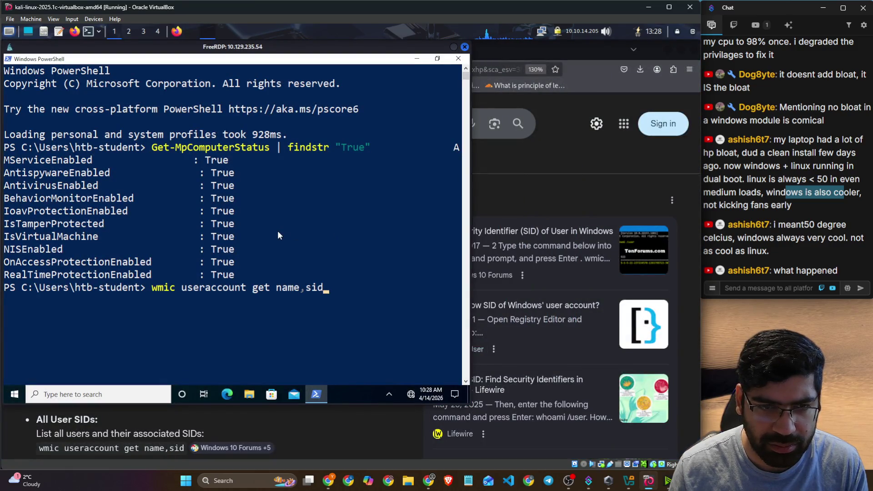
key("Return")
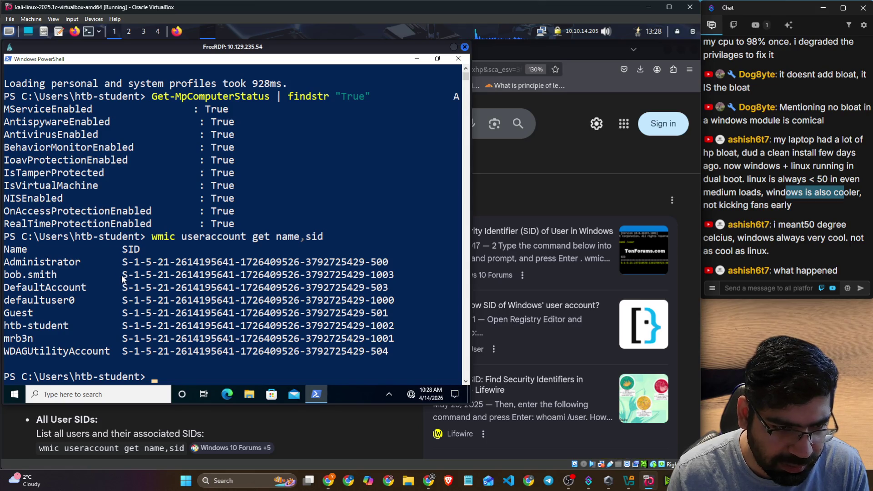
Copy the target user's SID from the output and return to the HTB Academy page.
left_click_drag(122, 278, 385, 281)
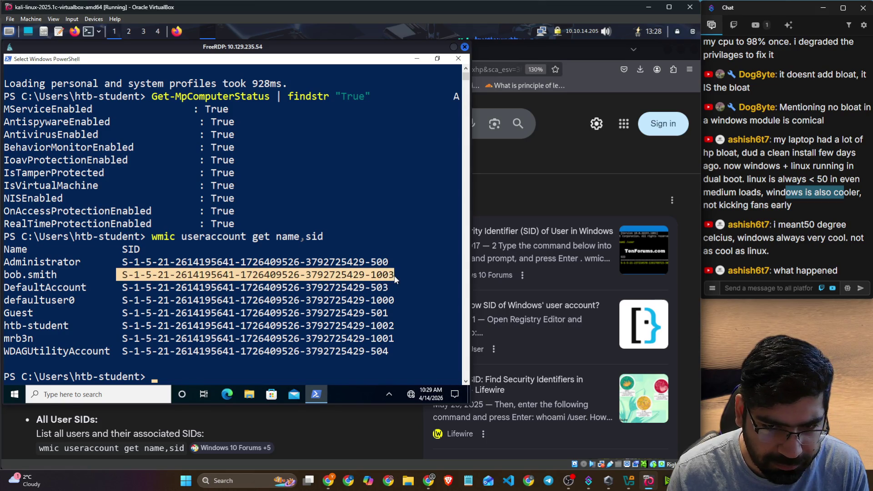
right_click(395, 278)
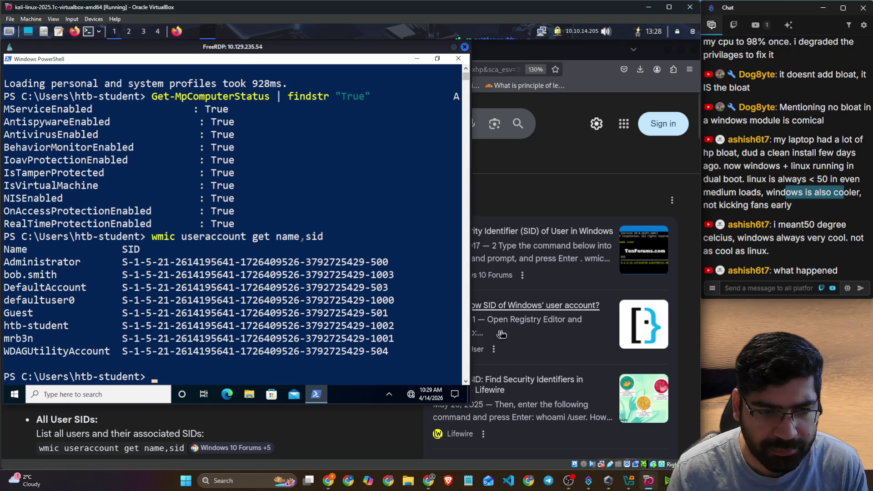
key("alt+Tab")
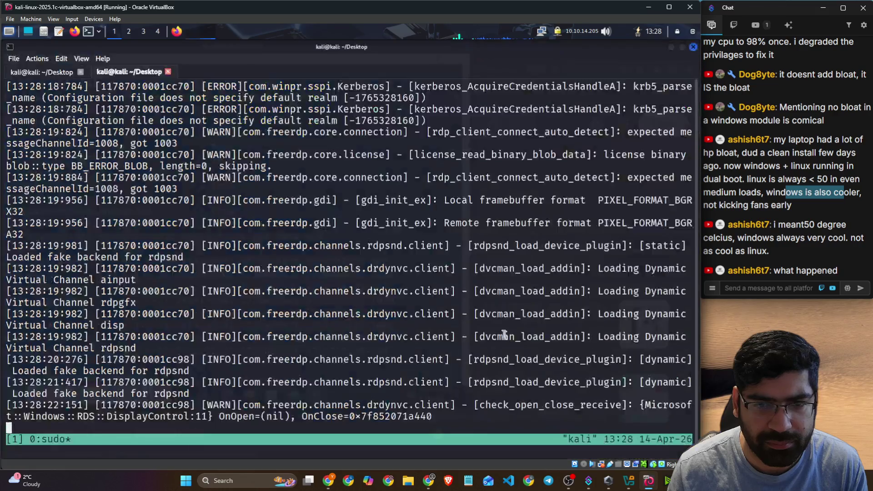
key("alt+Tab")
key("alt+Tab")
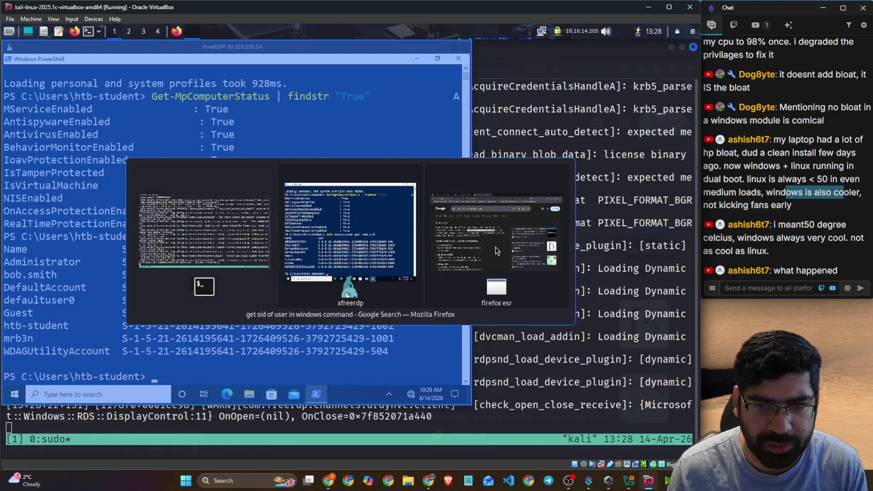
left_click(89, 54)
scroll(291, 305, "down", 5)
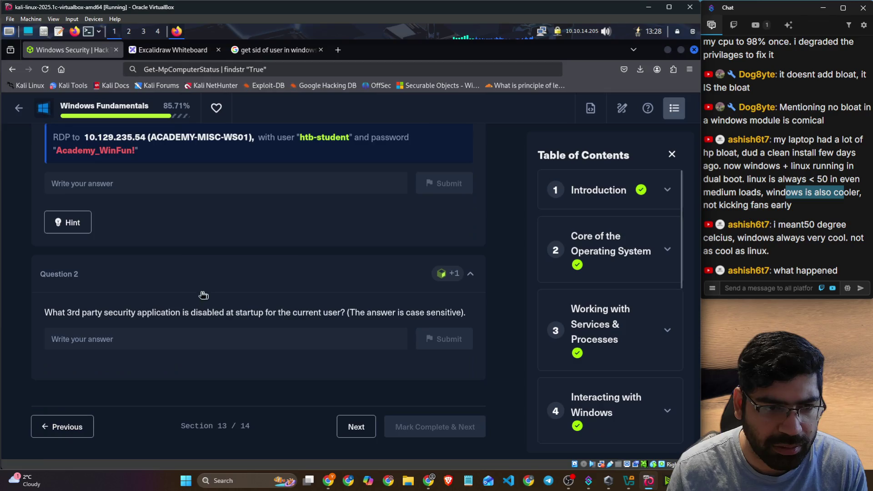
Submit the pasted SID for Question 1, then recopy the complete SID from PowerShell.
left_click(129, 184)
key("ctrl+v")
left_click(428, 183)
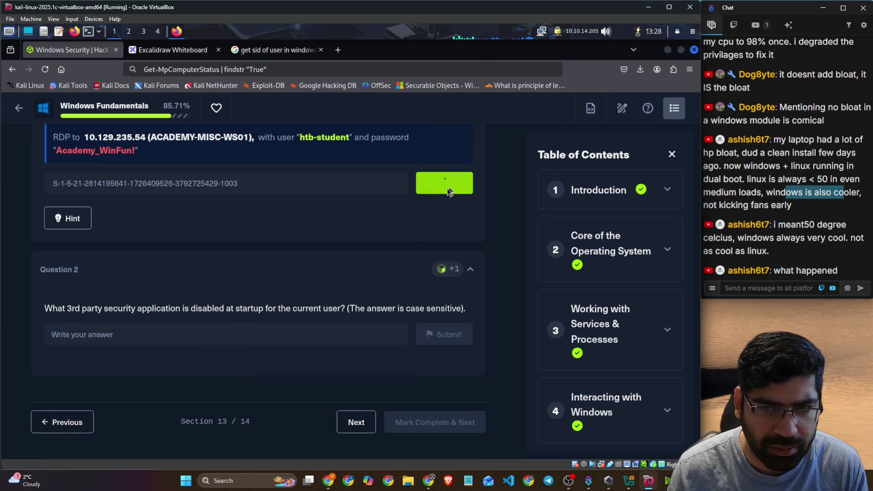
key("alt+Tab")
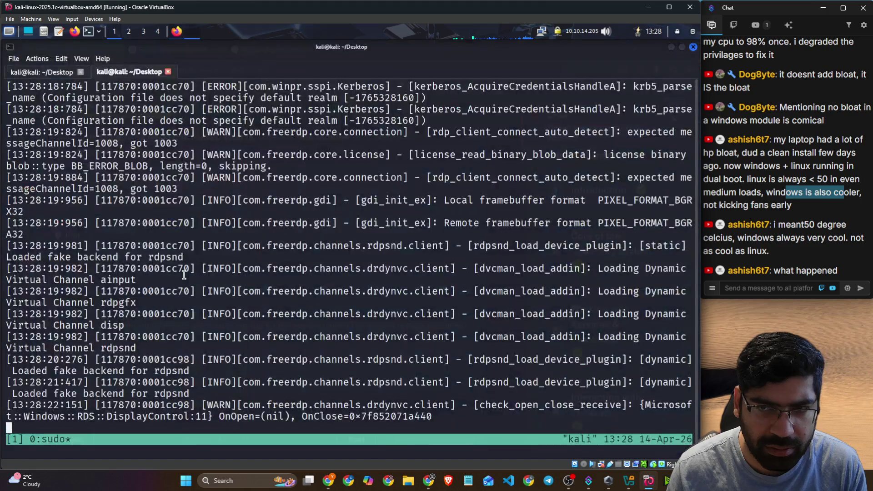
key("alt+Tab")
key("alt+Tab")
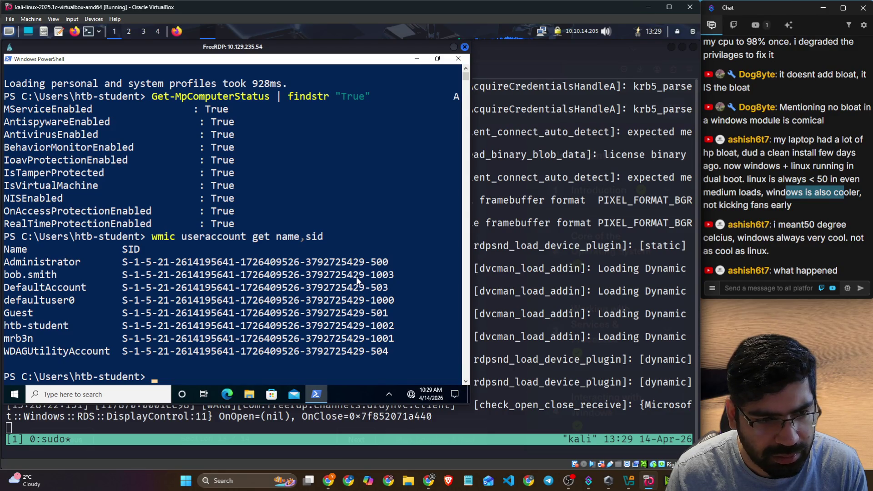
mouse_move(403, 273)
left_mouse_down()
mouse_move(124, 278)
mouse_move(395, 278)
left_mouse_up()
left_click(126, 278)
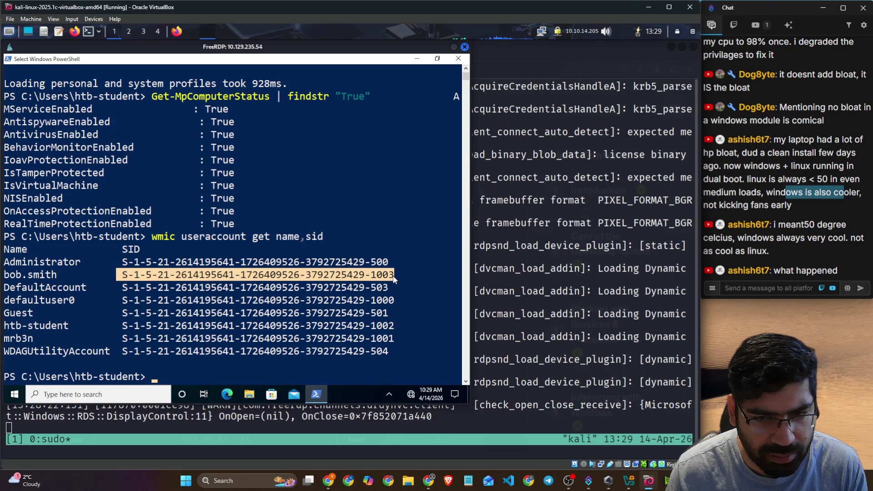
key("ctrl+c")
Replace the Question 1 answer with the full SID and submit it successfully.
key("alt+Tab")
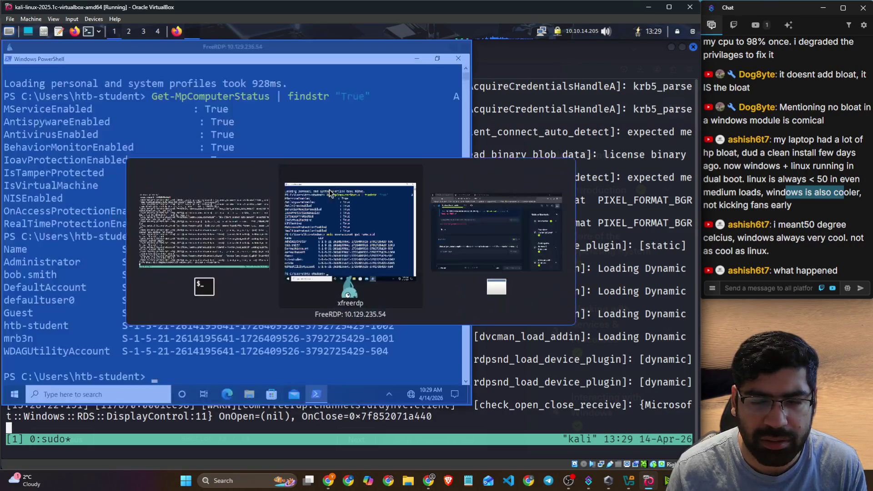
scroll(178, 239, "up", 2)
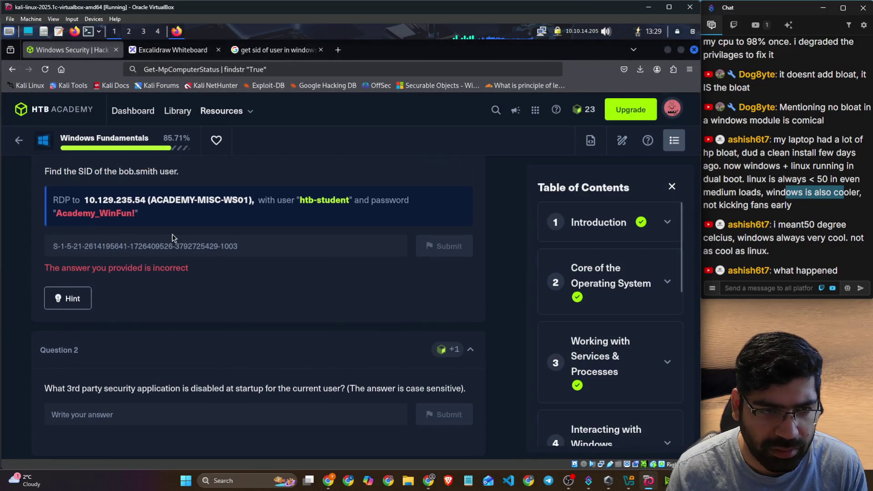
left_click(88, 244)
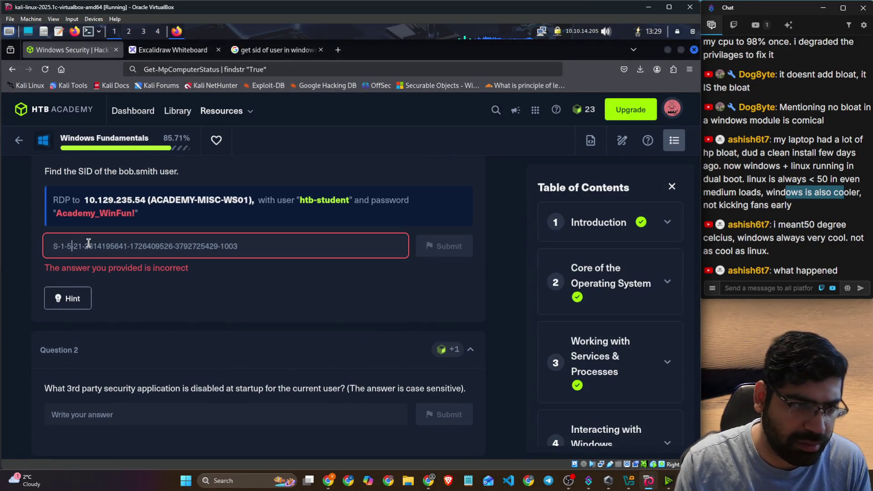
key("Home")
key("ctrl+v")
key("Return")
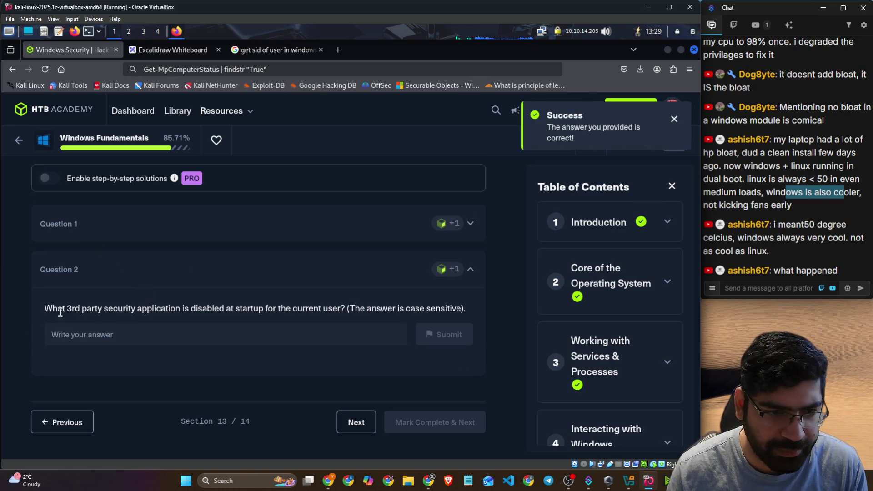
Read Question 2 on the startup-disabled security app, then return to the Google SID search tab.
left_click_drag(42, 312, 438, 311)
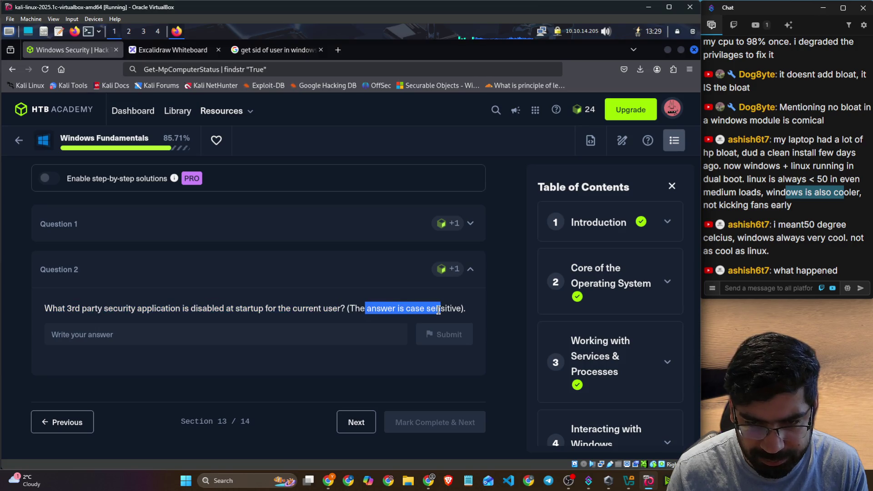
left_click(244, 331)
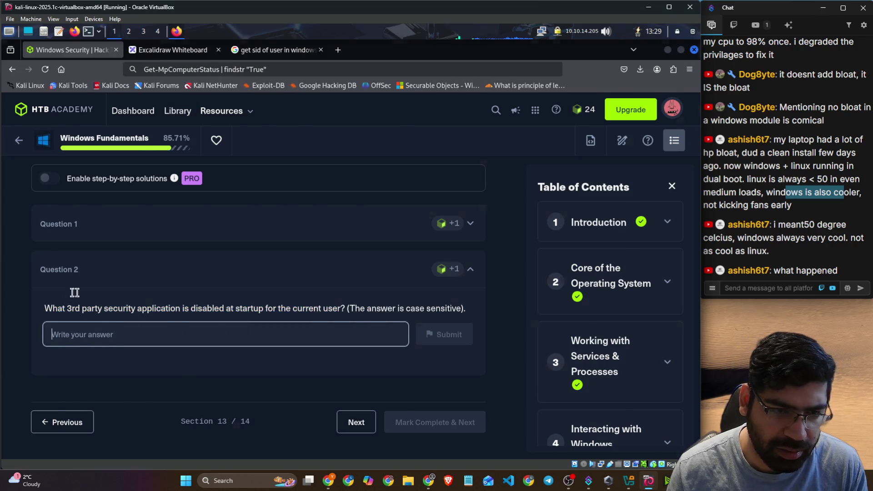
key("alt+Tab")
key("alt+Tab")
left_click(444, 261)
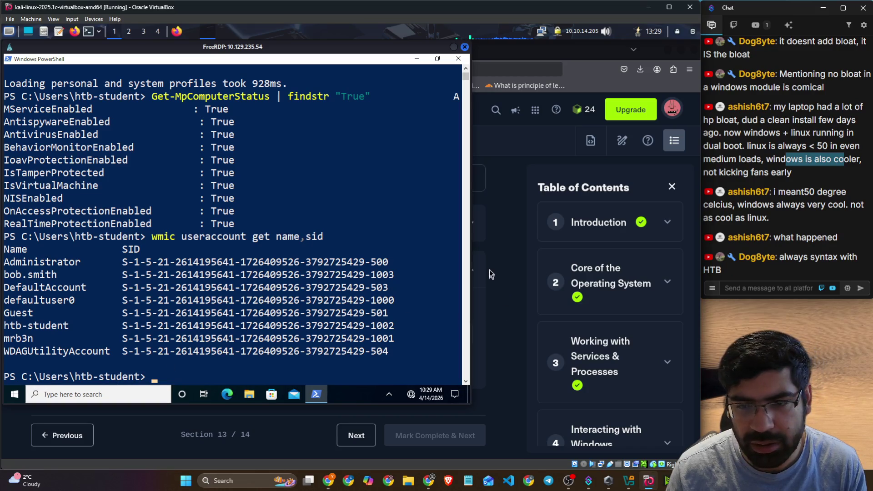
key("alt+Tab")
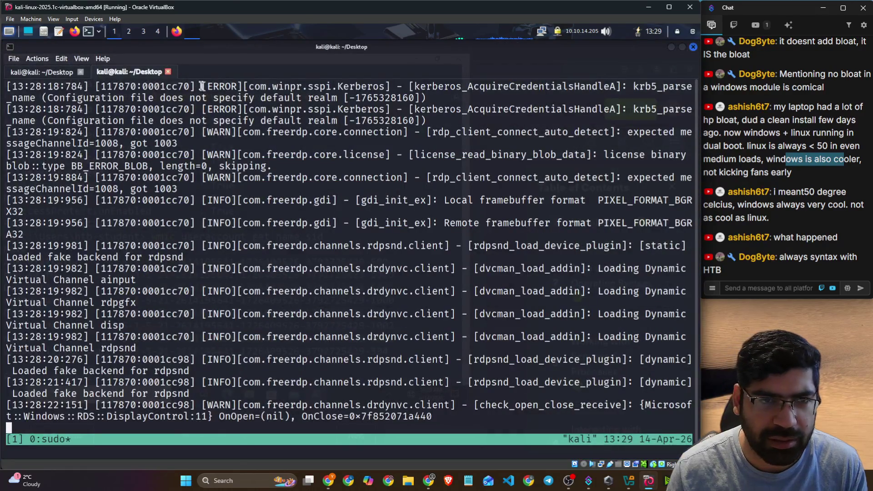
key("alt+Tab")
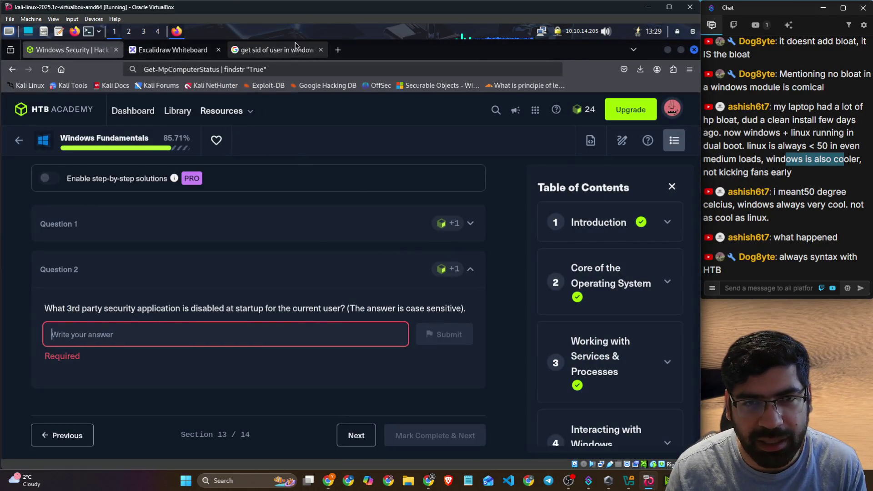
left_click(286, 51)
left_click(291, 68)
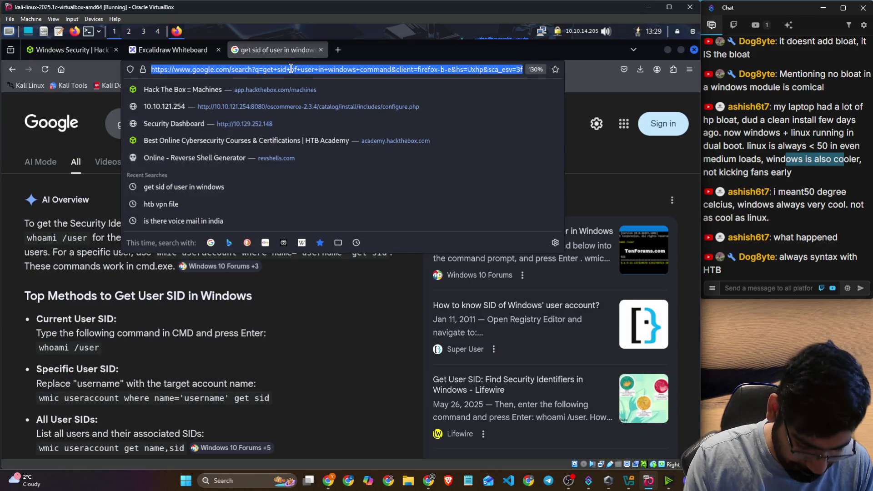
Search Google for 'powershell command to get list of enabled and disabled on boot apps list' and expand the AI Overview.
type("powershel")
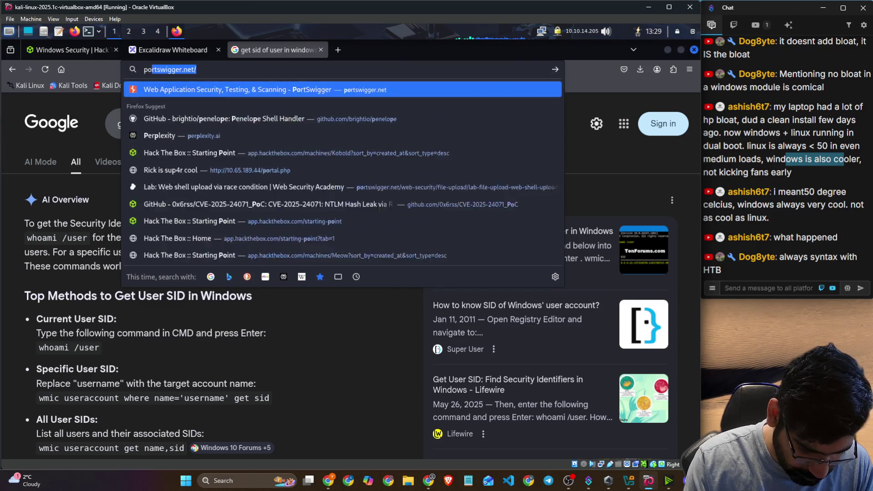
type("l command to ")
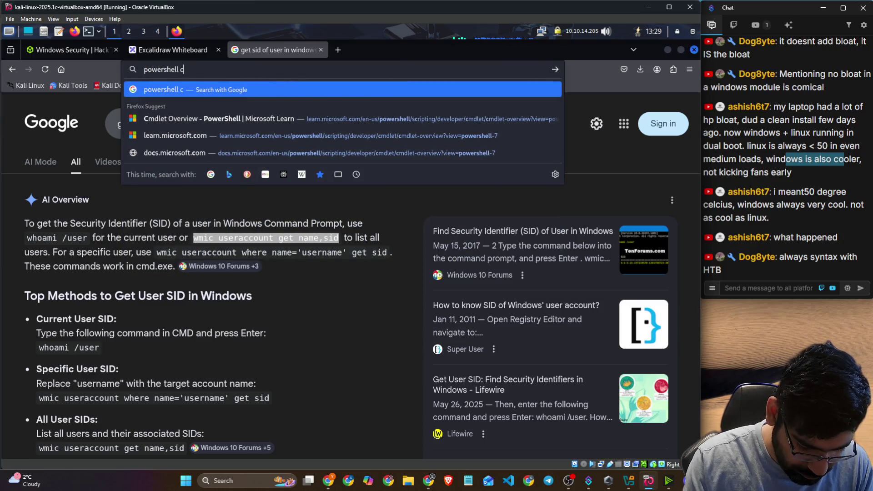
type("get list ")
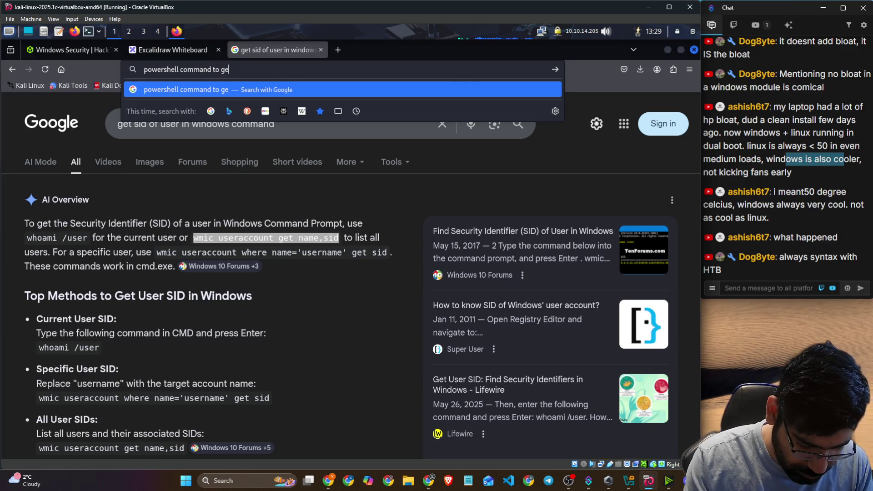
type("of ")
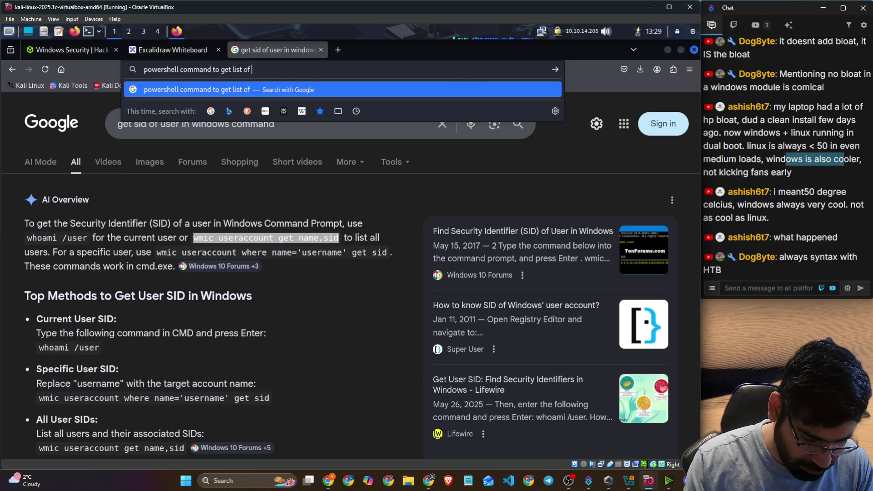
type("enabled and ")
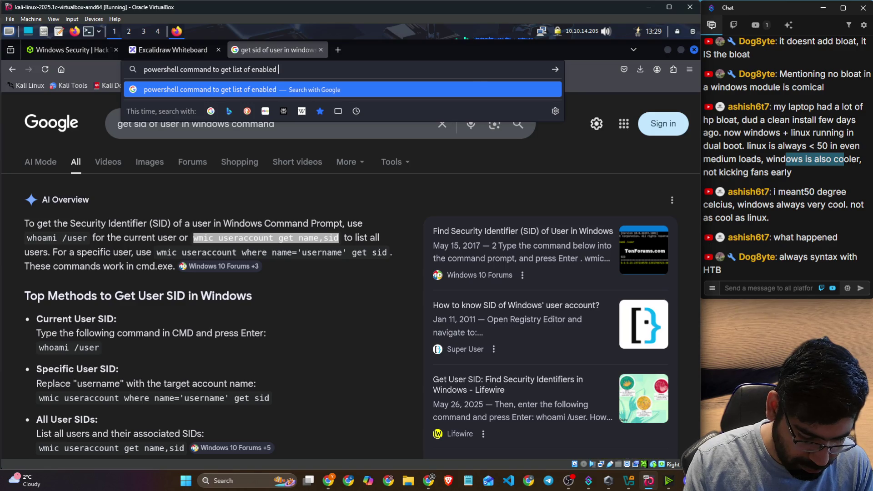
type("disabled")
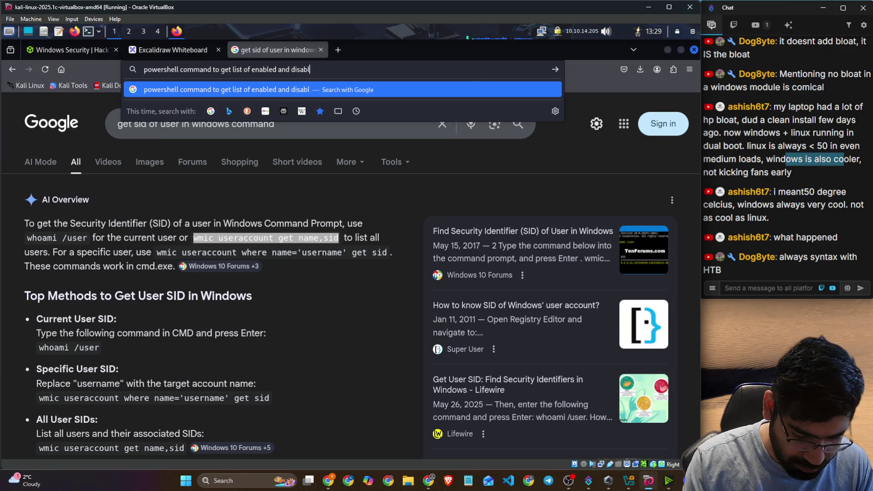
type(" on boot")
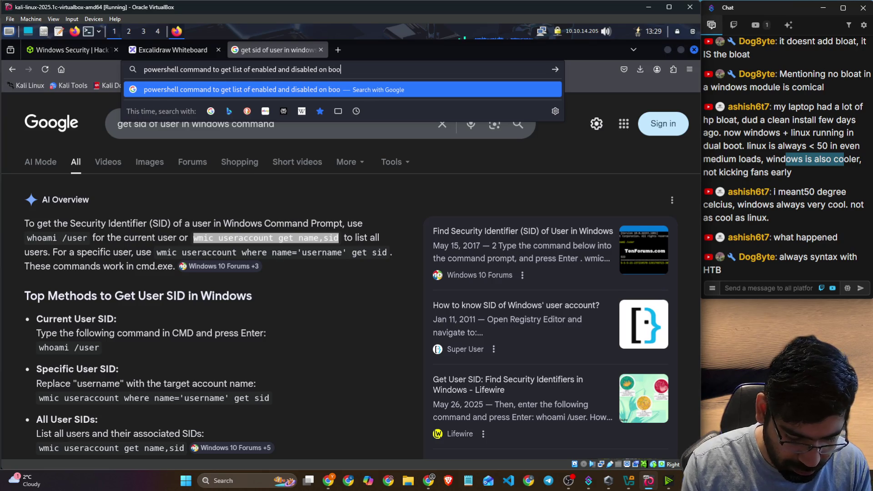
type(" apps list")
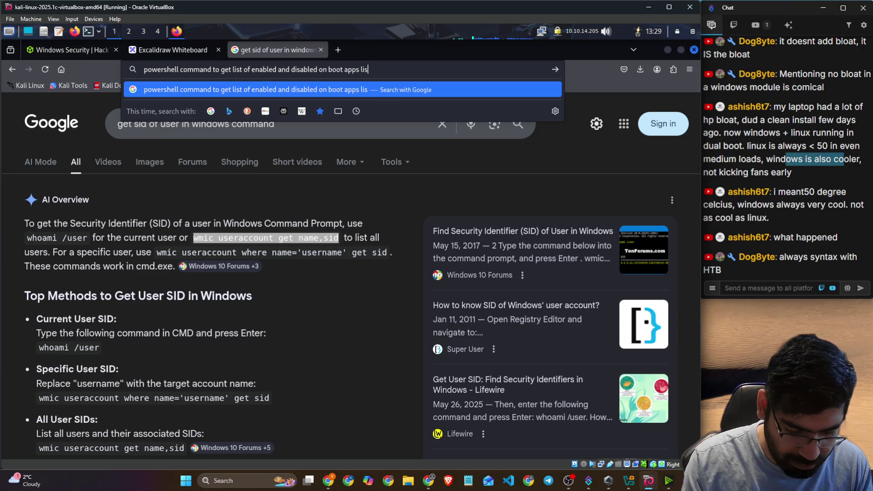
key("Return")
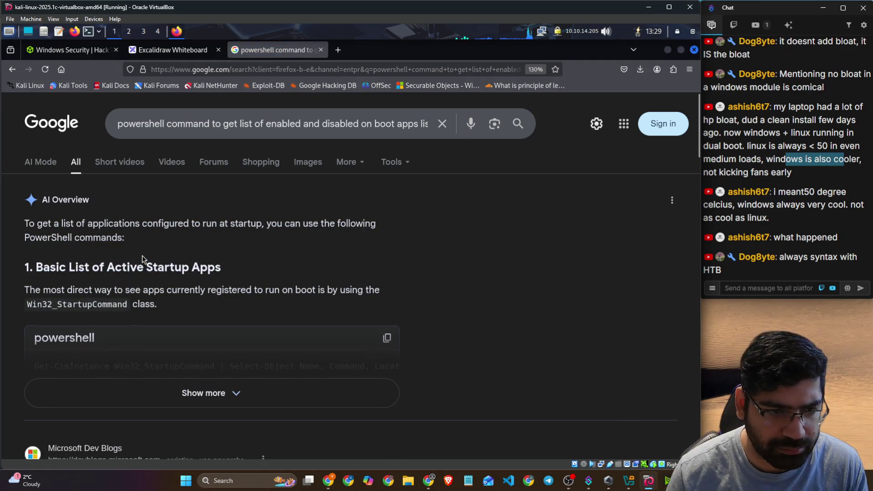
left_click(132, 387)
Copy the Get-CimInstance Win32_StartupCommand code and bring up paste options in the Kali terminal.
scroll(150, 318, "down", 3)
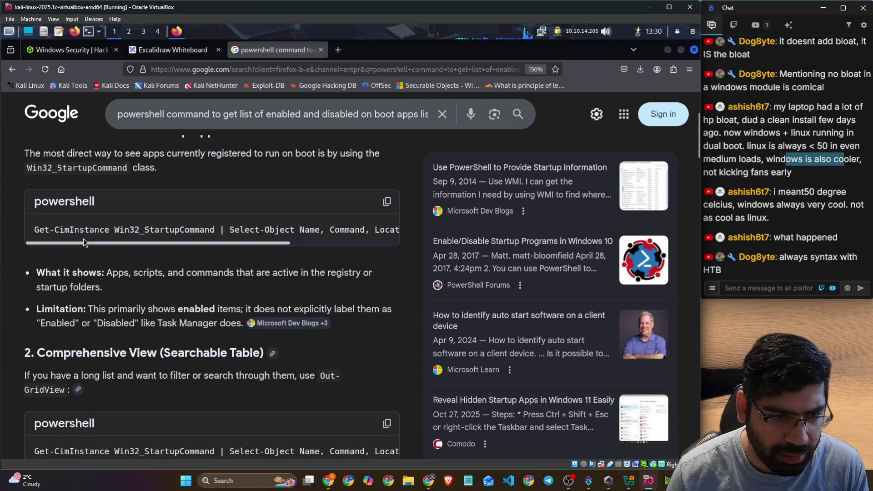
left_click_drag(84, 230, 395, 227)
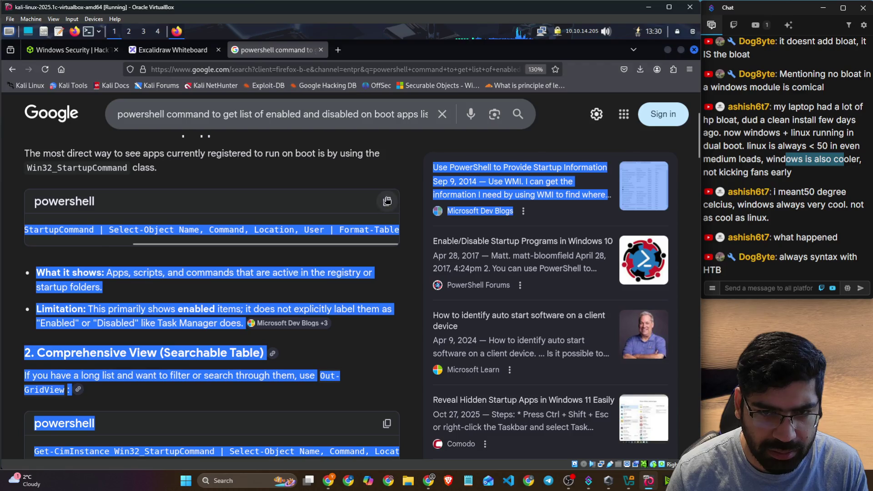
left_click(384, 205)
key("alt+Tab")
right_click(265, 208)
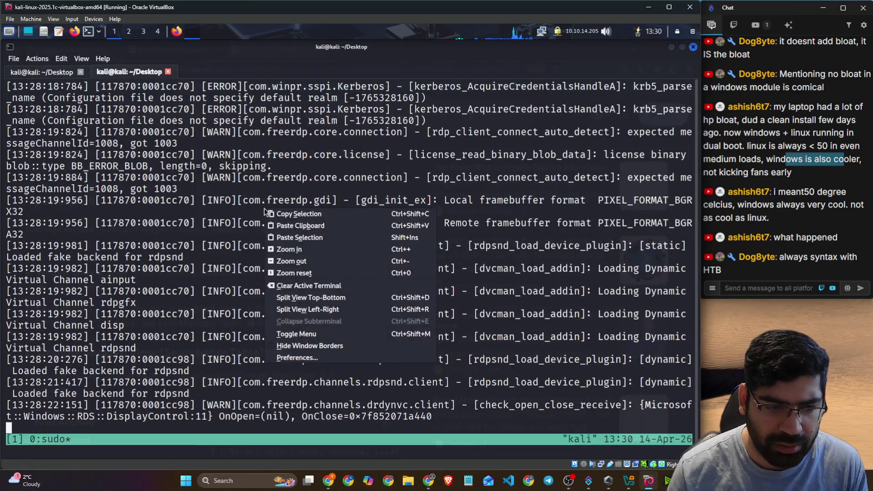
Copy the startup-apps command again from the Google results and try pasting it in the terminal.
key("alt+Tab")
key("alt+Tab")
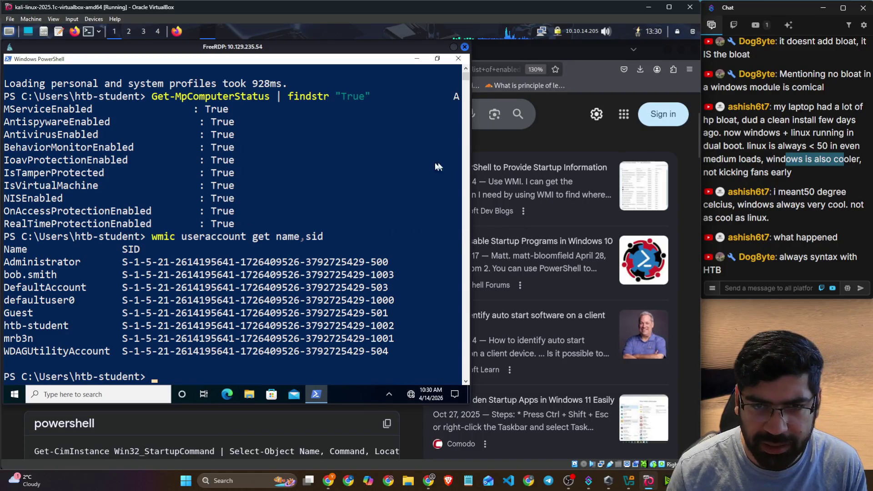
left_click(560, 138)
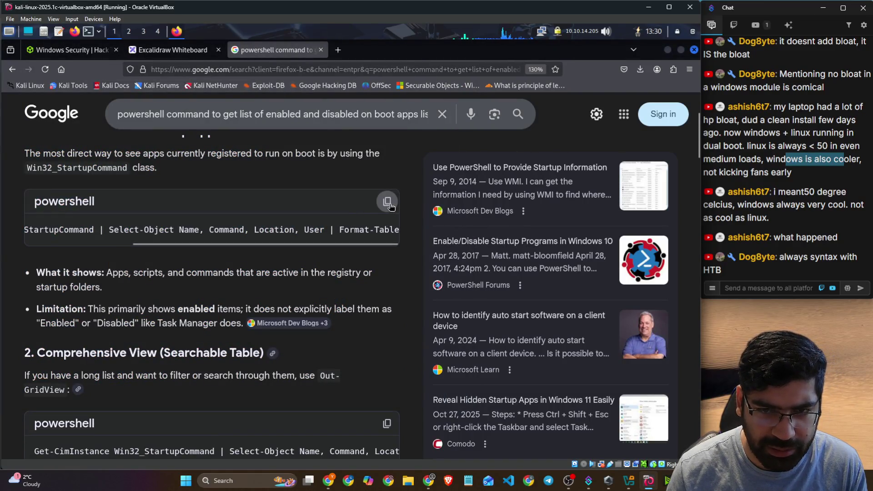
left_click(387, 202)
triple_click(364, 227)
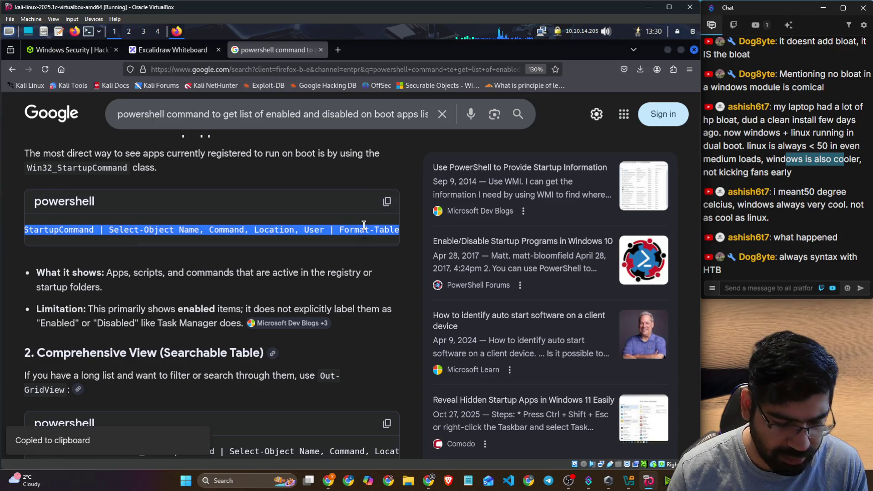
key("alt+Tab")
right_click(363, 227)
key("Escape")
key("alt+Tab")
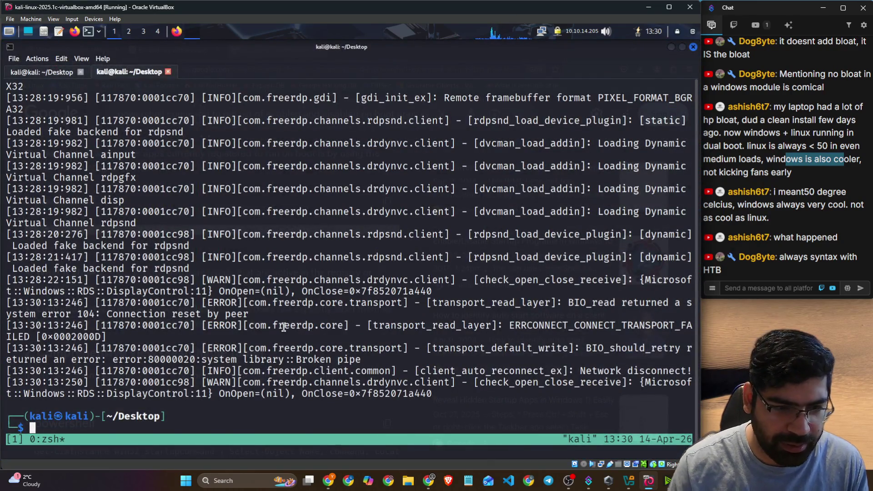
Rerun the xfreerdp3 connection to 10.129.235.54, retrying each time it fails.
key("ctrl+shift+v")
key("Return")
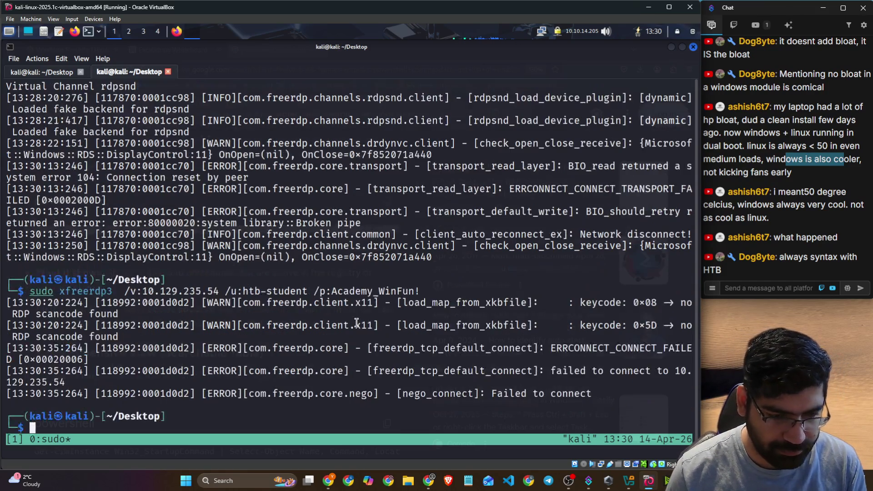
key("Return")
key("Return")
key("Up")
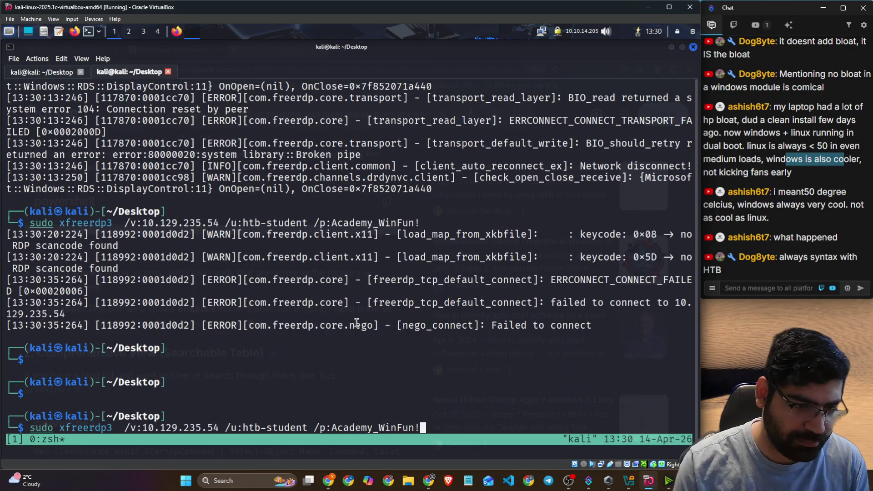
key("Return")
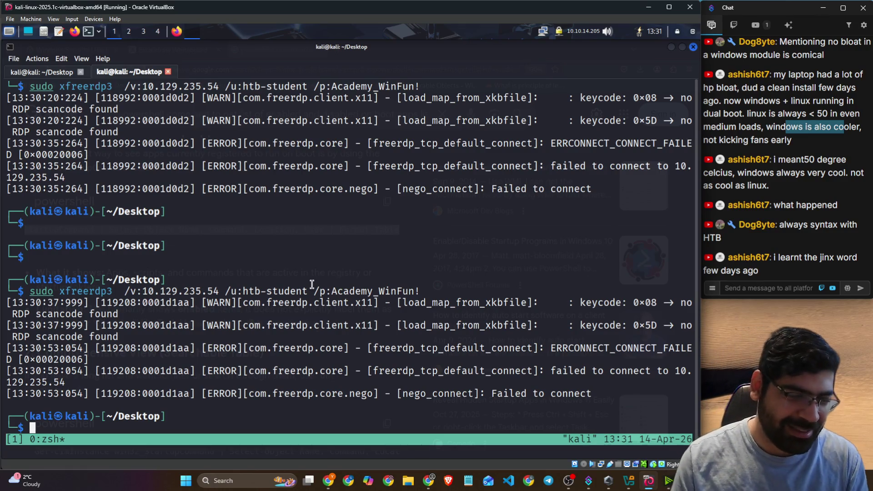
key("Up")
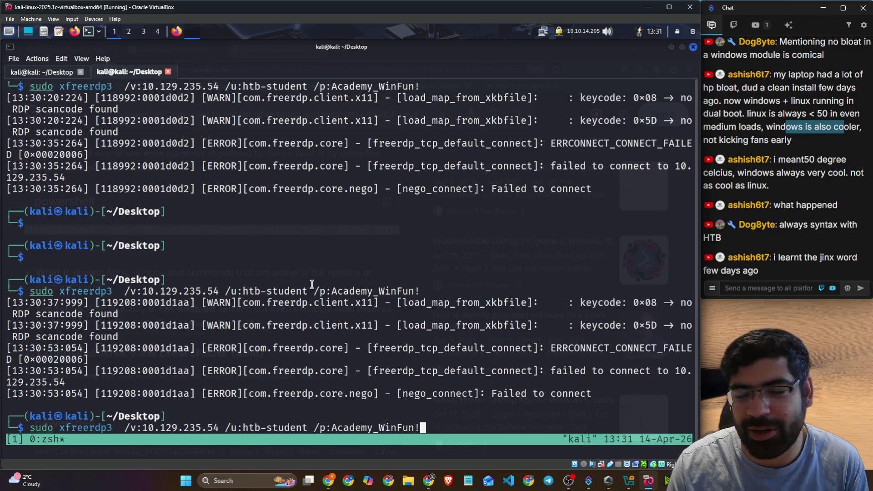
key("Return")
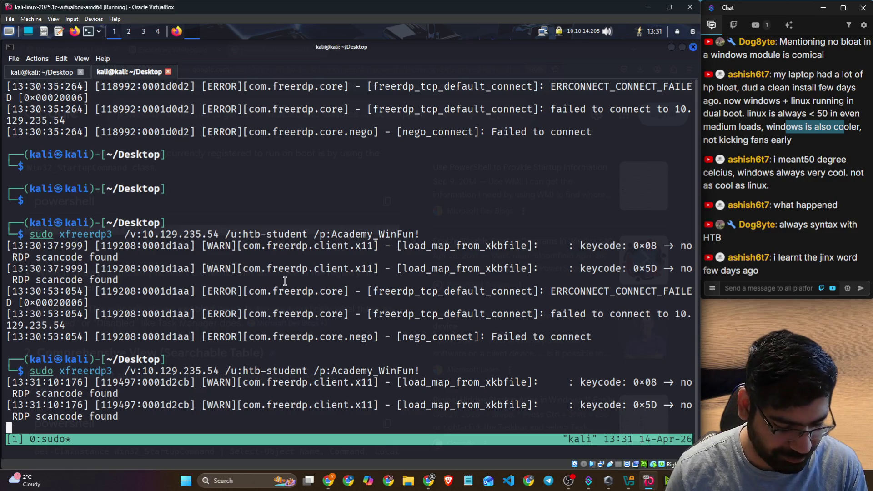
Cancel the hanging attempt, retry once more, check the VPN log, and return to the HTB Academy lesson.
key("ctrl+x")
key("ctrl+c")
key("Return")
key("Up")
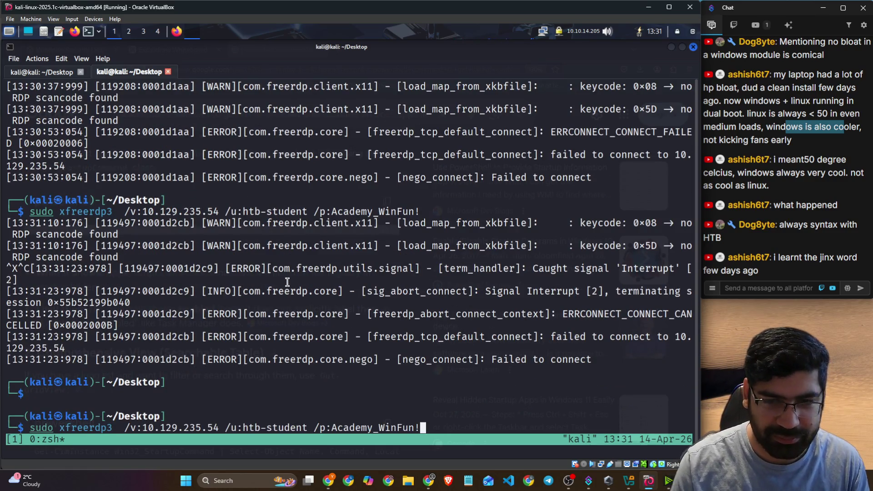
key("Return")
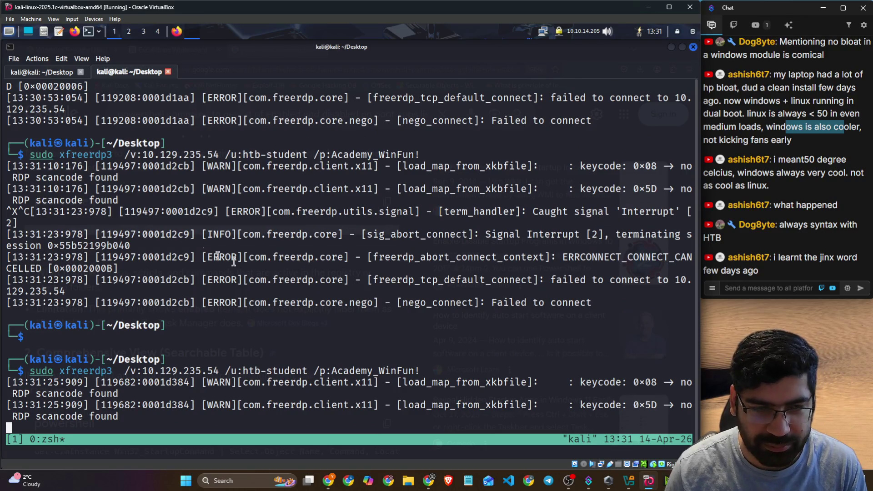
left_click(73, 73)
left_click(150, 73)
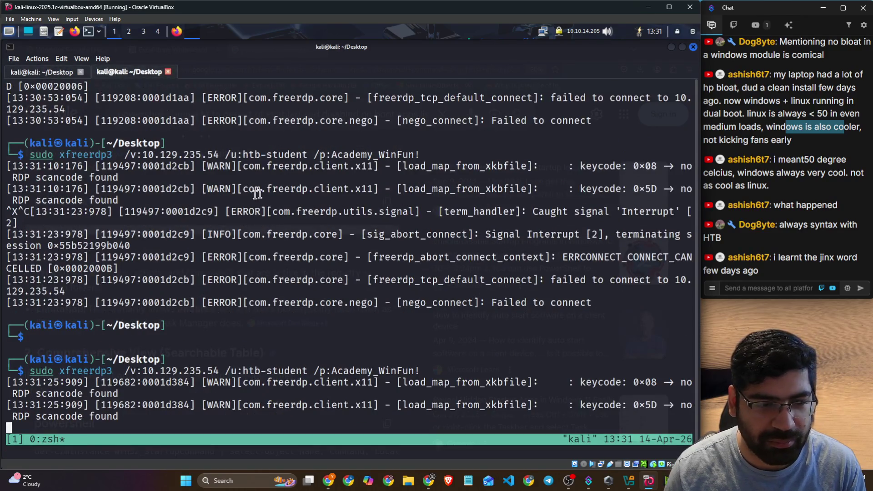
key("alt+Tab")
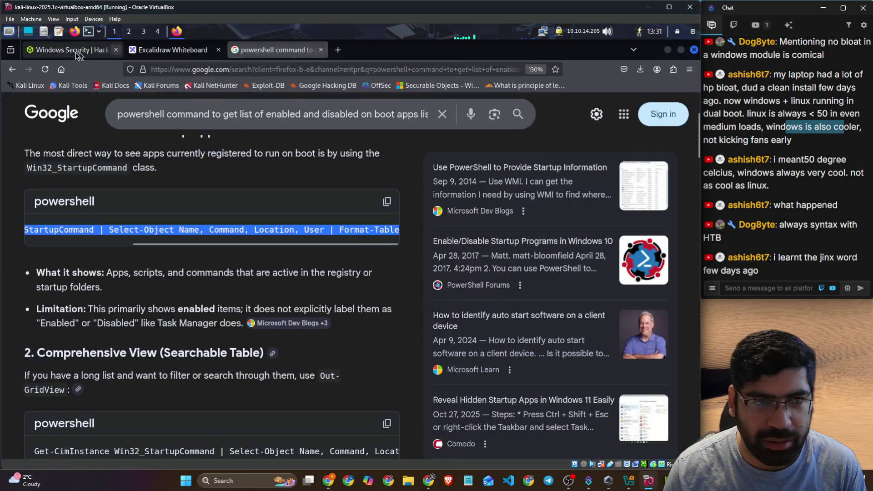
left_click(77, 55)
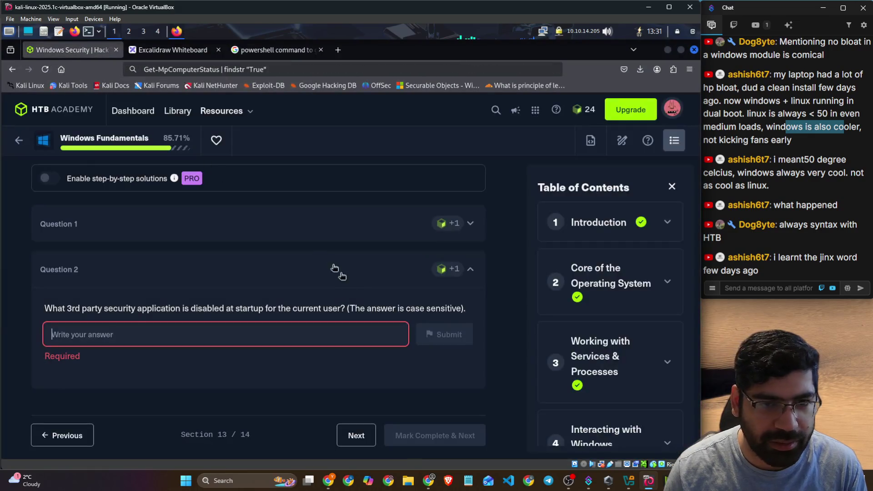
Reset the lab target machine and rerun the stalled RDP connection in the terminal.
scroll(419, 241, "up", 8)
scroll(428, 273, "down", 5)
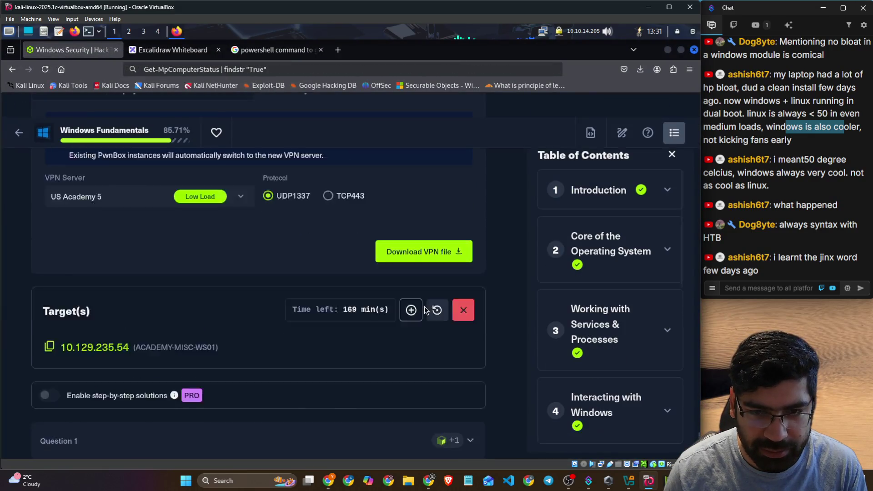
left_click(436, 155)
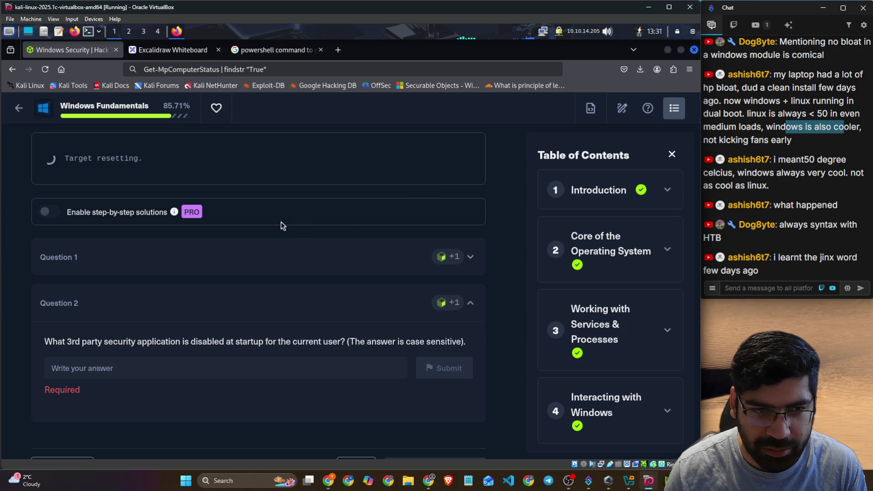
scroll(288, 219, "up", 2)
key("alt+Tab")
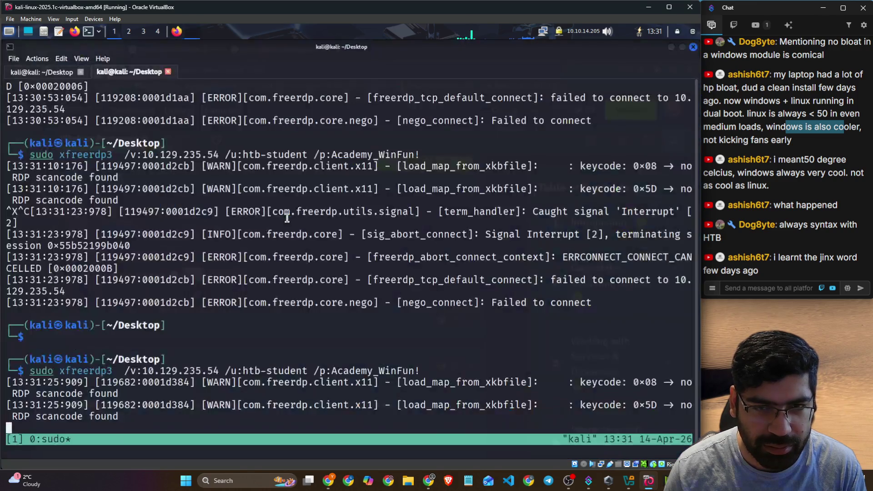
key("ctrl+x")
key("ctrl+c")
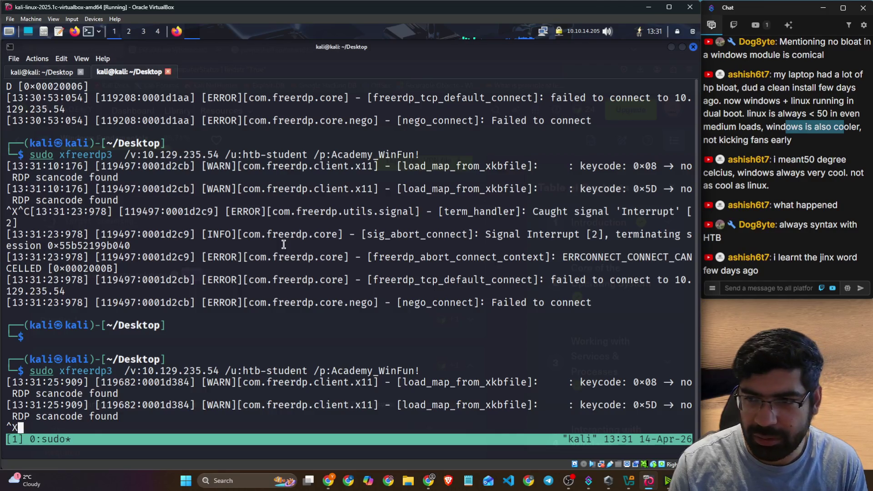
key("Up")
key("Return")
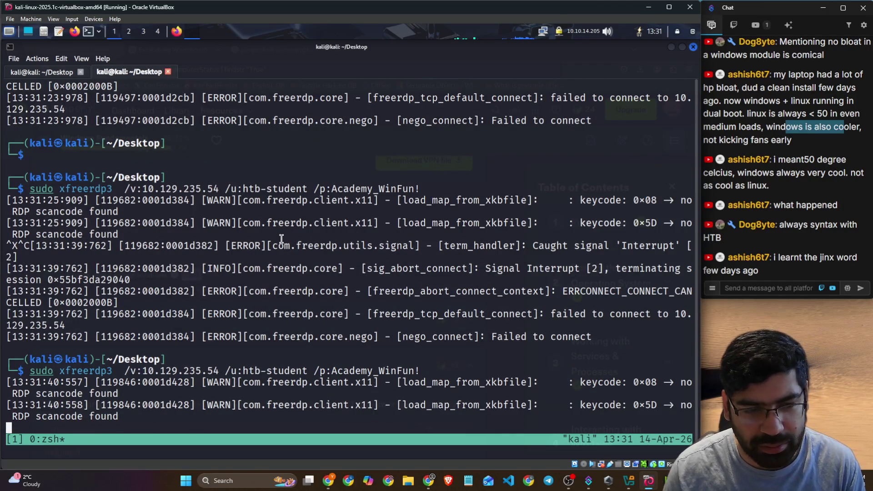
Check the course page, then rerun the RDP connection command again.
key("alt+Tab")
scroll(189, 236, "up", 3)
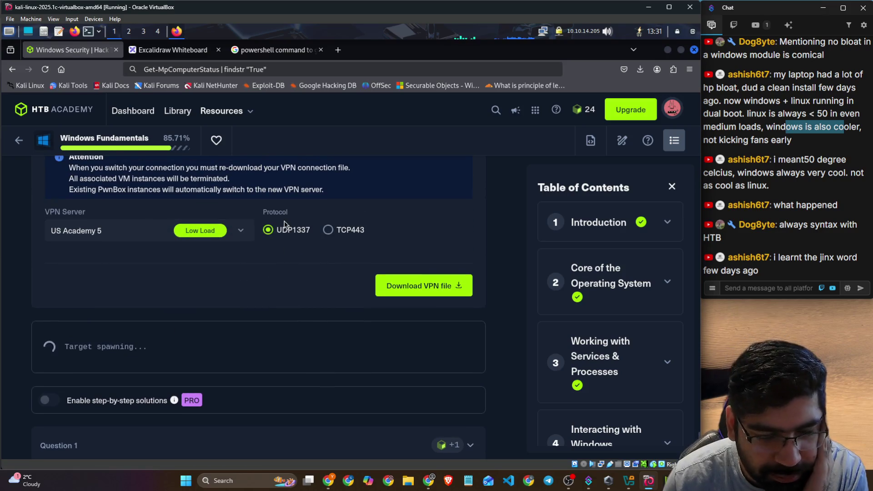
scroll(283, 222, "down", 5)
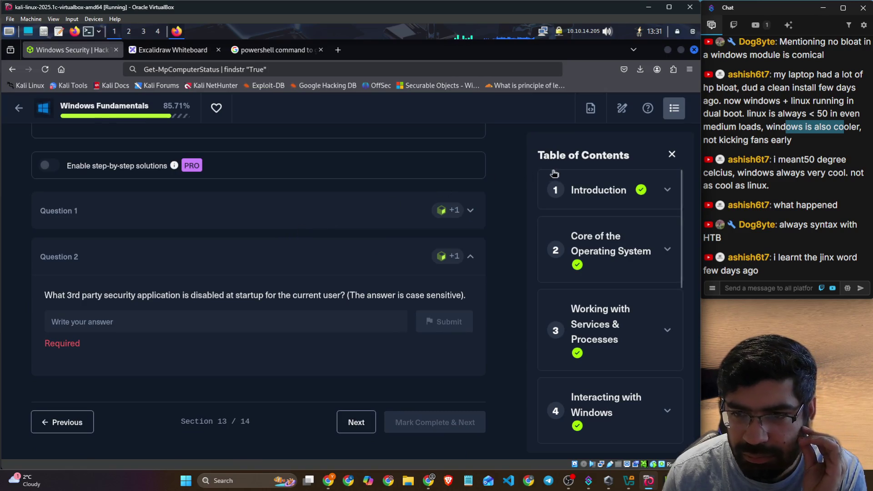
scroll(551, 248, "down", 5)
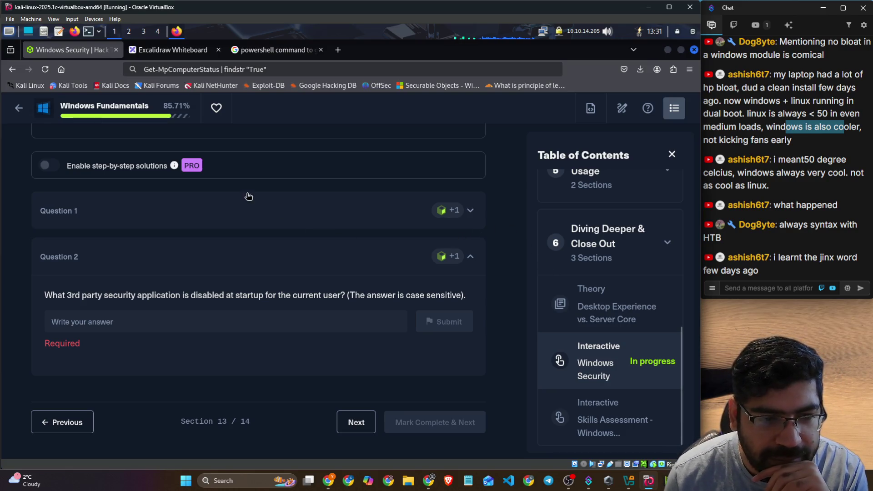
key("alt+Tab")
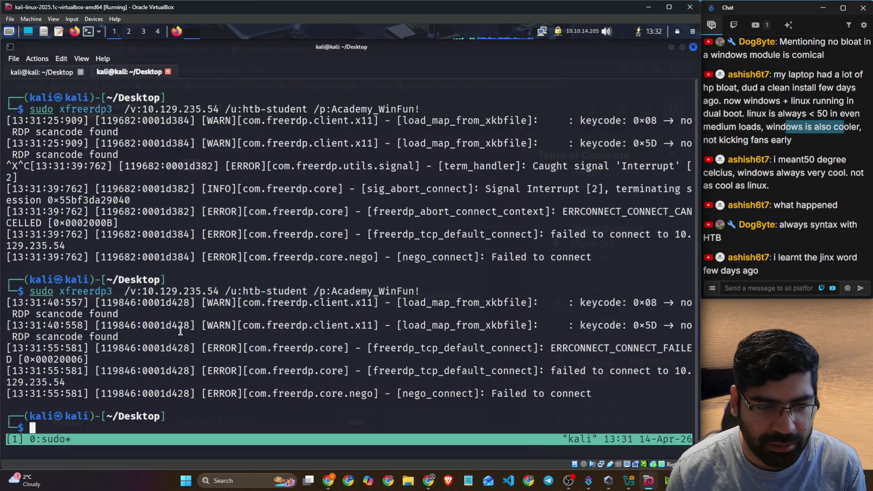
key("Up")
key("Return")
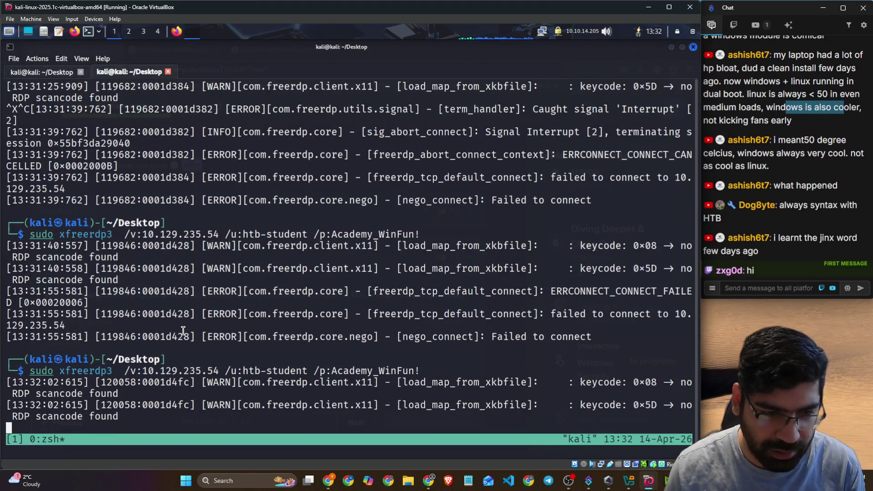
Wait for the target to spawn and copy its new IP address, 10.129.54.129.
key("alt+Tab")
scroll(209, 335, "up", 10)
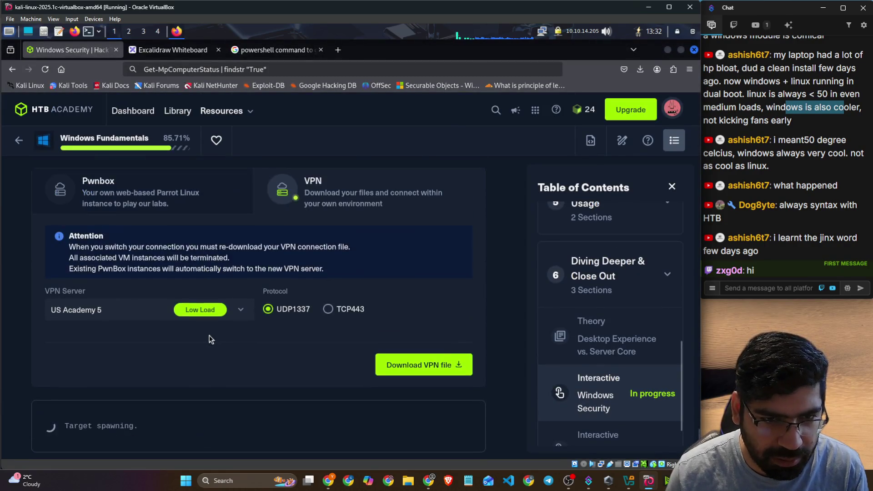
scroll(203, 342, "down", 3)
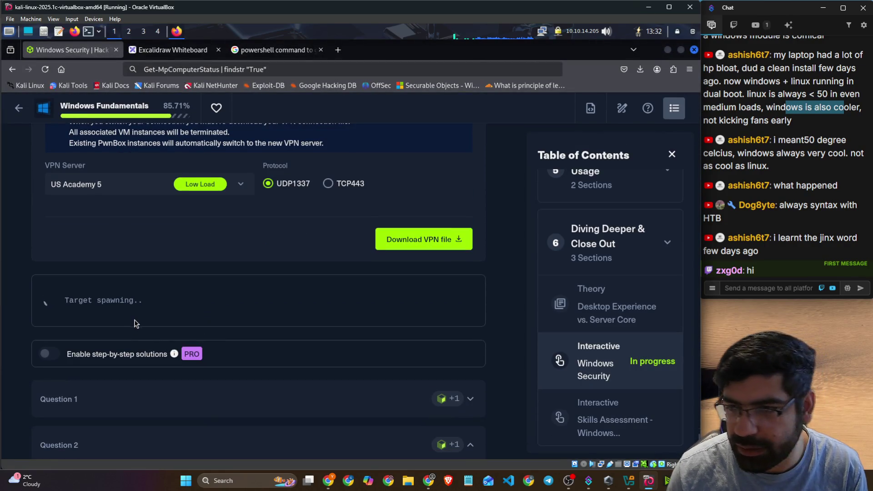
left_click(752, 287)
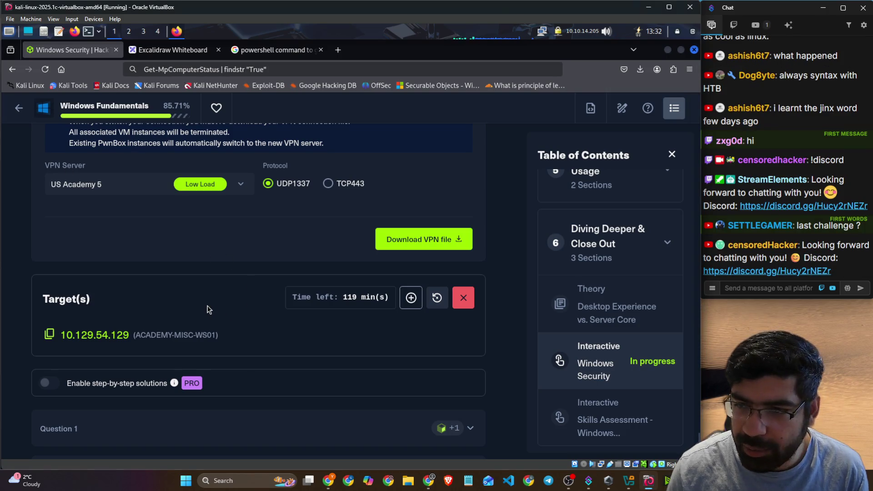
left_click(49, 334)
key("alt+Tab")
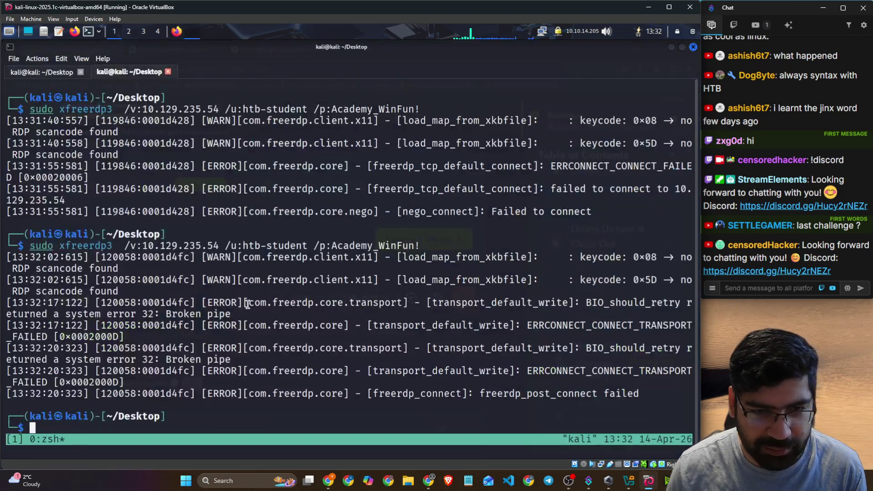
Point xfreerdp3 at the new target 10.129.54.129 and trust its certificate with Y.
key("Up")
key("Left")
key("Left")
key("Left")
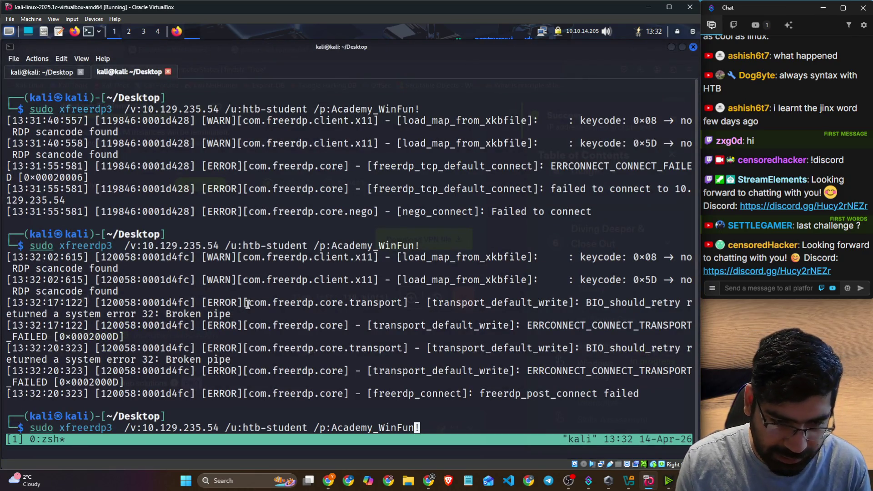
key("Left")
key("Left")
key("Left")
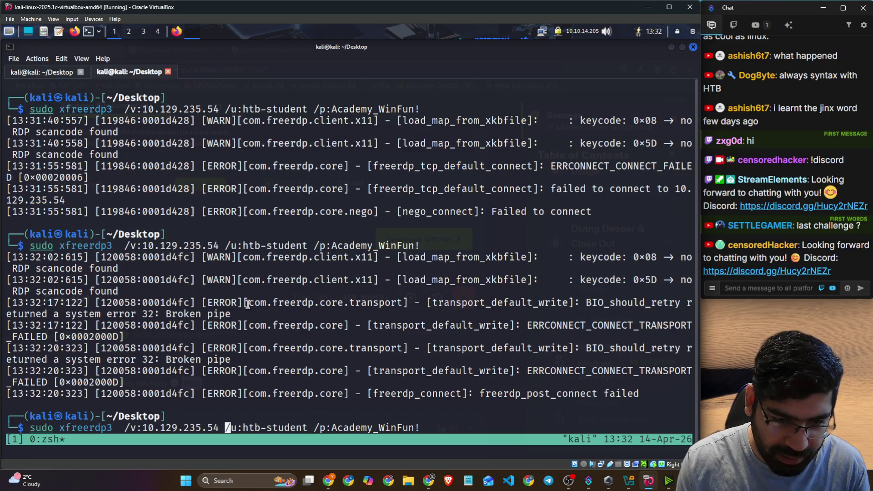
key("BackSpace")
key("BackSpace")
key("BackSpace")
key("BackSpace")
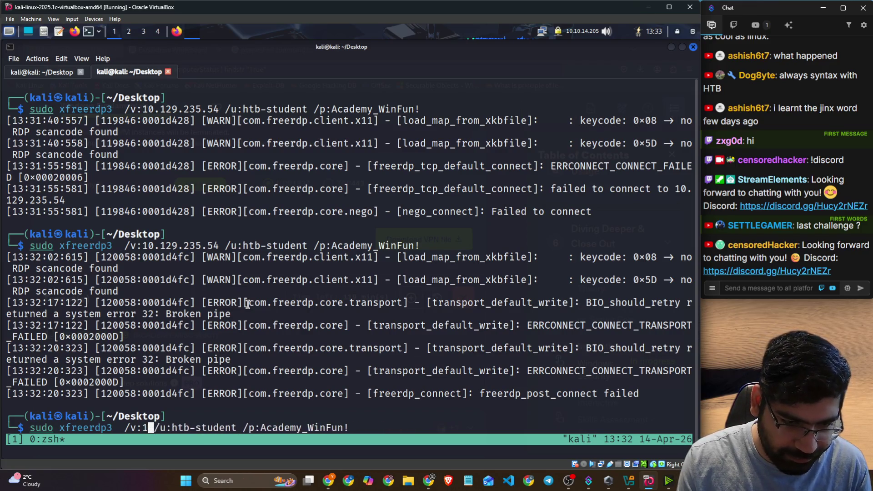
key("ctrl+shift+v")
key("Return")
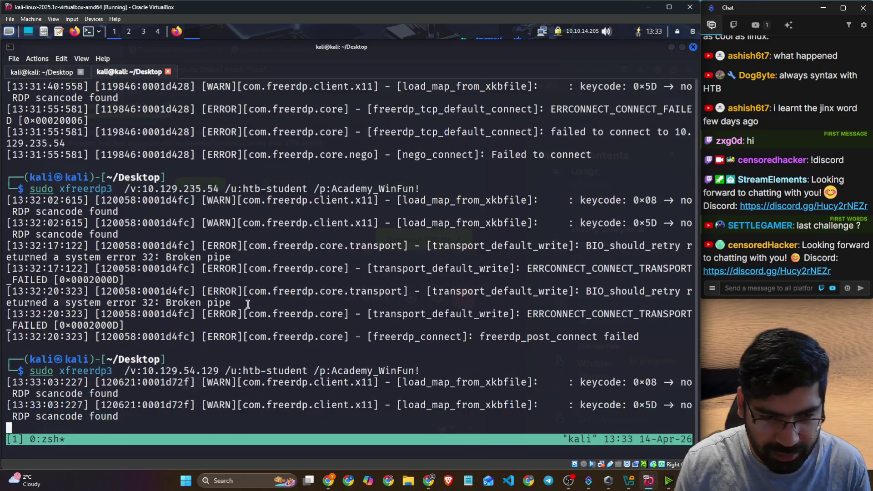
type("Y")
key("Return")
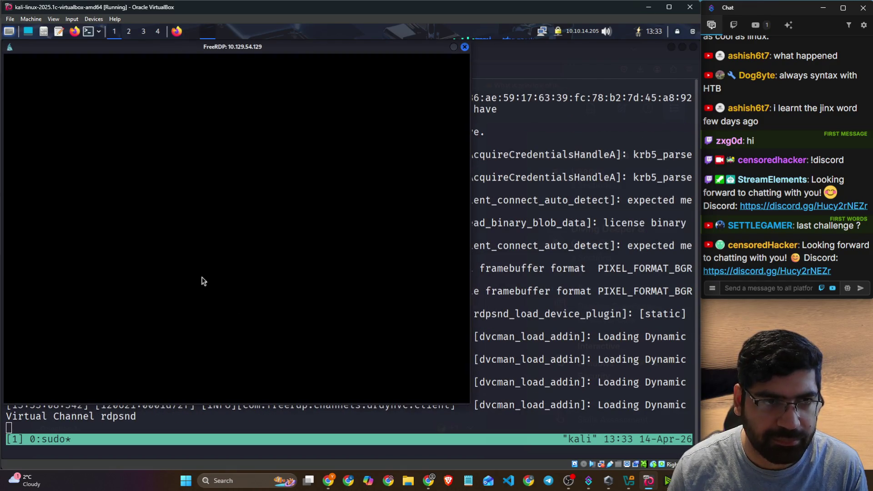
Copy the Get-CimInstance startup-apps command from the Google results and switch to the remote desktop.
key("alt+Tab")
key("alt+Tab")
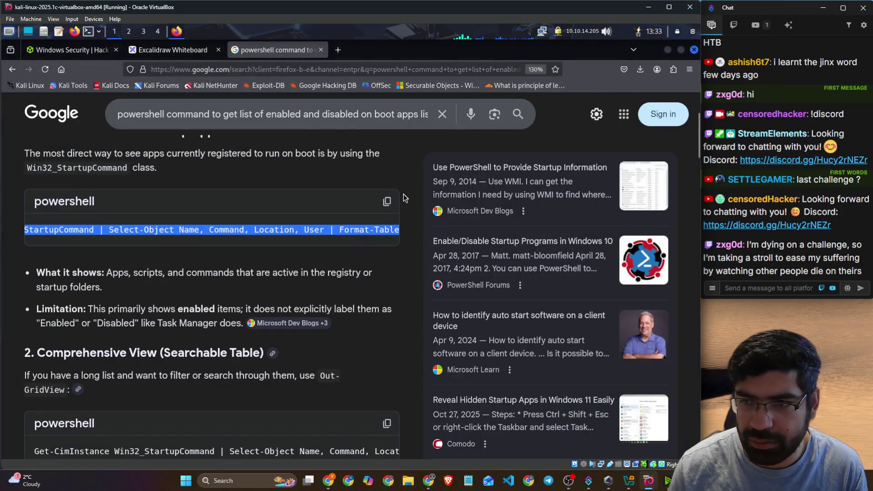
left_click(386, 202)
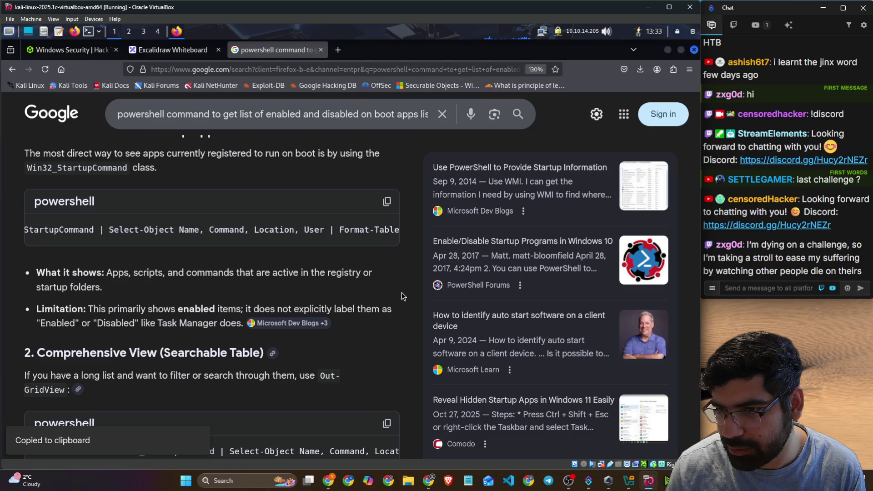
key("alt+Tab")
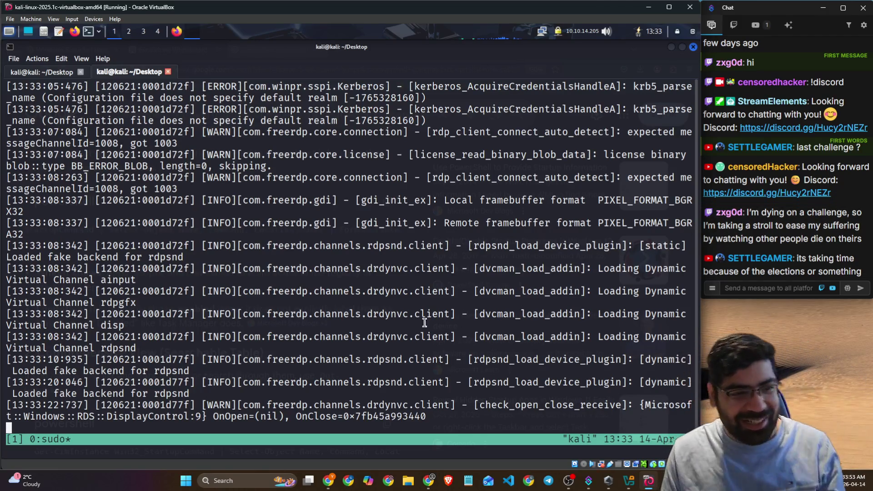
key("alt+Tab")
key("alt+Tab")
key("Tab")
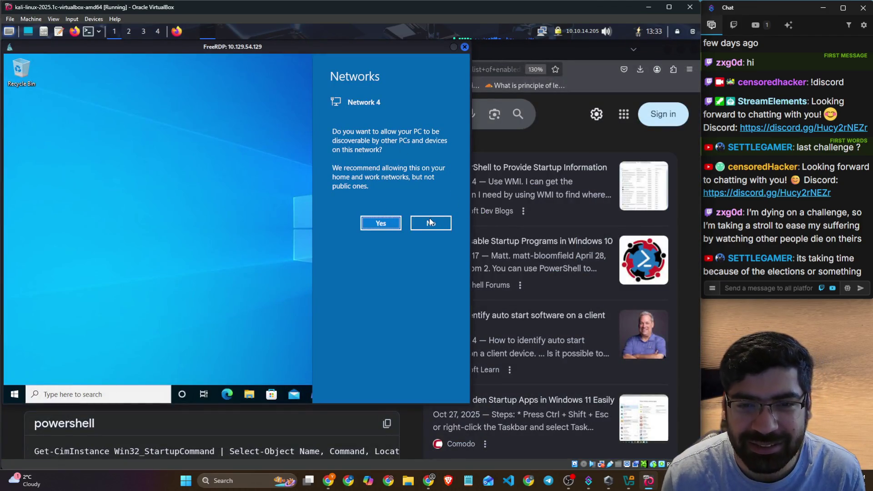
Decline network discoverability on the remote desktop and launch Windows PowerShell.
left_click(426, 218)
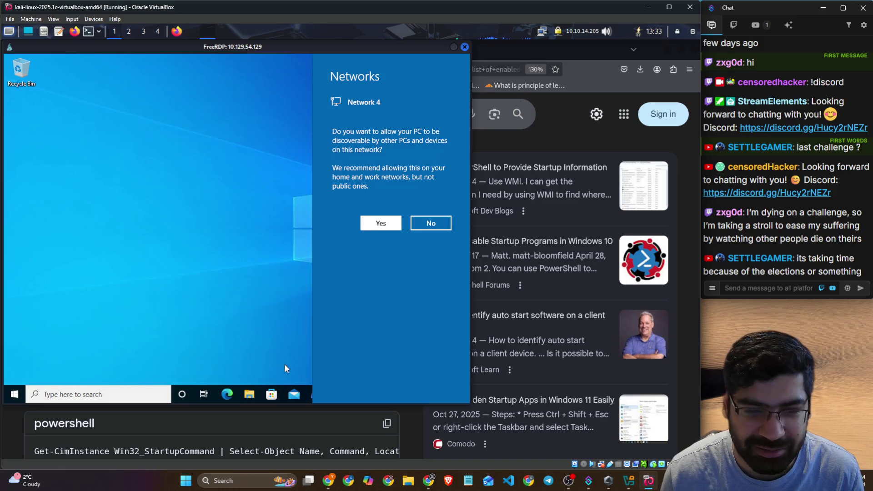
left_click(134, 396)
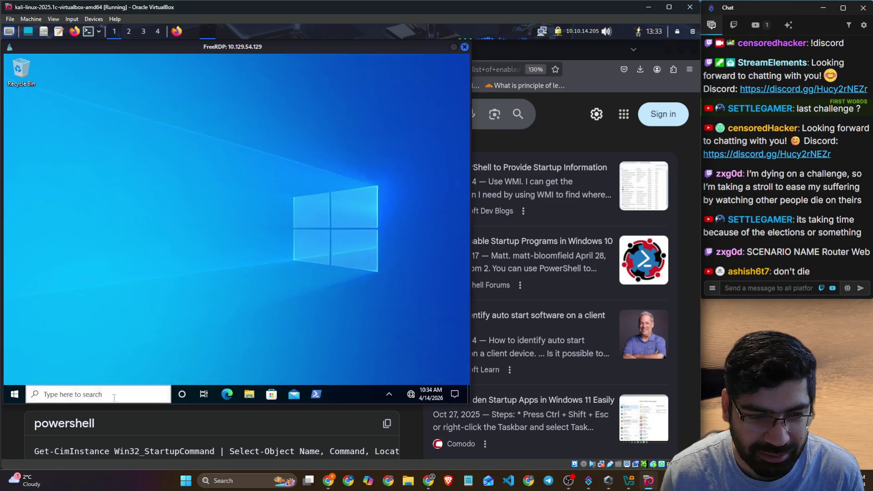
left_click(316, 394)
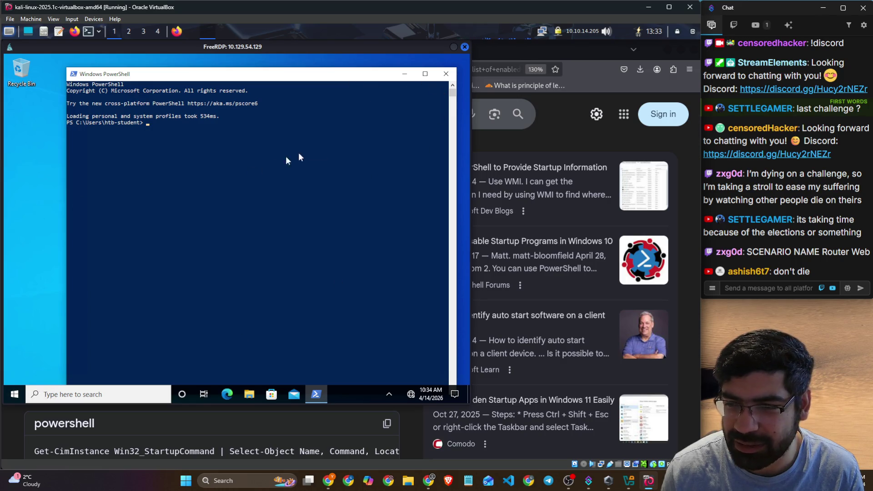
Return from the remote PowerShell prompt to Firefox's Win32_StartupCommand Google results.
key("alt+Tab")
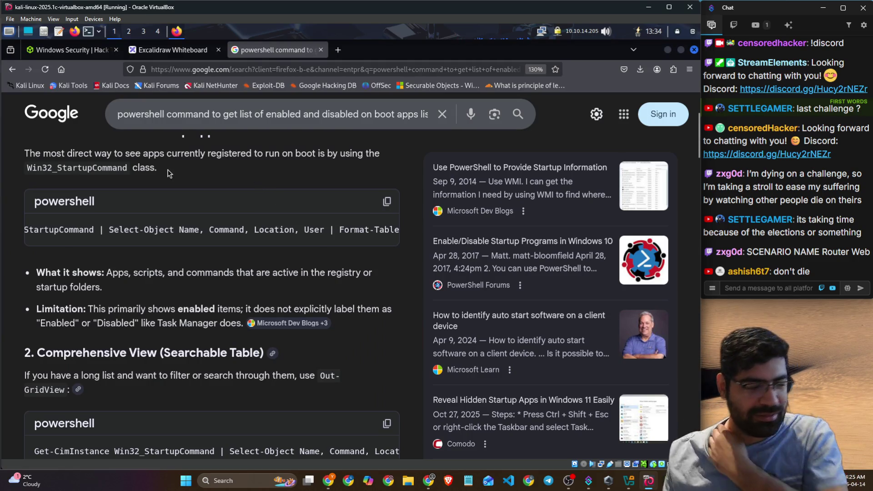
key("alt")
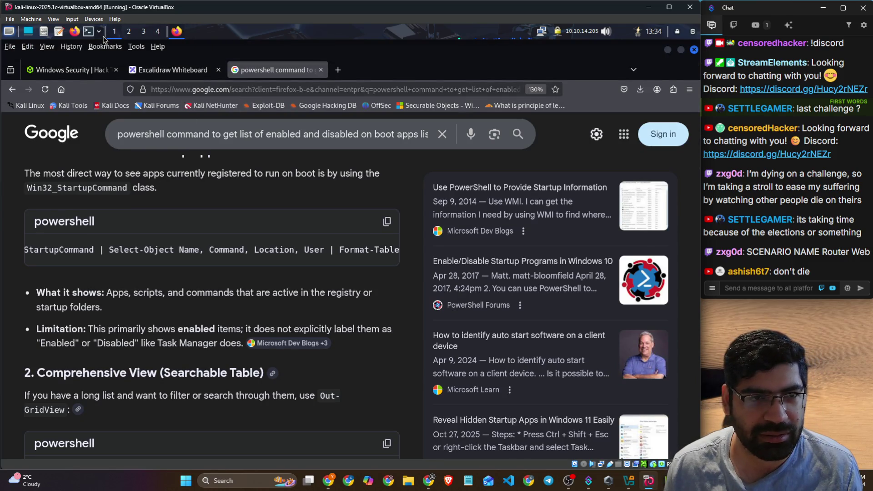
key("alt")
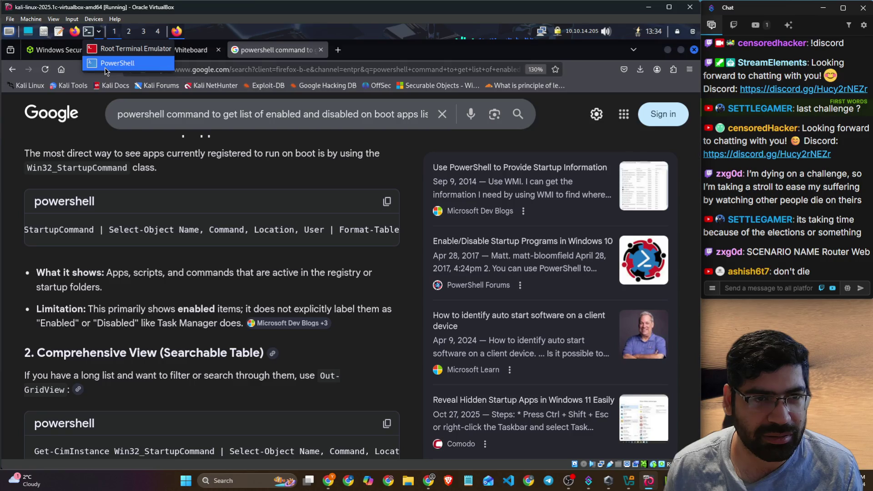
Rerun the xfreerdp3 connection to 10.129.54.129 from the terminal.
key("alt+Tab")
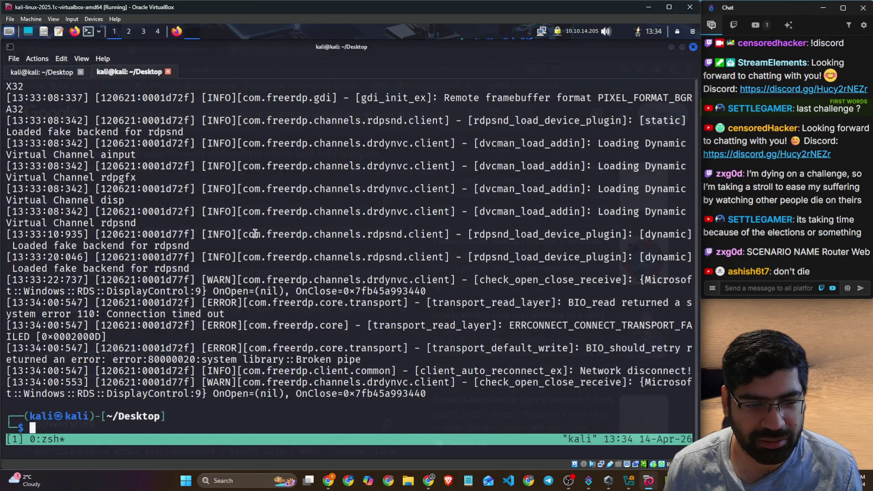
key("Up")
key("Return")
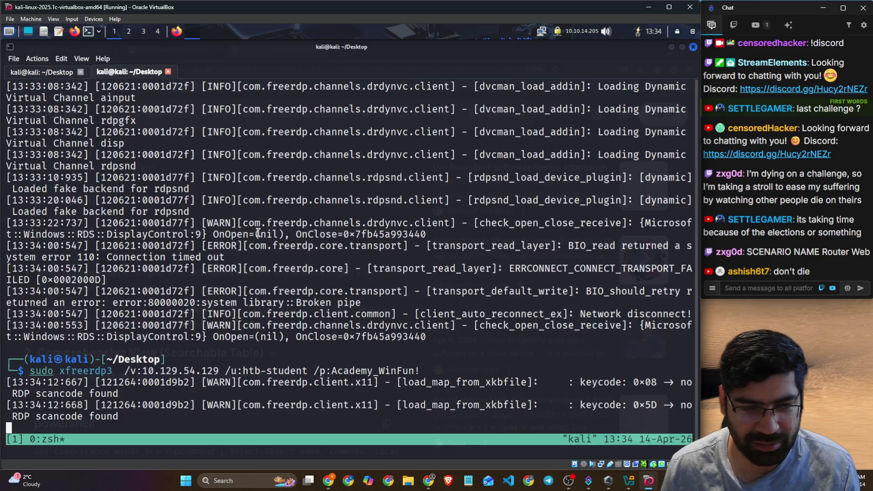
key("alt+Tab")
Copy the Get-CimInstance startup command, paste it into Firefox's address bar, and scroll the results.
left_click(387, 201)
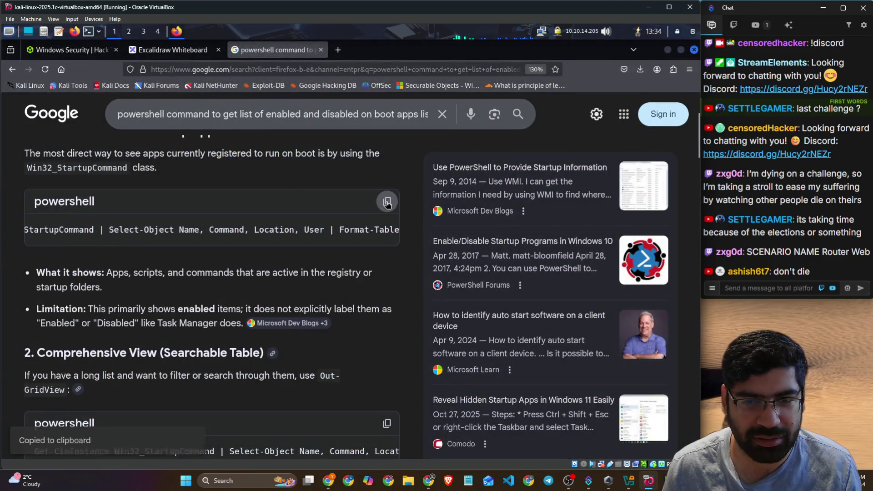
left_click(221, 69)
key("ctrl+v")
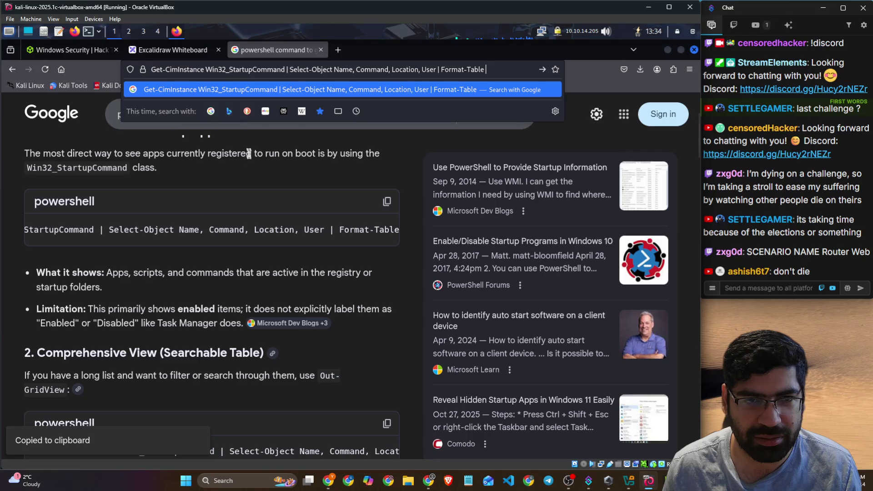
left_click(244, 170)
scroll(256, 200, "down", 6)
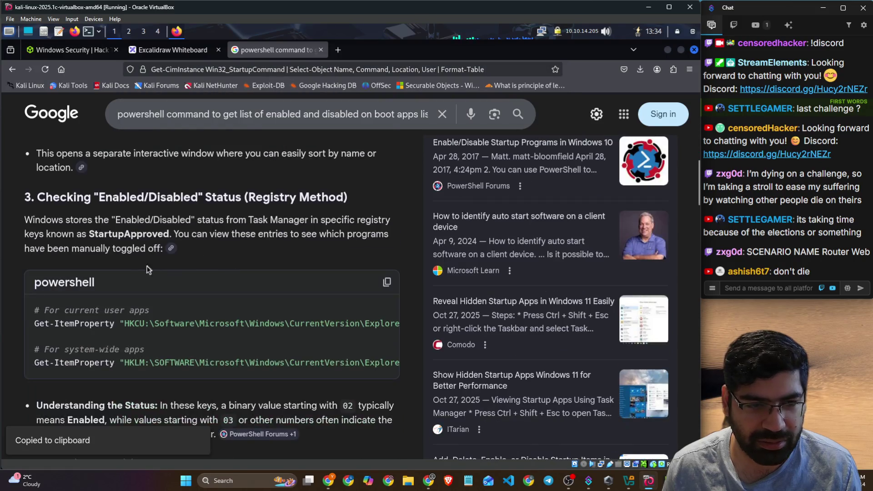
scroll(122, 271, "down", 2)
scroll(122, 264, "down", 3)
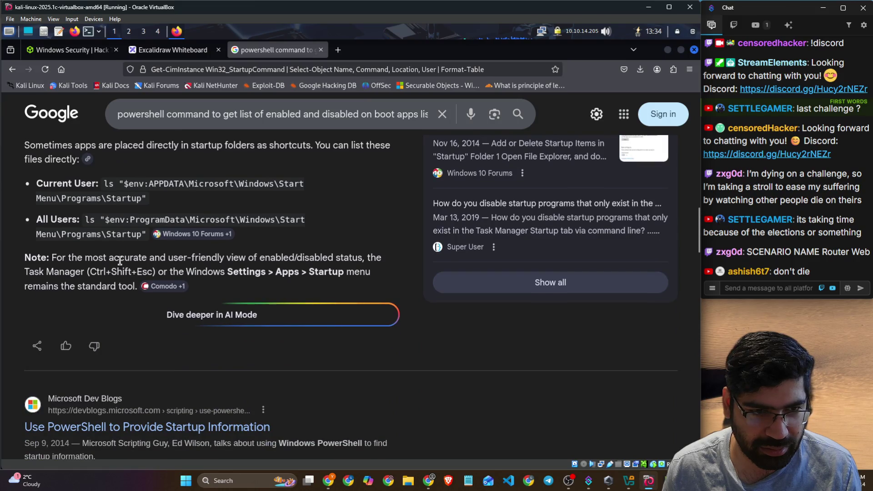
Review the failed xfreerdp3 output, then start a new-tab search for 'Ruter web'.
key("alt+Tab")
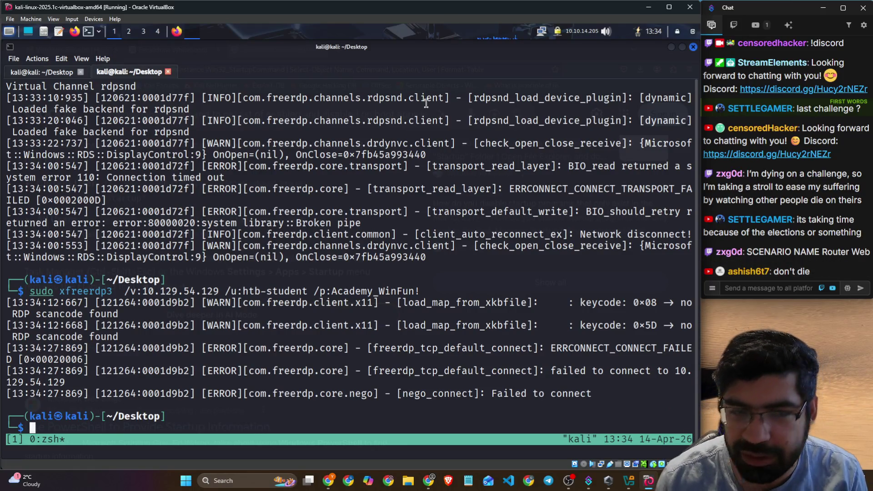
key("alt+Tab")
key("Tab")
key("alt+Tab")
key("ctrl+t")
type("Ruter w")
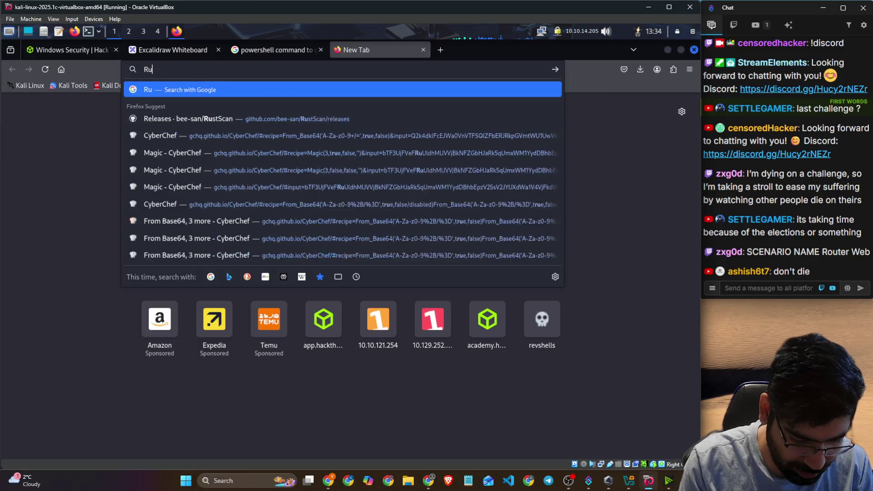
type("eb")
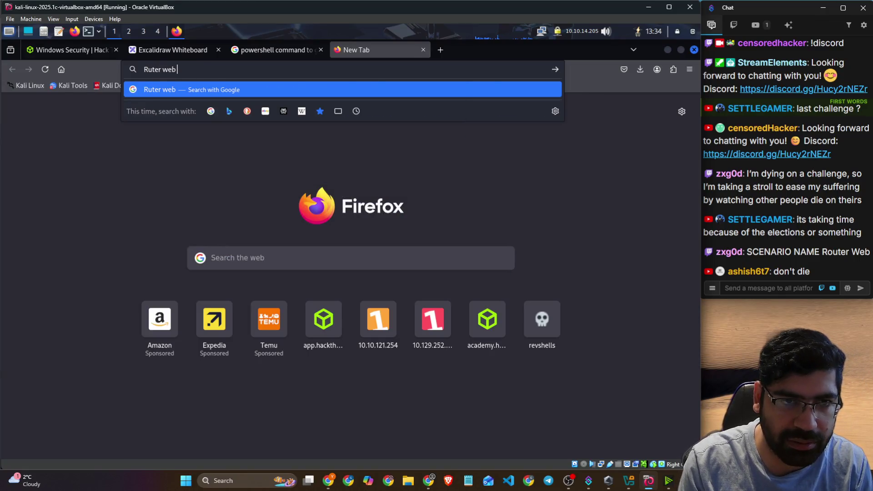
Correct the 'Ruter web' search to 'Router web challenge', scan the results, and return to HTB Academy.
key("Return")
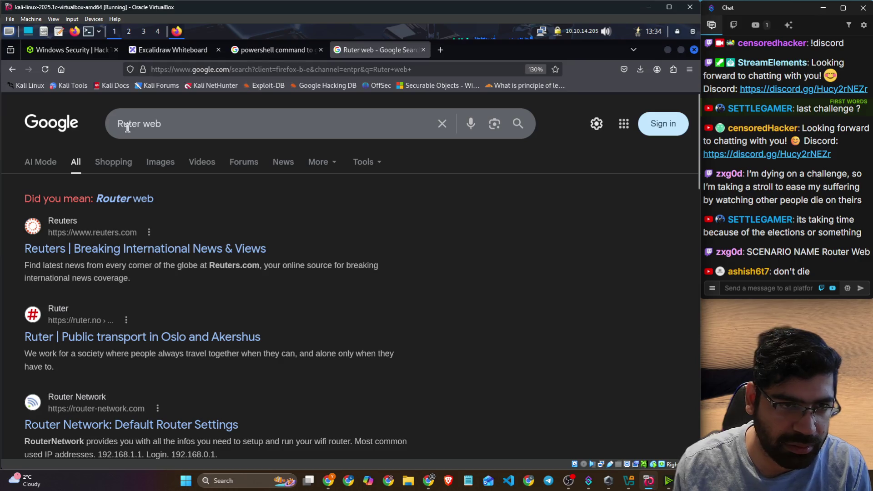
left_click(126, 127)
type("outer")
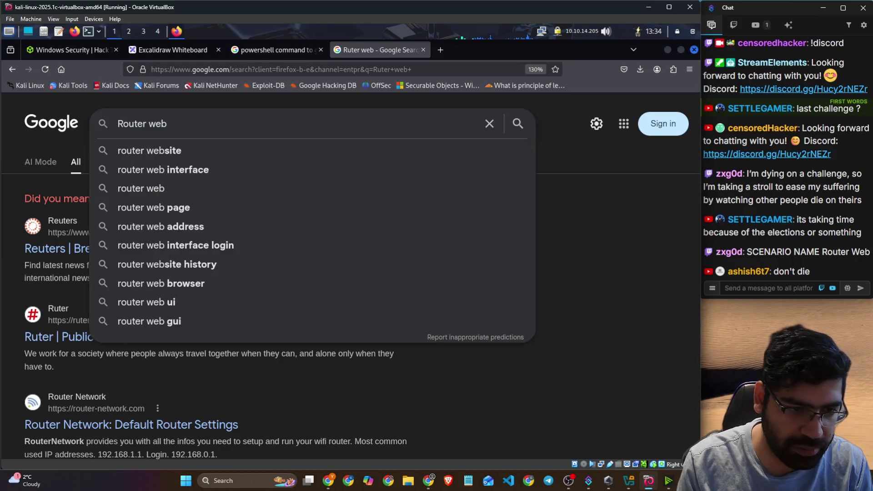
type(" web challeng")
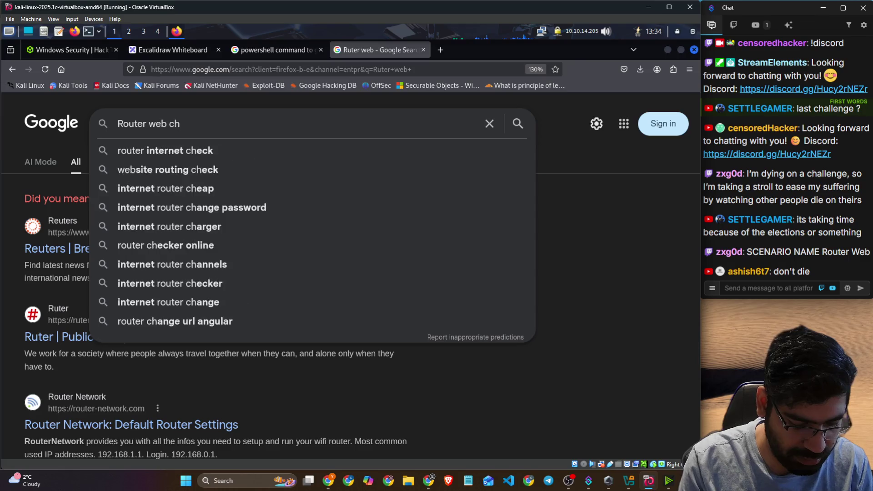
type("e")
key("Return")
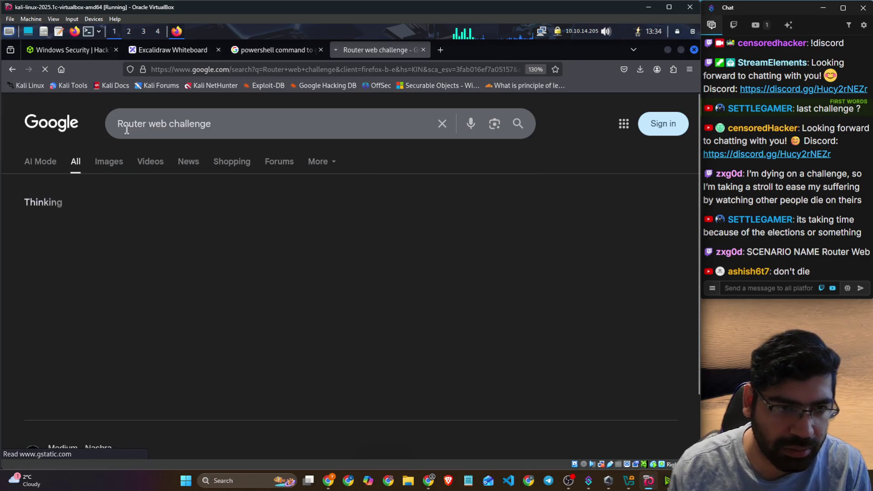
scroll(231, 220, "down", 5)
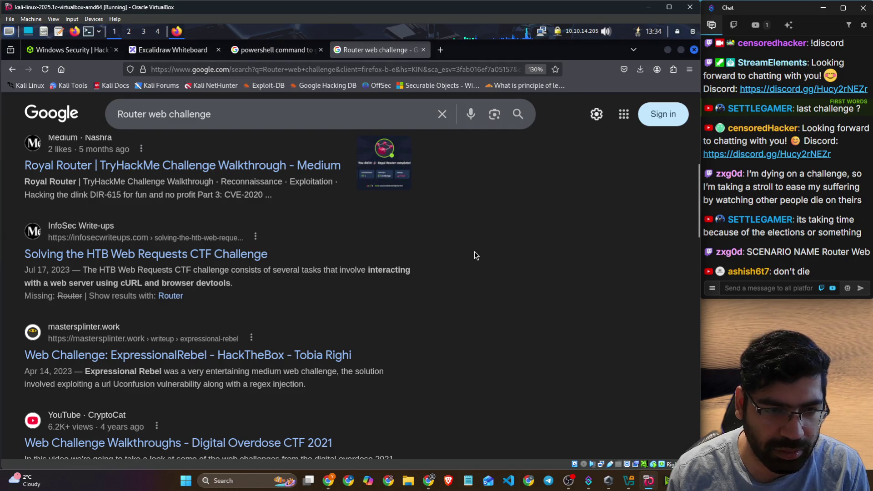
scroll(473, 251, "down", 3)
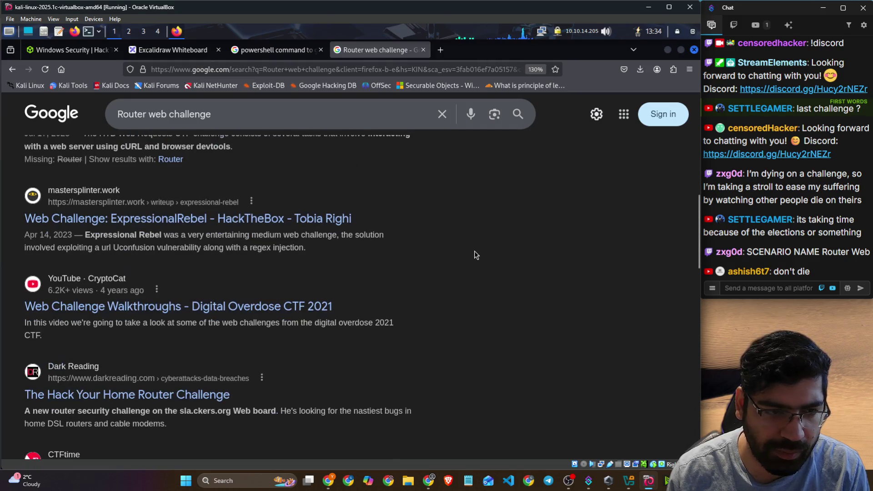
left_click(63, 52)
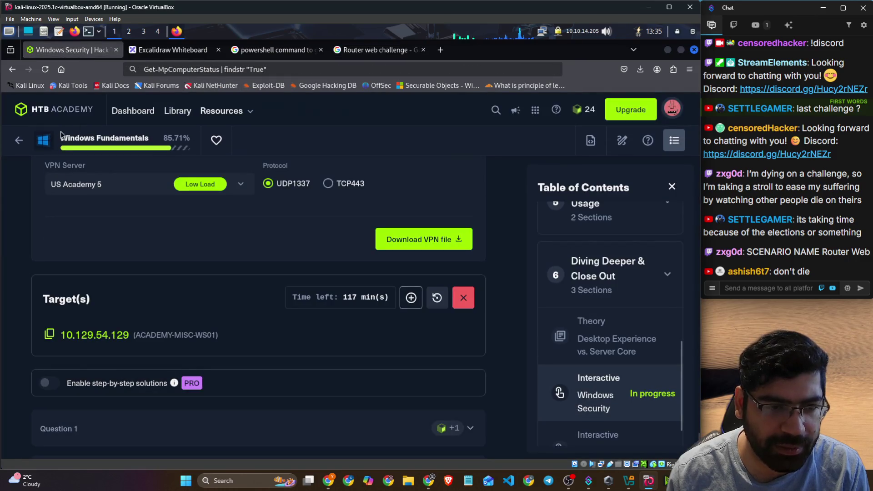
Switch to the Router web challenge tab and type 'htb' into its address bar.
right_click(22, 108)
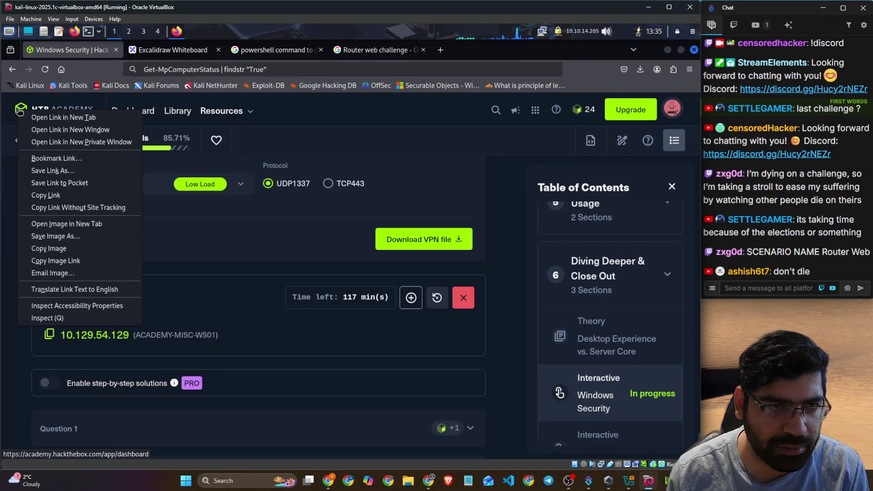
left_click(386, 62)
left_click(367, 72)
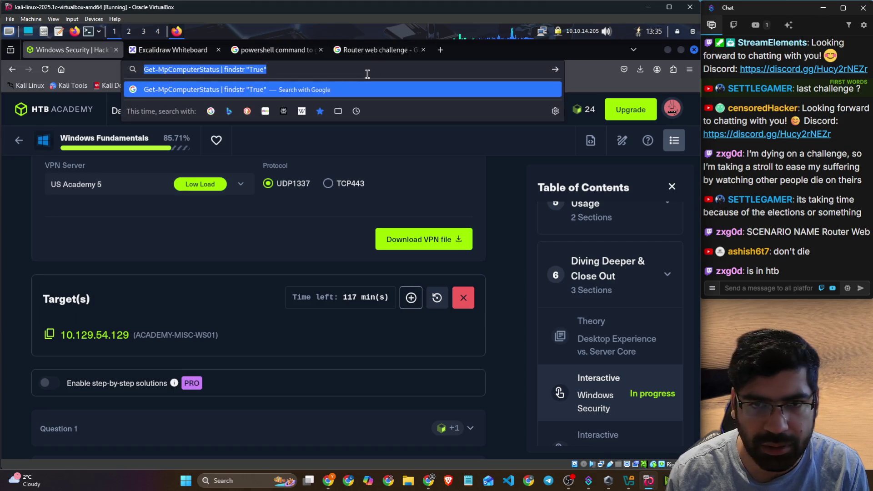
key("ctrl+shift+Tab")
left_click(358, 70)
type("htb")
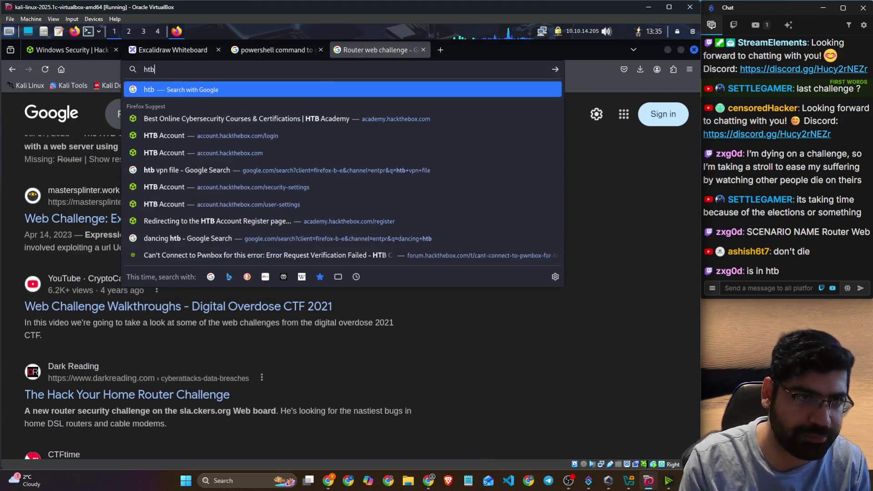
key("Down")
key("Down")
key("Down")
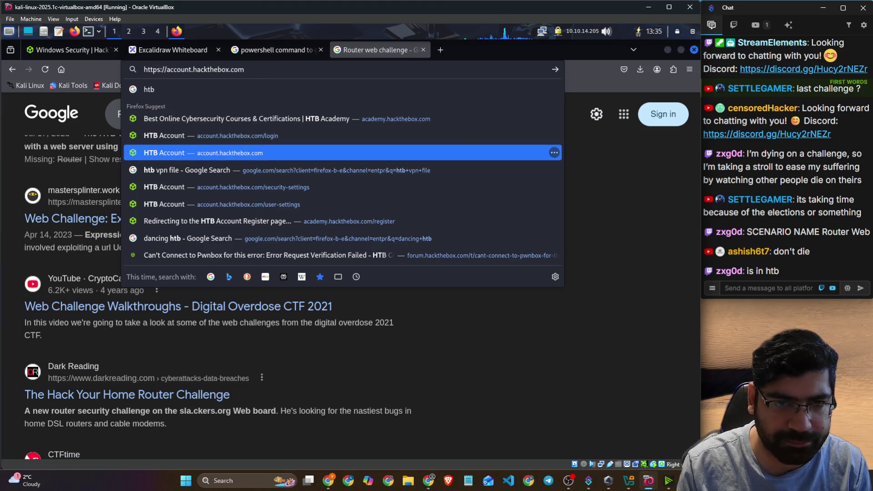
key("Up")
key("Up")
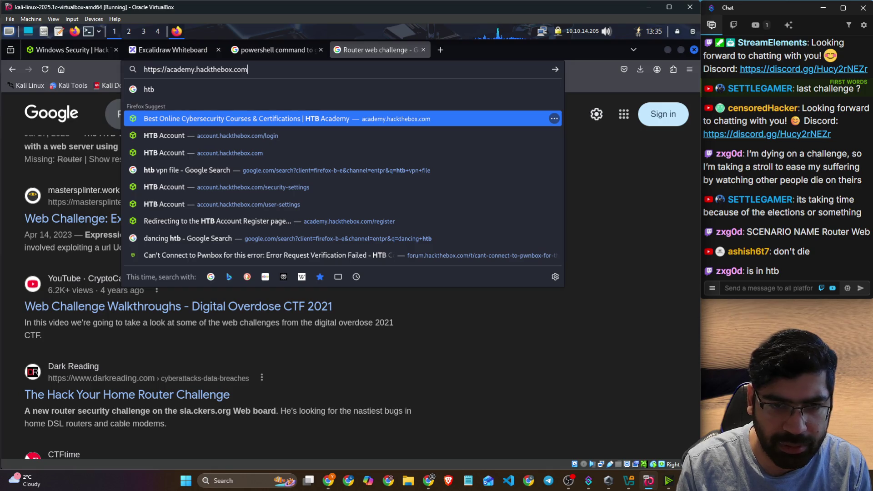
Load the Hack The Box :: Machines page via 'machine', then return to the HTB Academy tab.
key("ctrl+a")
type("machine")
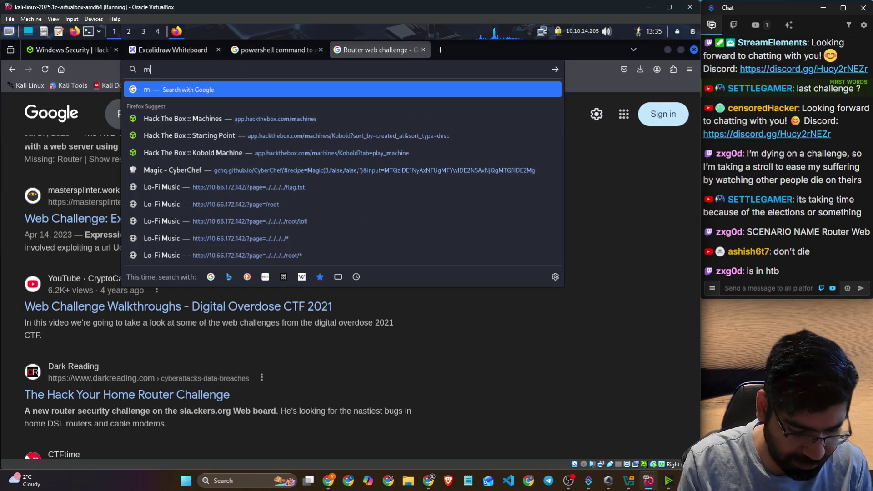
key("Down")
key("Down")
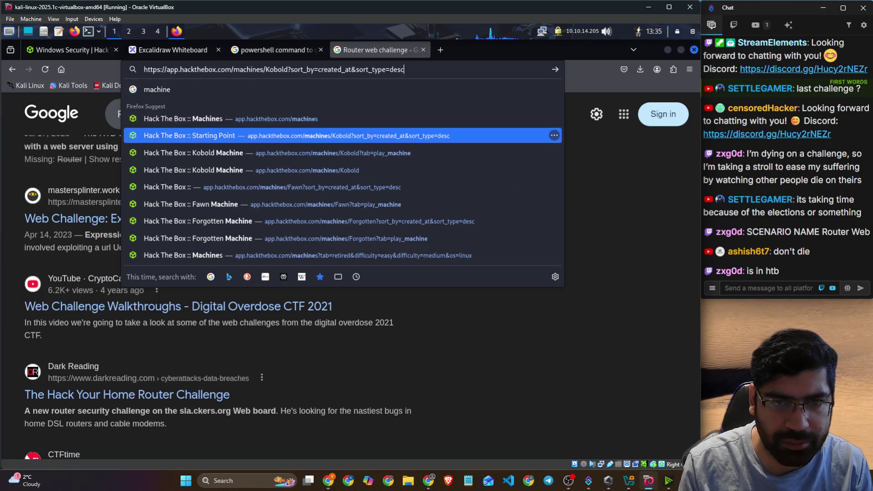
key("Up")
key("Return")
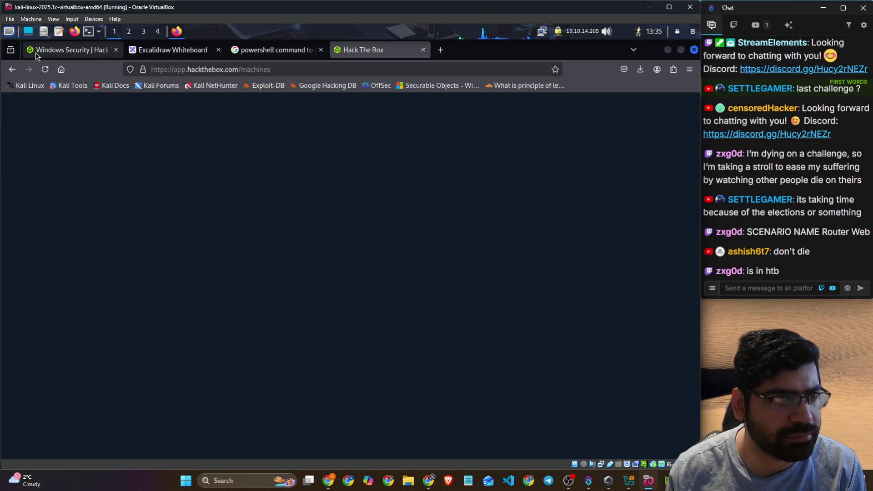
left_click(68, 52)
key("alt+Tab")
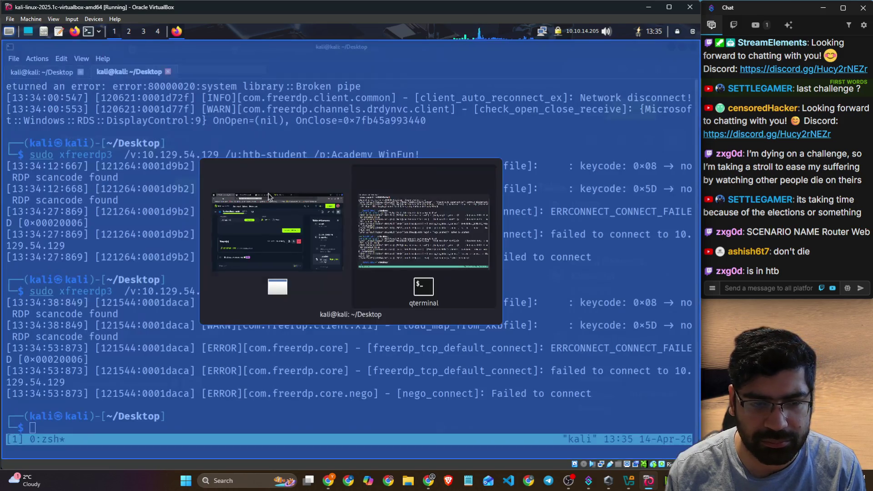
Rerun xfreerdp3 to 10.129.54.129, view the Hack The Box machines tab, and open Discord's Hackers Pub server.
key("Up")
key("Return")
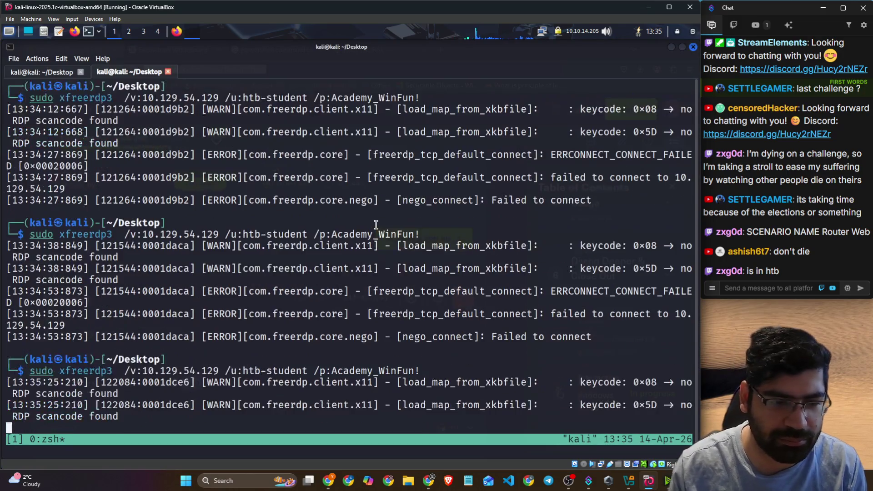
key("alt+Tab")
key("ctrl+shift+Tab")
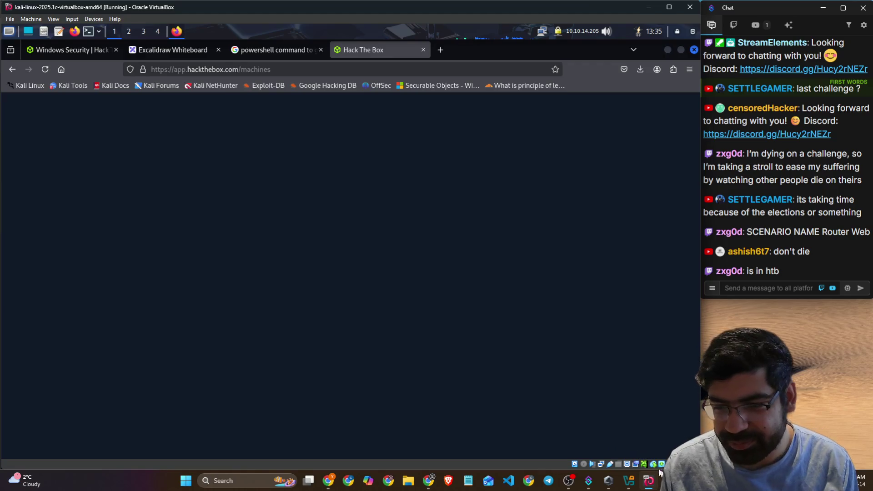
left_click(673, 481)
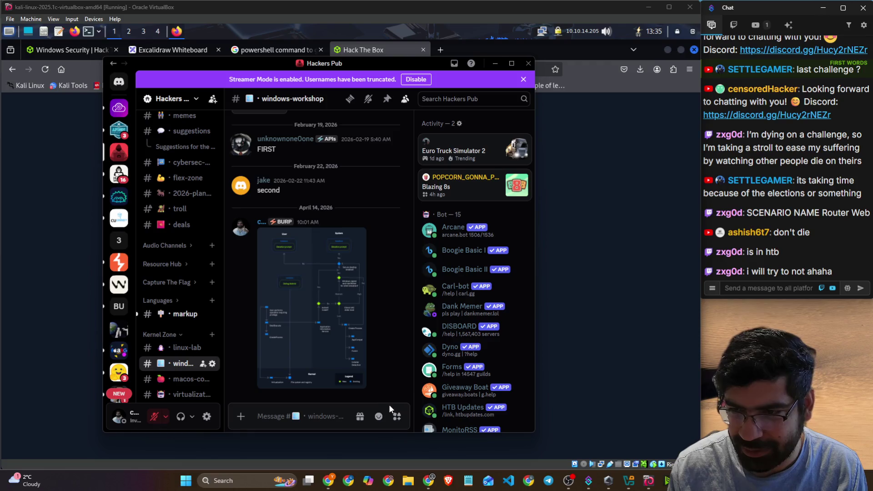
Search Discord GIFs for 'suffering' in a widened Discord window.
left_click(379, 416)
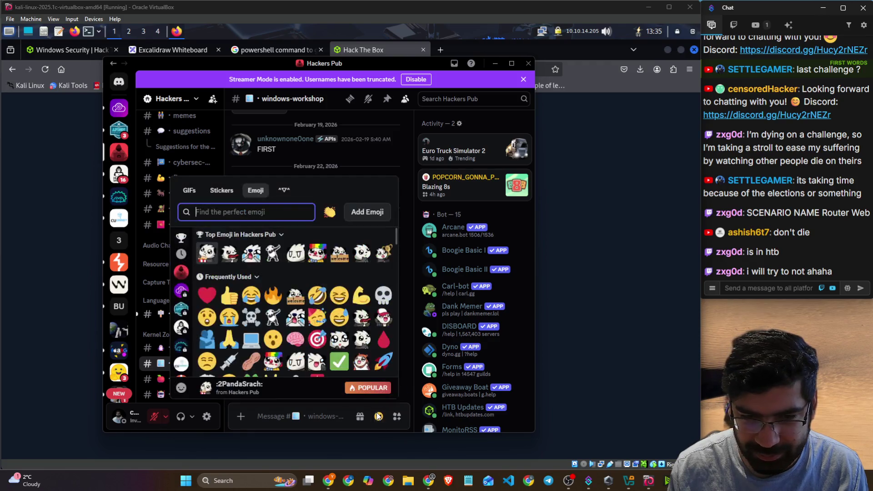
left_click(189, 190)
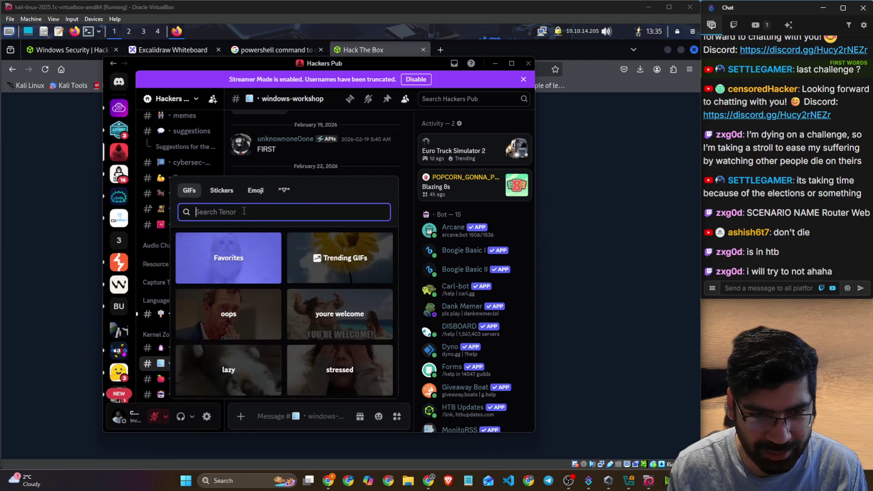
type("suffering")
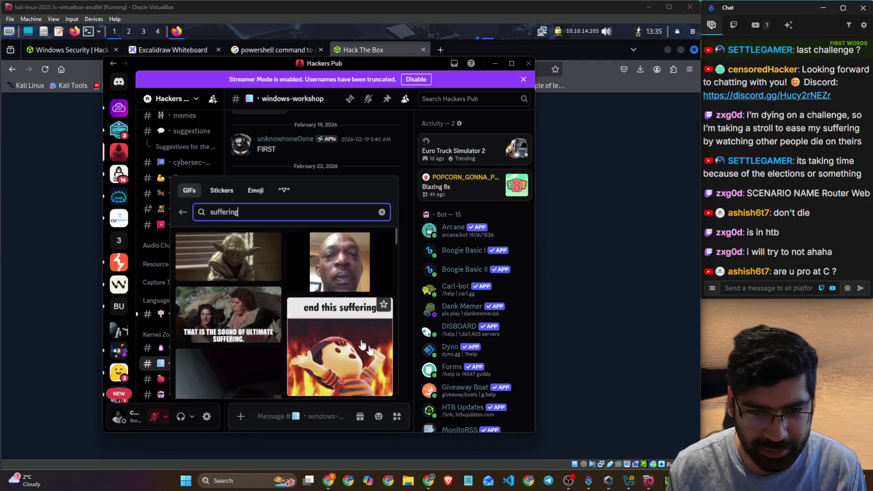
left_click_drag(534, 433, 697, 429)
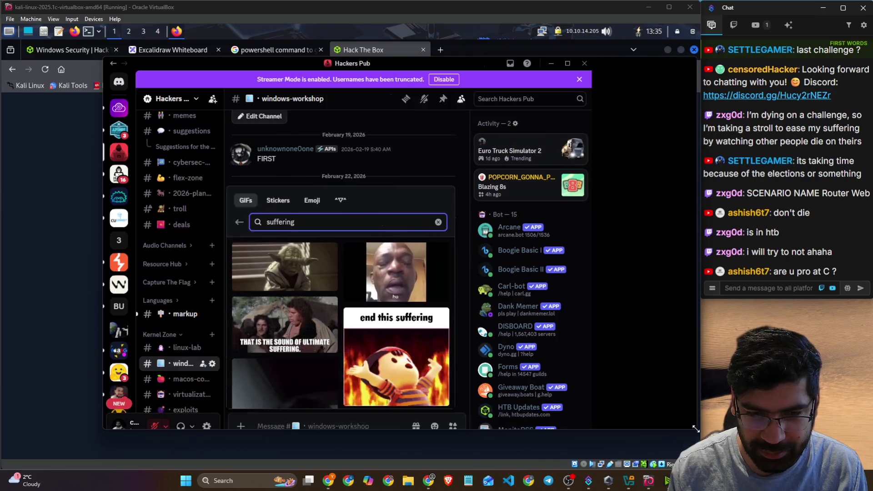
scroll(456, 330, "down", 3)
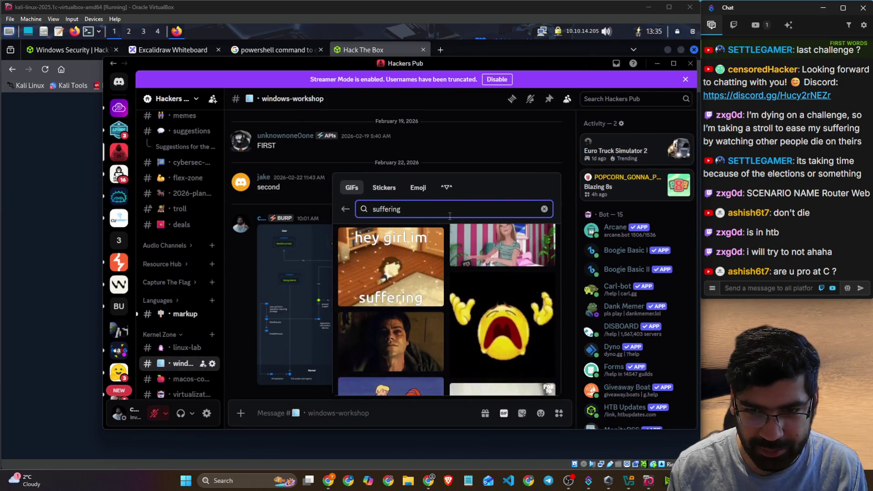
scroll(450, 273, "up", 5)
Change the GIF search to 'your suffering', then close the Discord window.
type("pokemon")
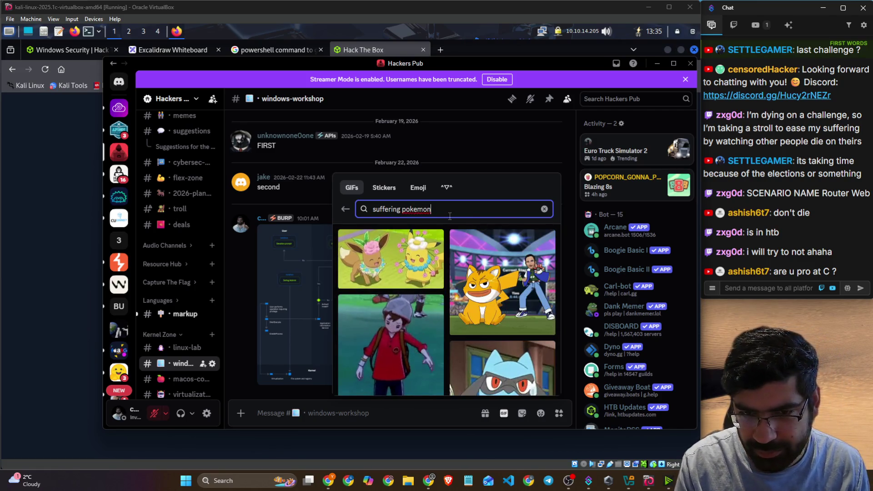
key("BackSpace")
key("BackSpace")
key("BackSpace")
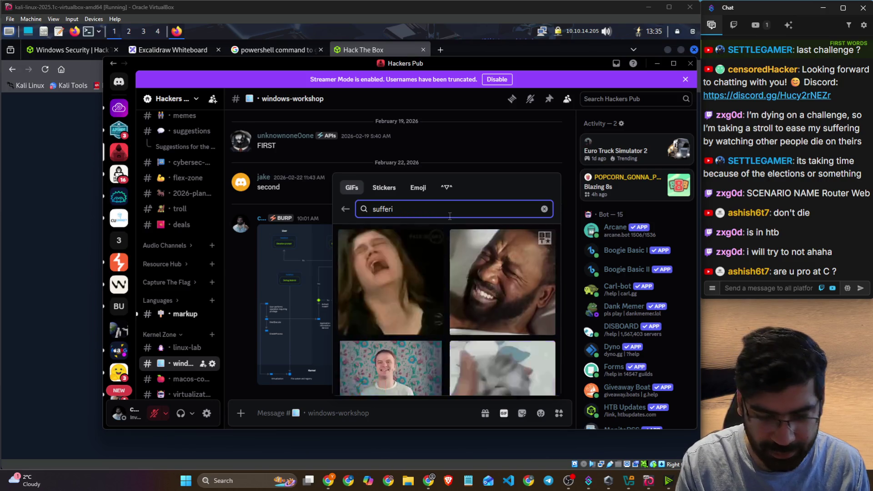
type("ing")
key("Home")
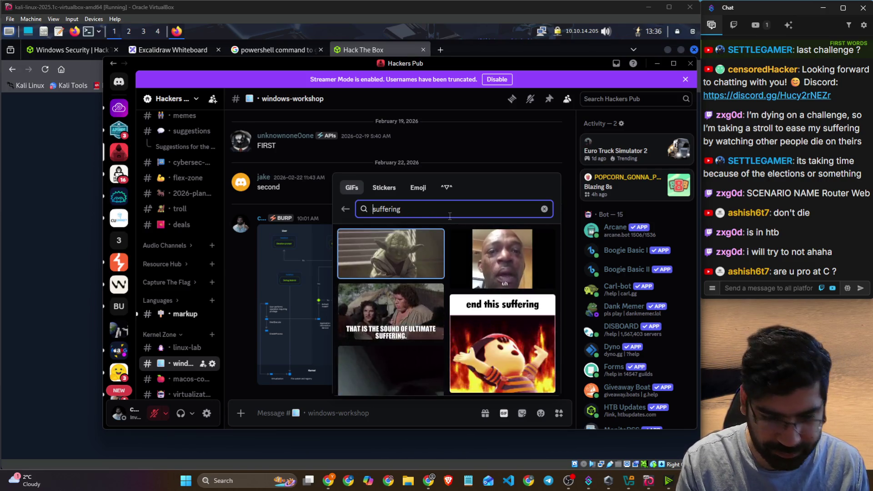
type("your")
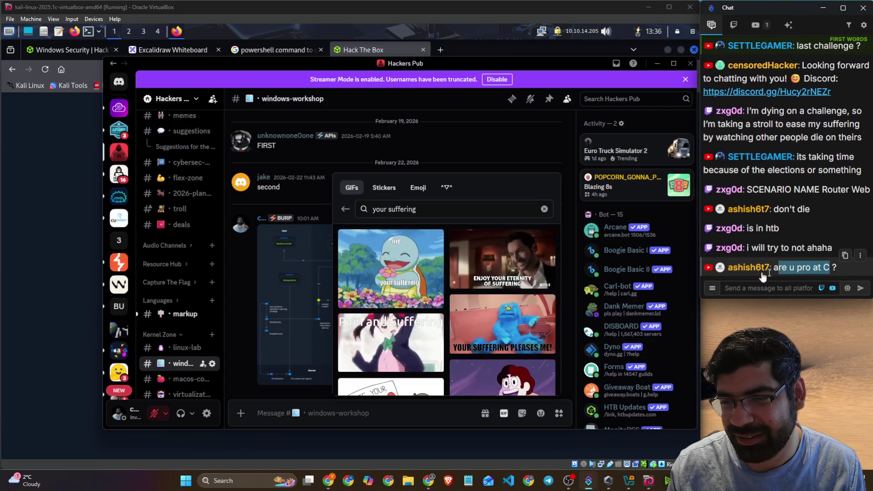
left_click(772, 287)
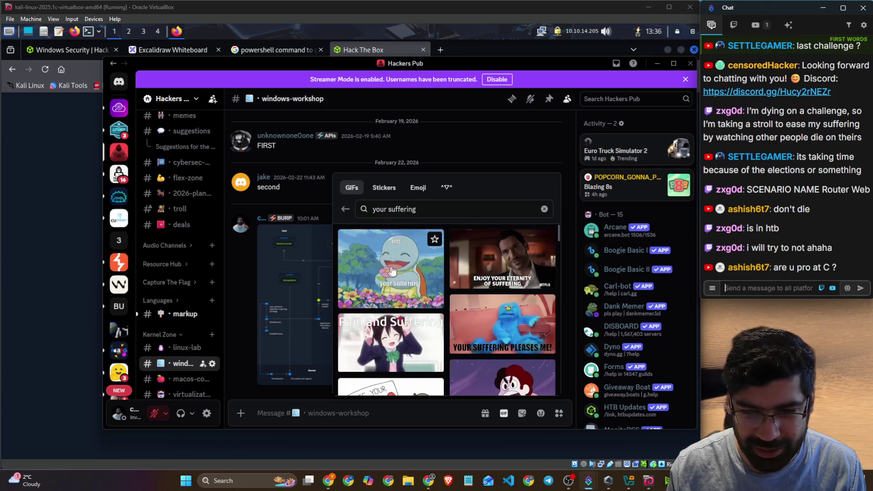
left_click(74, 196)
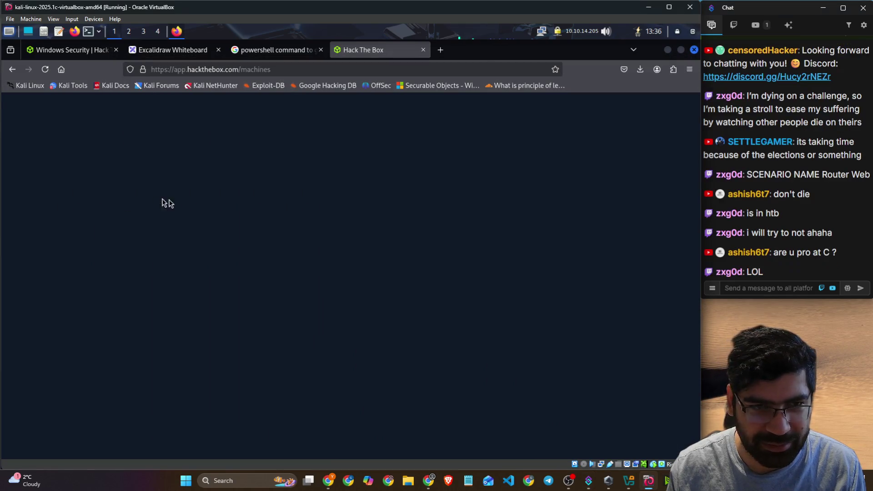
Rerun the xfreerdp3 connection to the Windows lab machine from the Kali terminal.
key("alt+Tab")
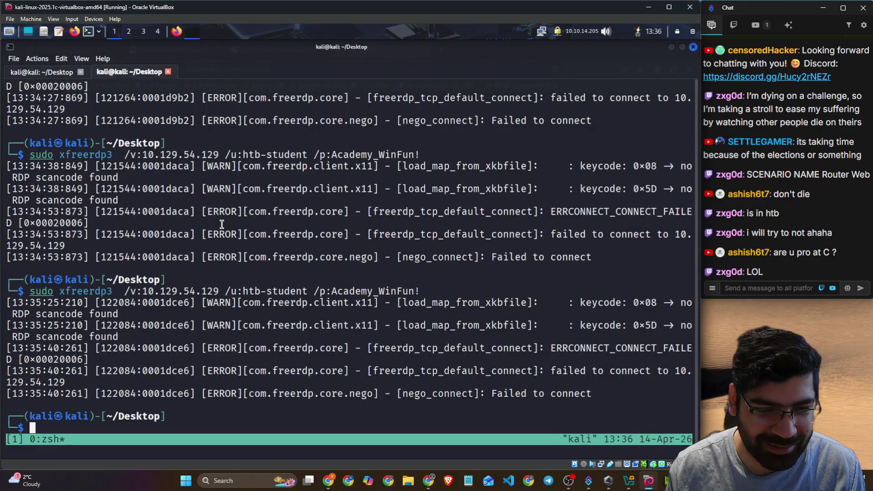
key("Up")
key("Return")
key("alt+Tab")
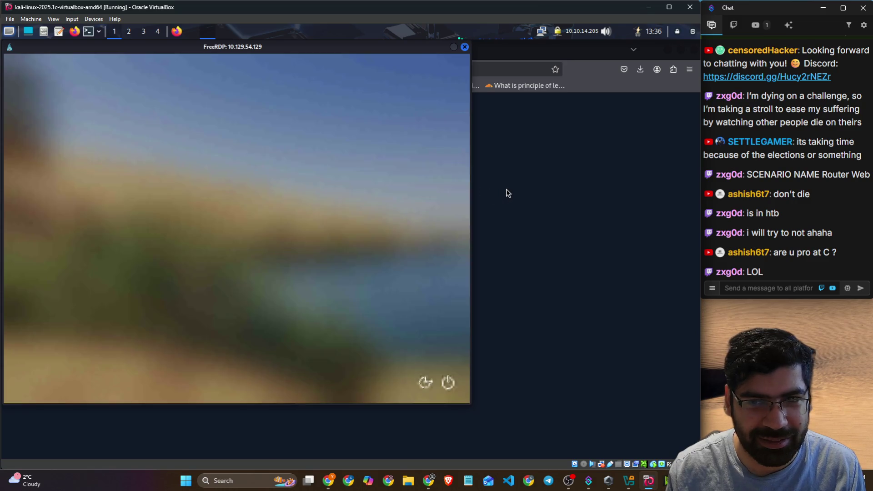
left_click(506, 191)
Copy the first Get-CimInstance startup-apps command from the search results into the remote session.
left_click(59, 52)
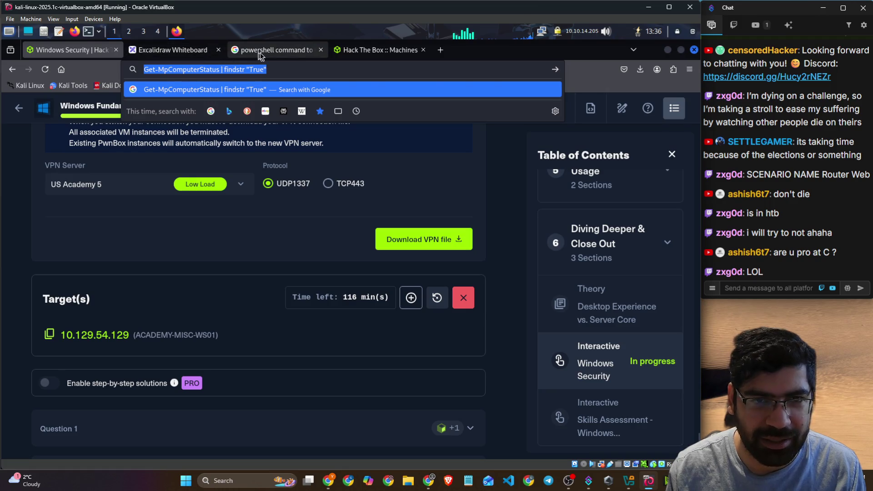
left_click(243, 53)
scroll(175, 210, "up", 5)
scroll(181, 207, "up", 3)
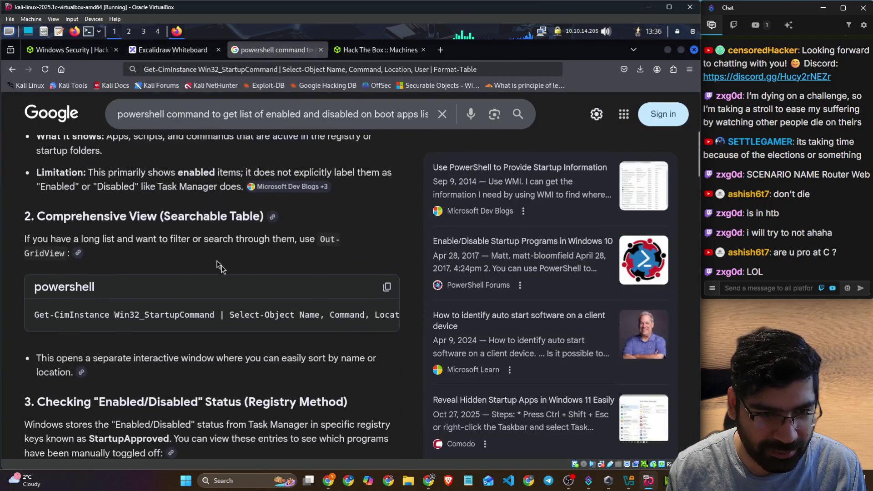
triple_click(101, 314)
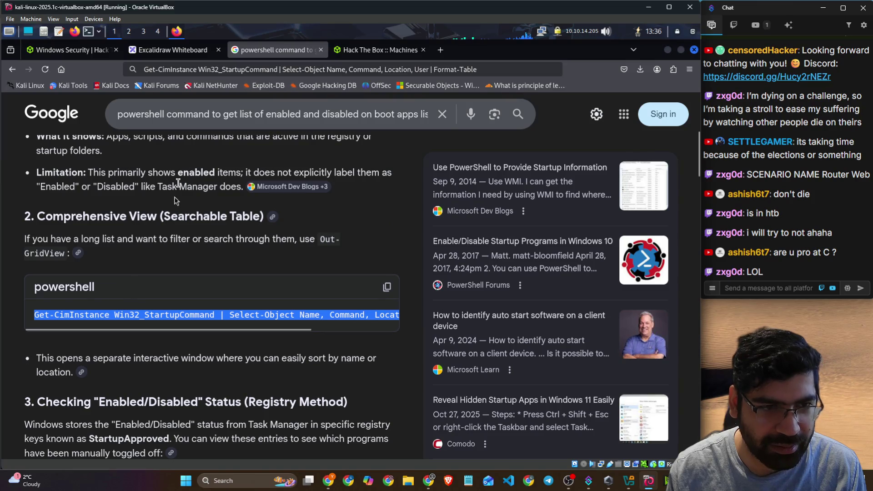
scroll(150, 195, "up", 3)
double_click(116, 230)
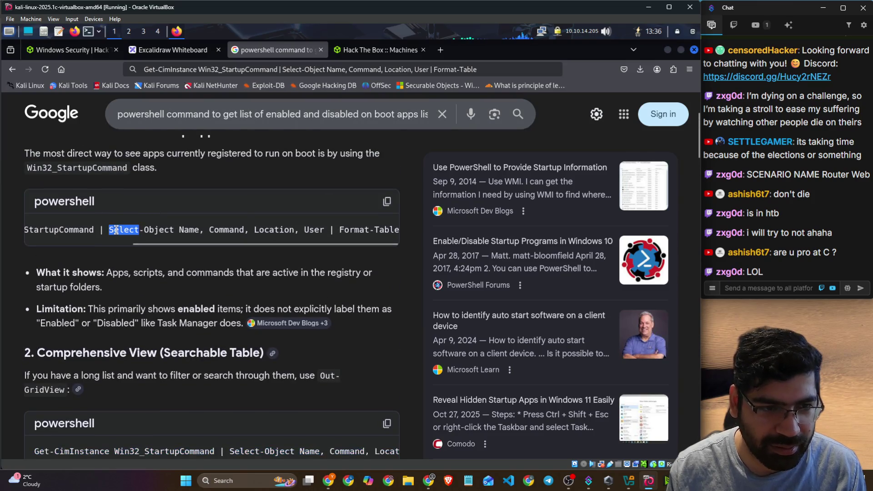
triple_click(116, 229)
key("alt+Tab")
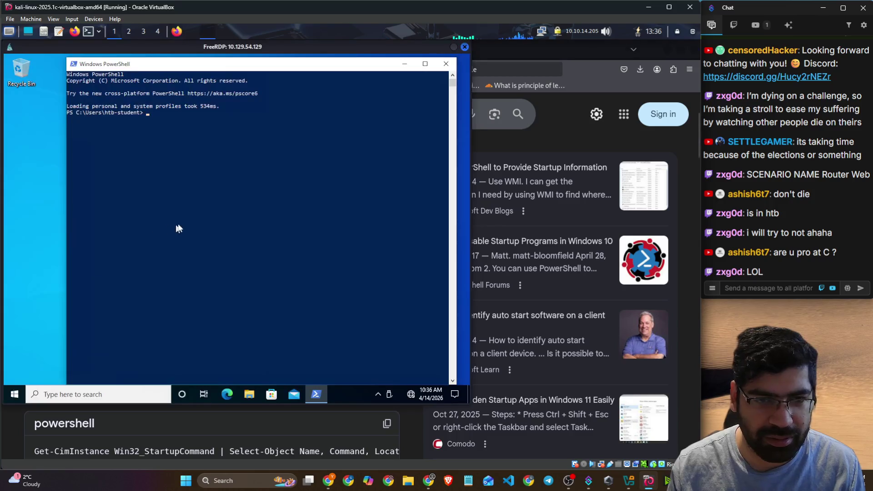
Run the pasted startup-apps command and set the PowerShell console font size to 24.
right_click(189, 223)
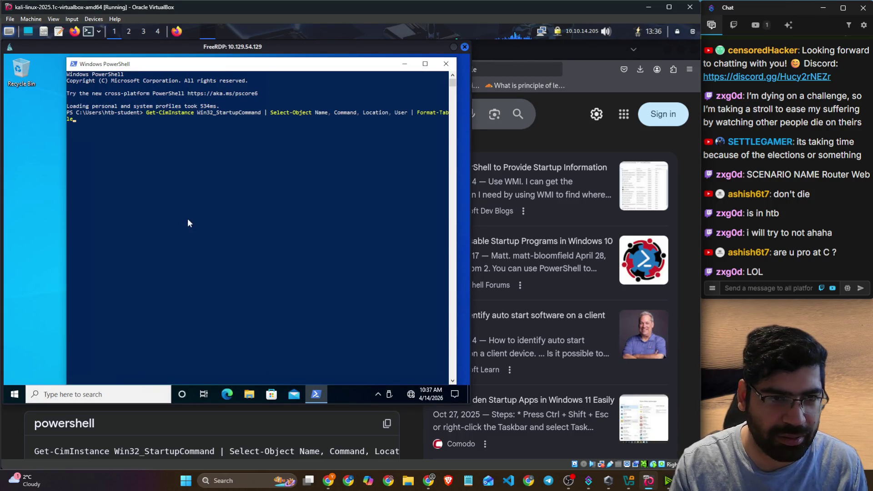
key("Return")
key("Return")
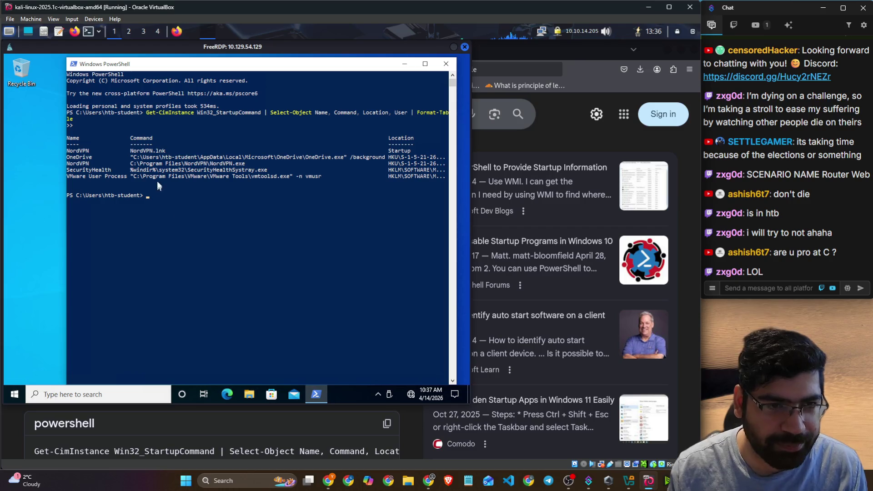
right_click(320, 68)
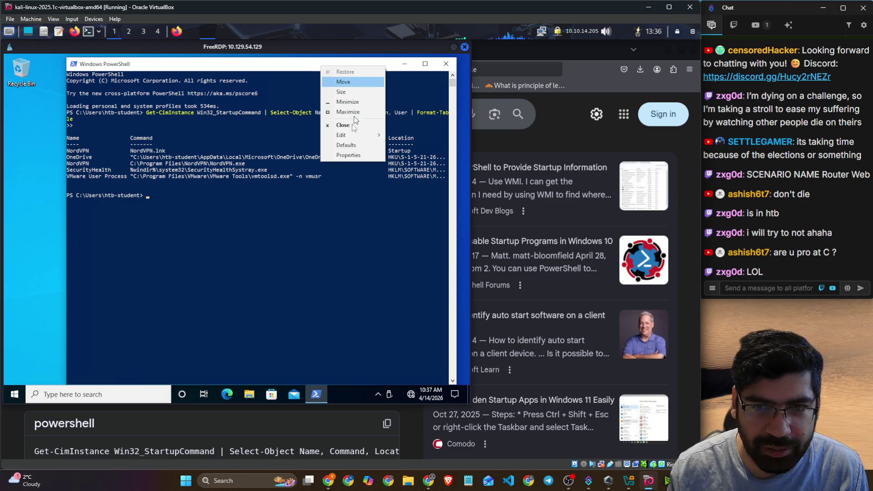
left_click(349, 156)
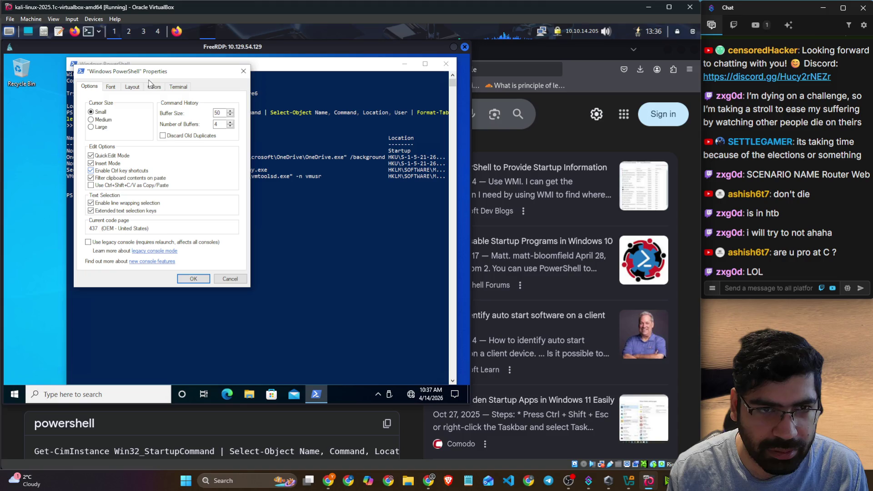
left_click(110, 87)
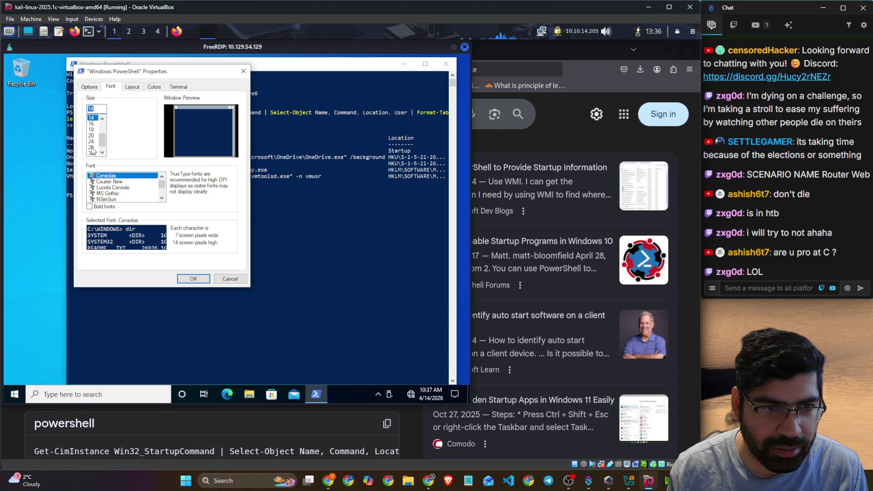
left_click(91, 147)
left_click(193, 279)
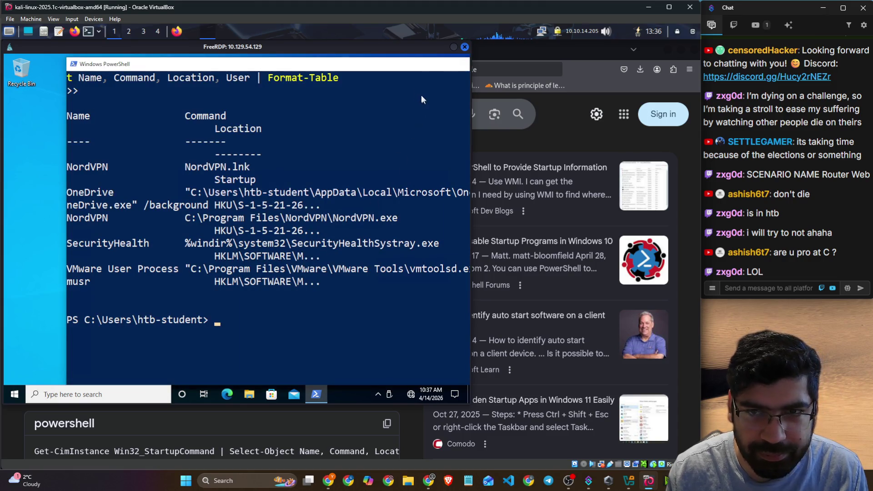
right_click(351, 69)
left_click(370, 160)
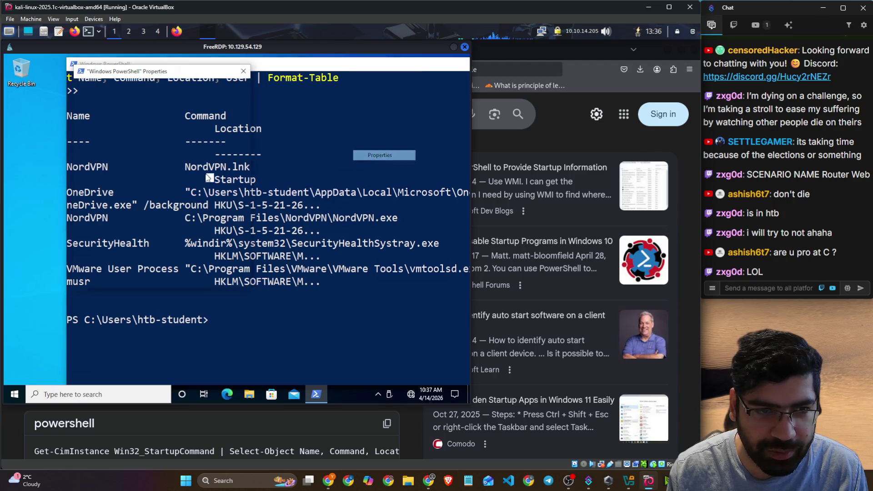
left_click(111, 88)
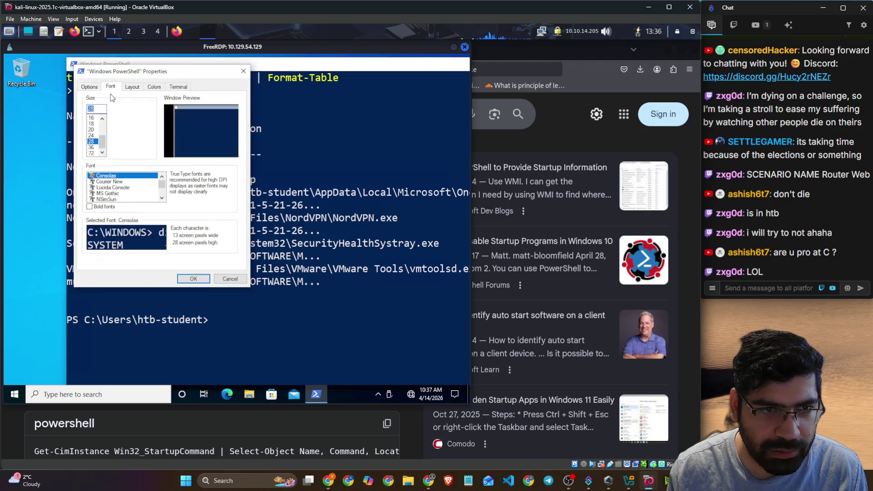
left_click(92, 136)
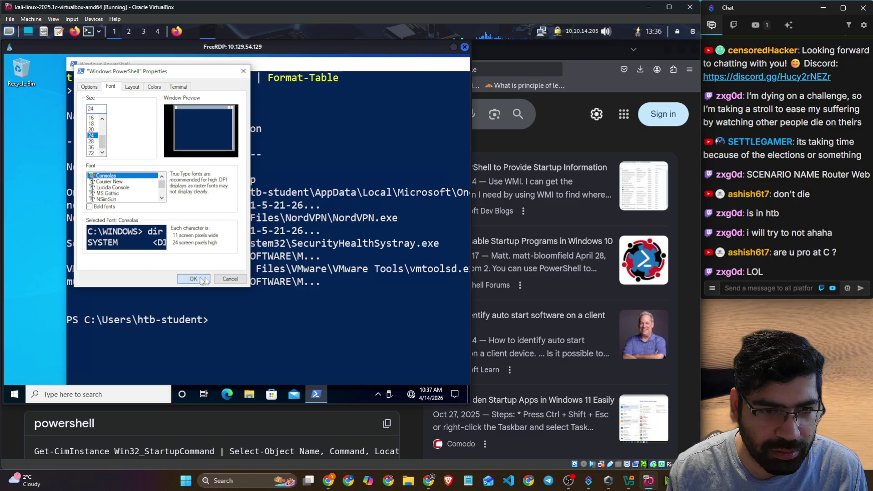
left_click(191, 278)
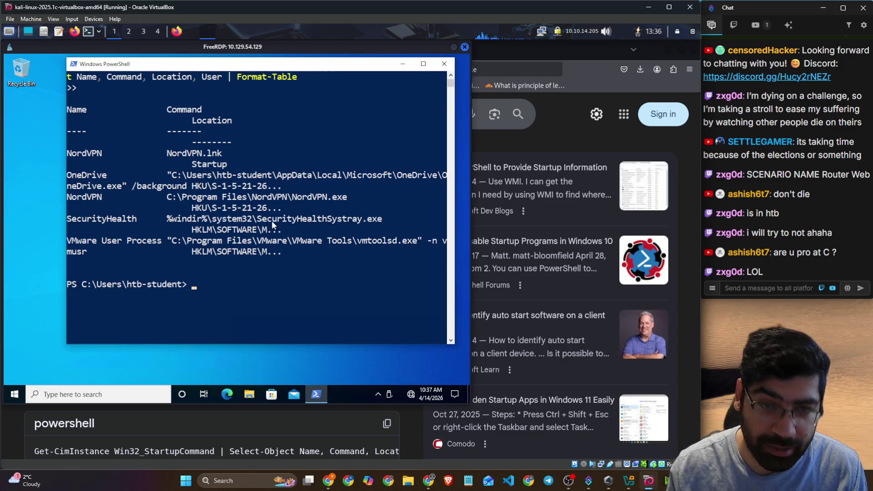
Maximize PowerShell and rerun the query, listing NordVPN, OneDrive, SecurityHealth and VMware User Process.
left_click(423, 64)
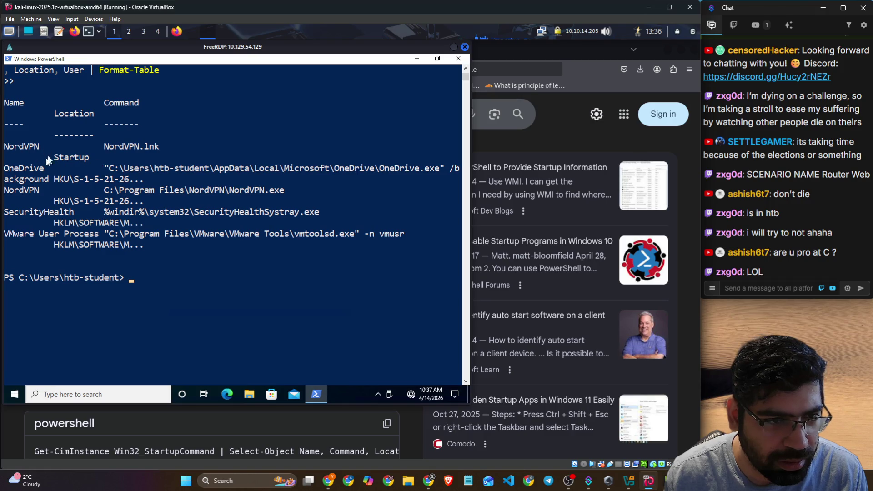
left_click(113, 160)
right_click(113, 160)
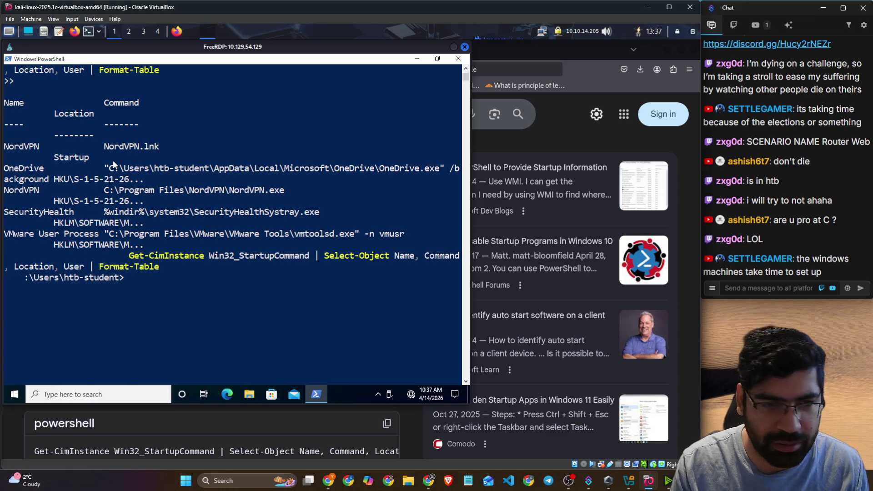
scroll(100, 268, "down", 1)
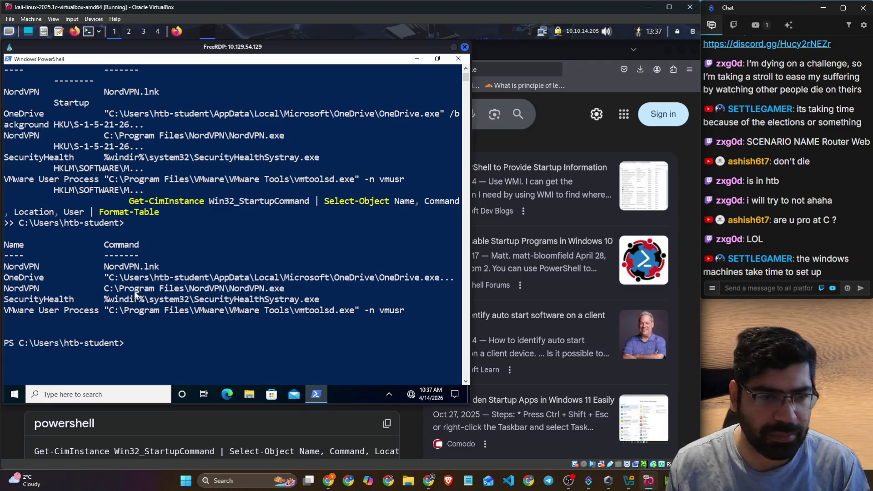
left_click(574, 136)
scroll(146, 239, "down", 1)
scroll(146, 240, "down", 5)
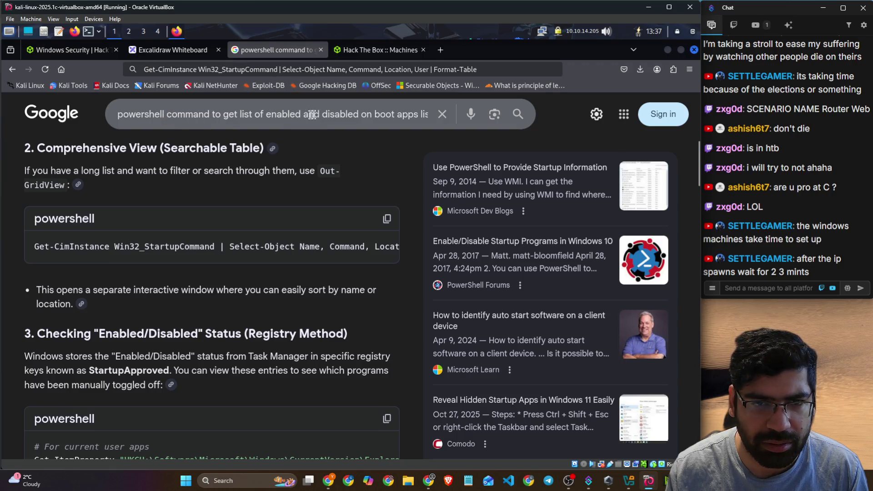
Edit the Google query to search only for disabled boot apps.
left_click_drag(320, 115, 266, 114)
key("BackSpace")
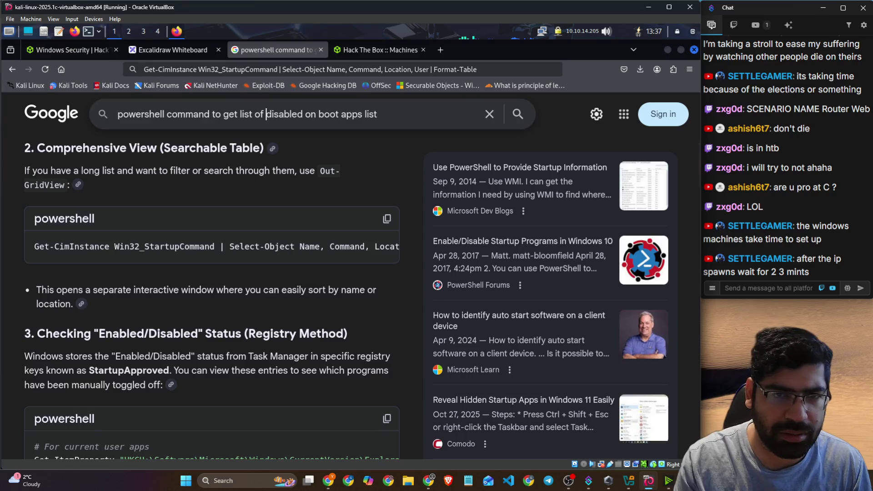
key("Return")
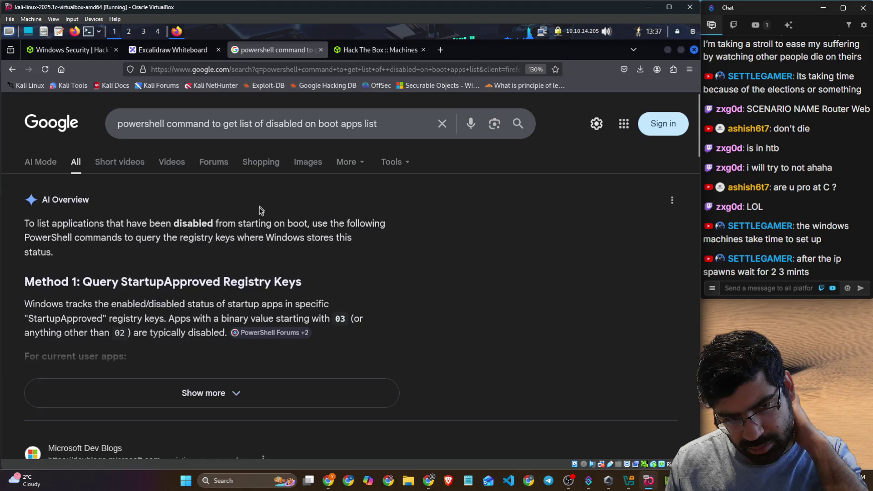
scroll(214, 230, "down", 5)
scroll(200, 214, "up", 1)
Copy the current-user StartupApproved registry query and run it in PowerShell, listing NordVPN and OneDrive.
left_click(184, 195)
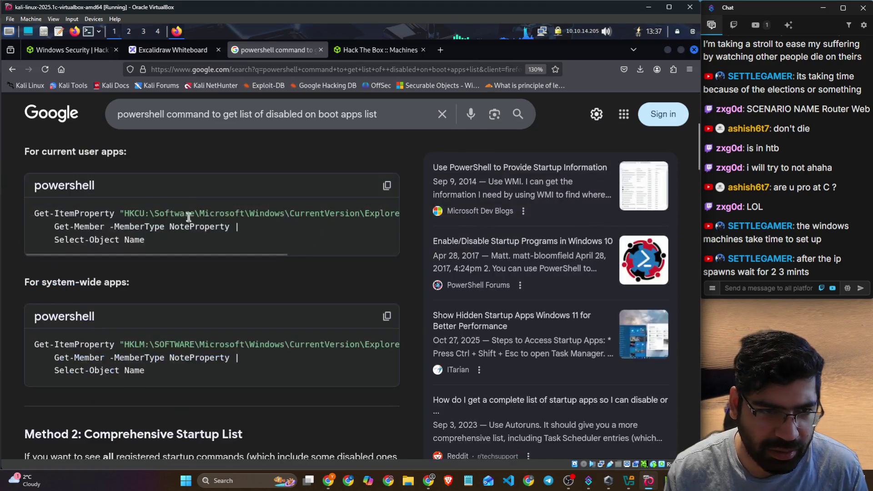
left_click(387, 185)
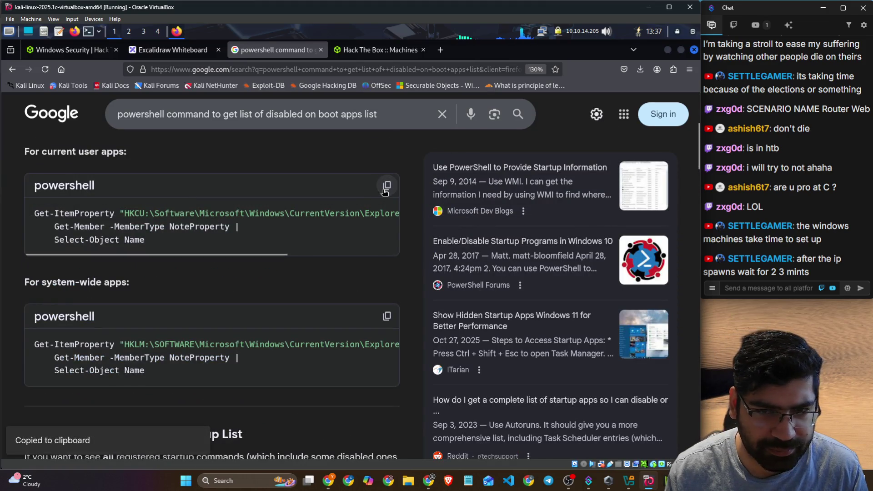
scroll(186, 248, "up", 2)
scroll(184, 243, "down", 1)
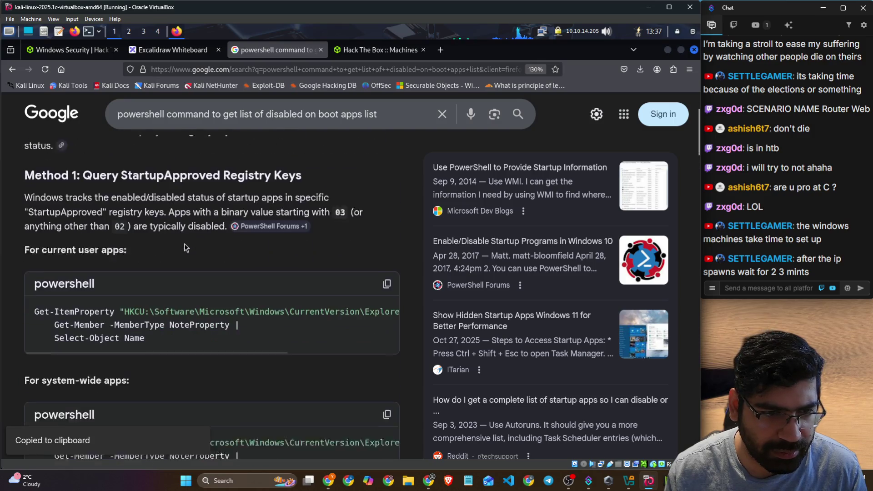
key("alt+Tab")
key("ctrl+v")
key("Return")
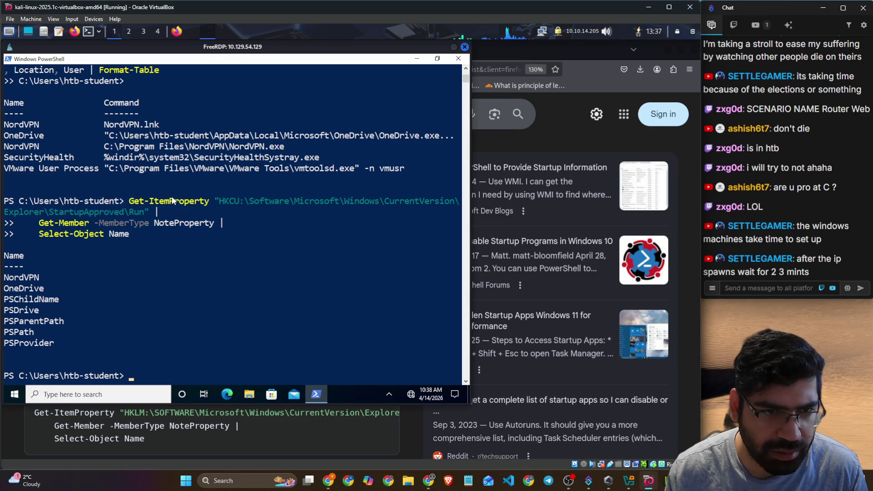
Review the startup-app output, then return to the HTB Academy Windows Security lesson in Firefox.
scroll(172, 201, "up", 2)
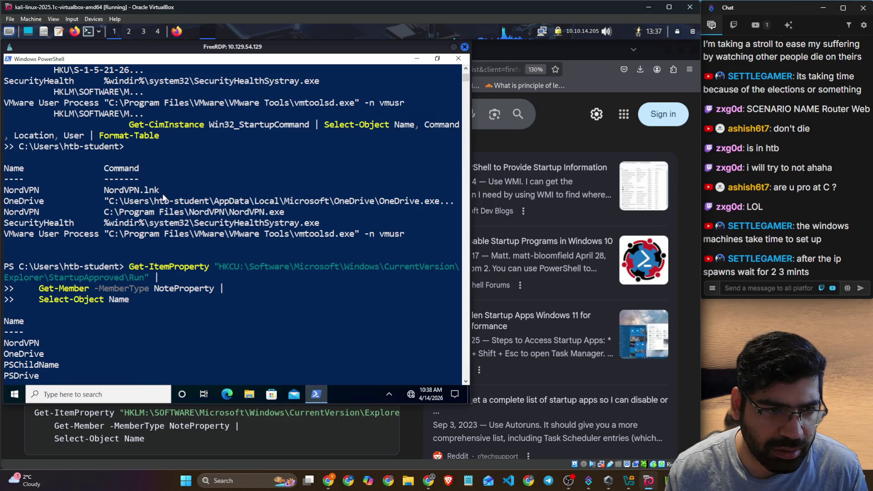
scroll(162, 196, "down", 1)
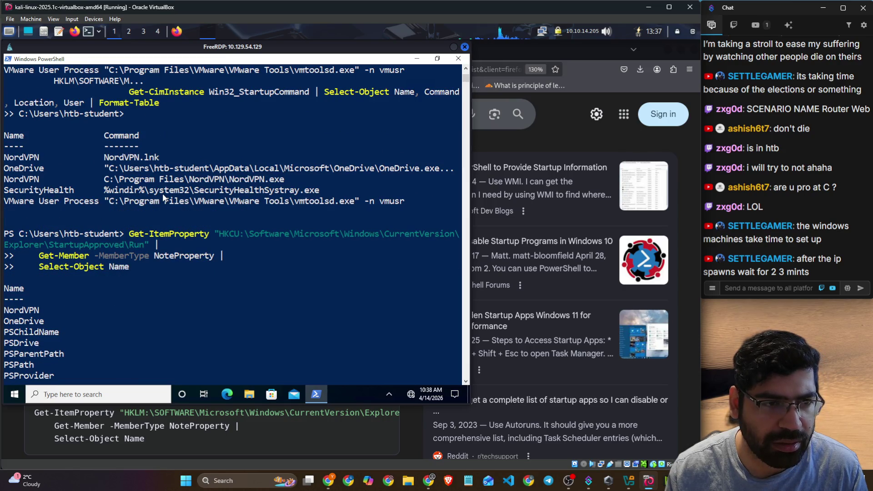
left_click(509, 143)
left_click(104, 51)
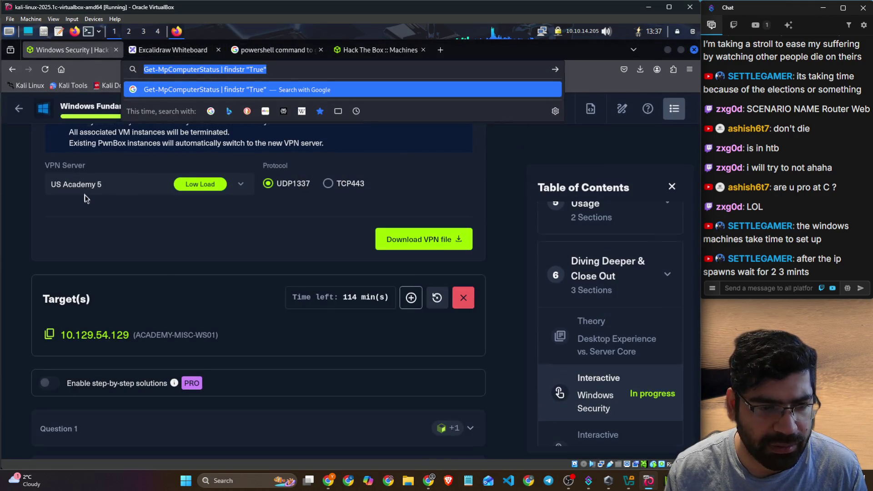
Submit NordVPN as the Question 2 answer, then return to the Google startup-apps results.
scroll(92, 278, "down", 5)
left_click(89, 322)
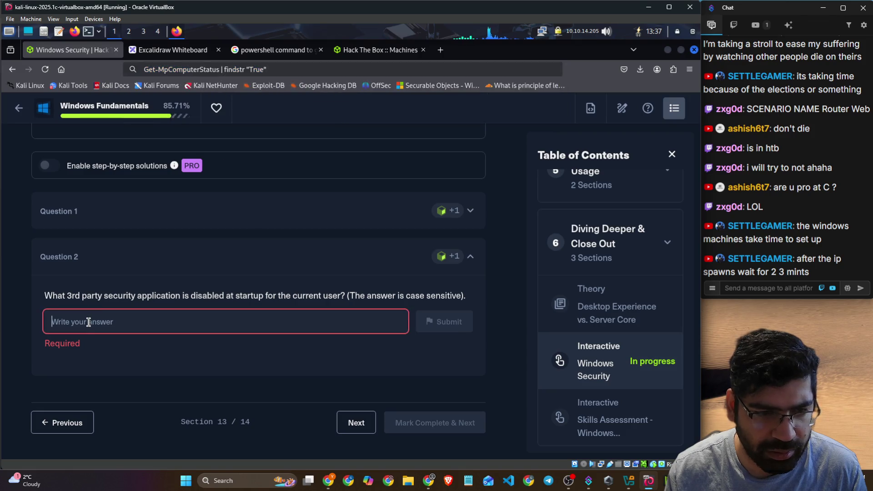
type("NordVPO")
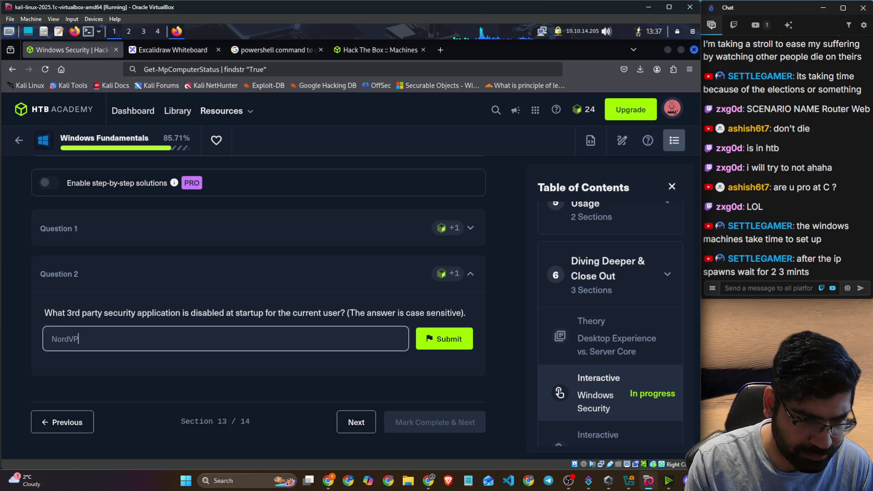
type("N")
key("Return")
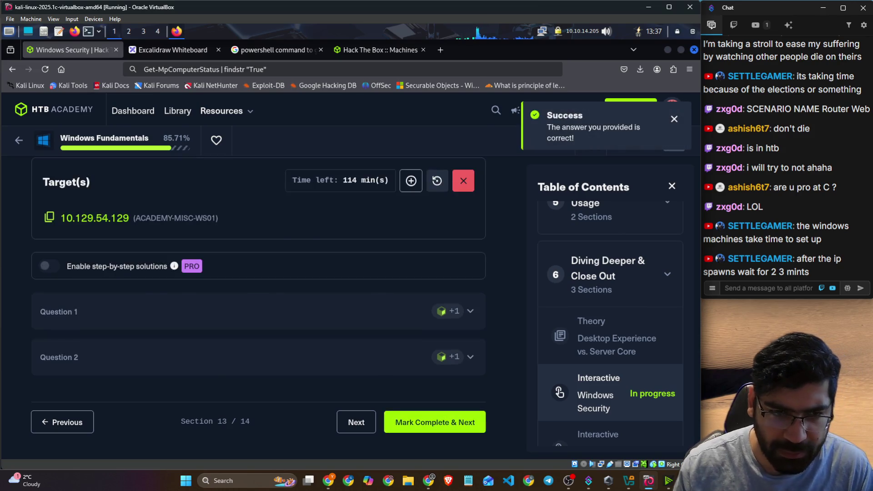
key("alt+Tab")
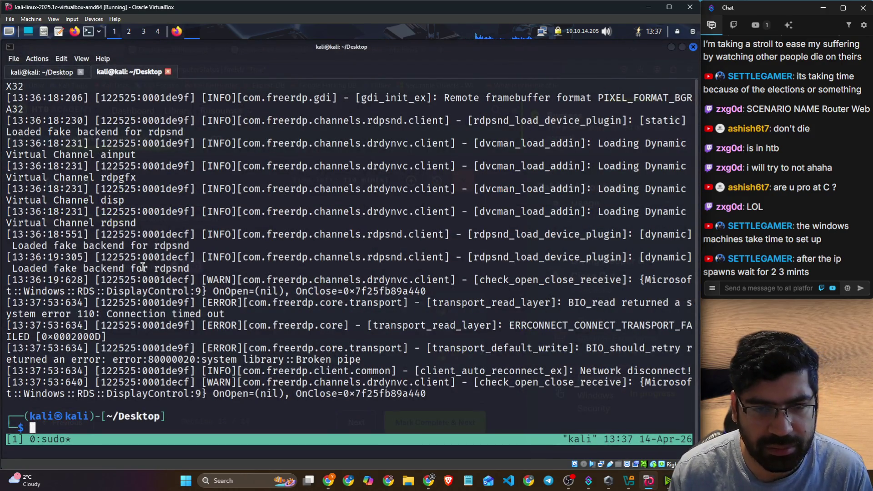
key("alt+Tab")
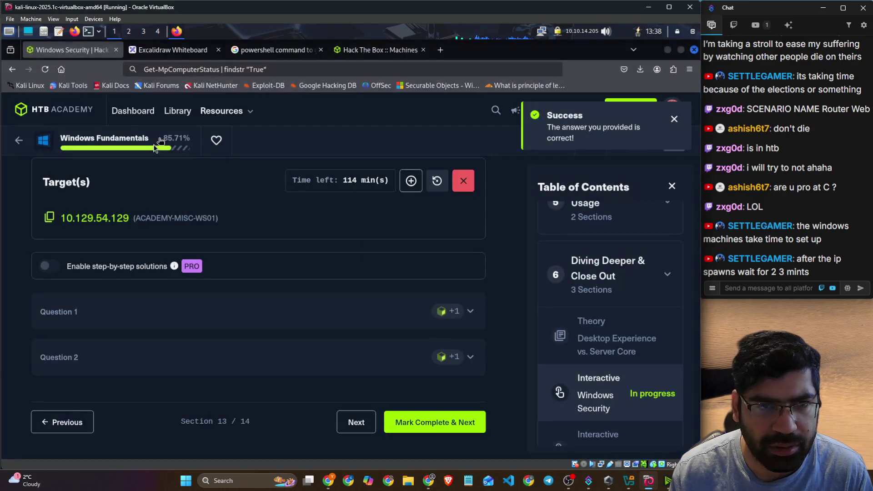
left_click(268, 52)
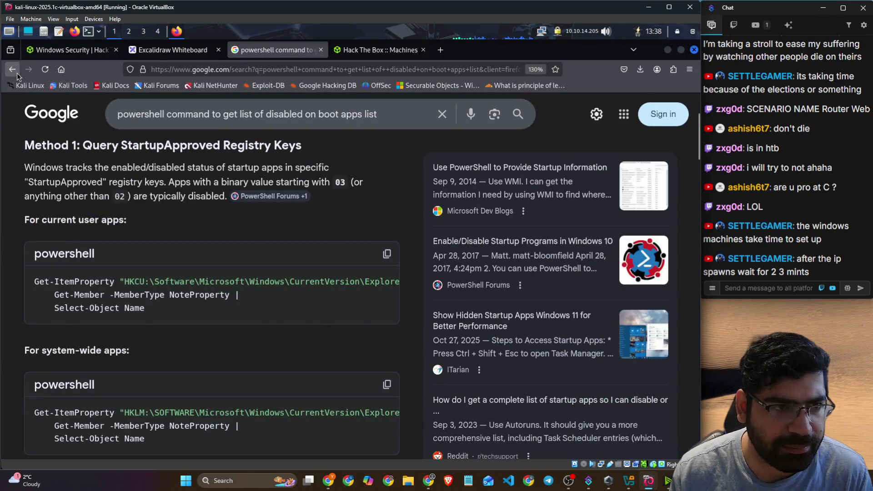
Read the Win32_StartupCommand method in Google's AI Overview, selecting parts of the command.
scroll(76, 167, "down", 5)
scroll(86, 175, "up", 5)
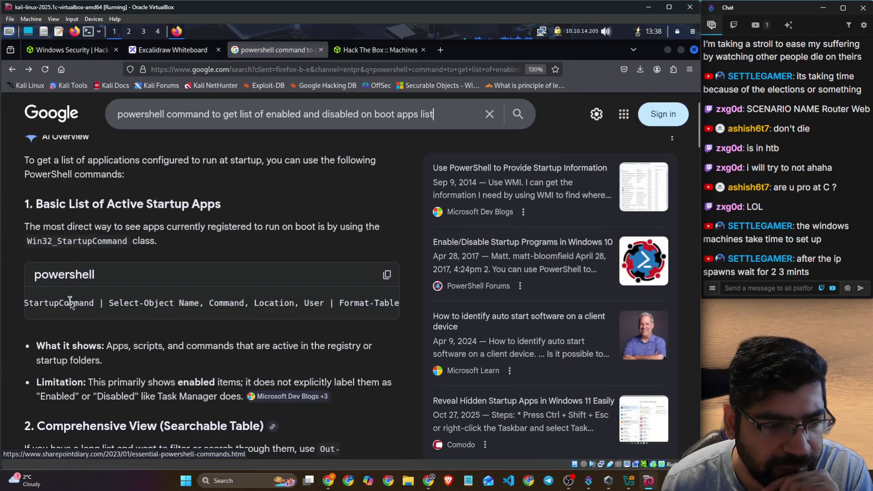
left_click_drag(97, 302, 2, 303)
left_click(93, 306)
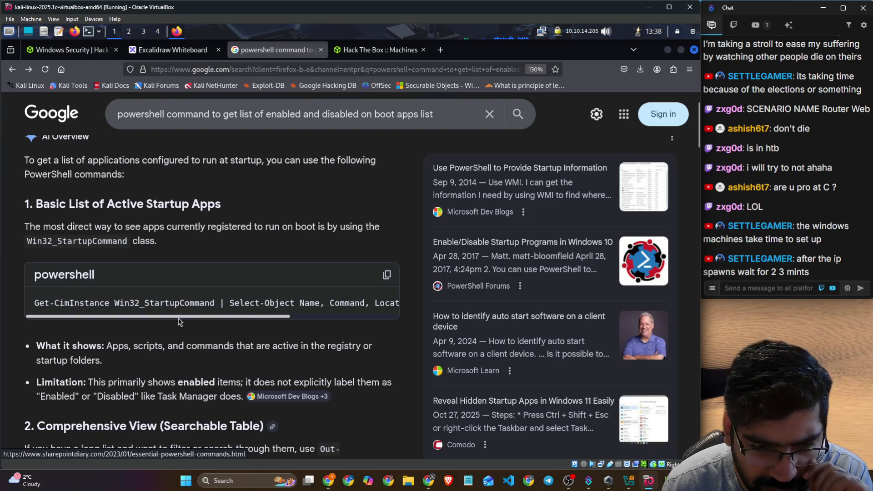
left_click_drag(177, 317, 302, 318)
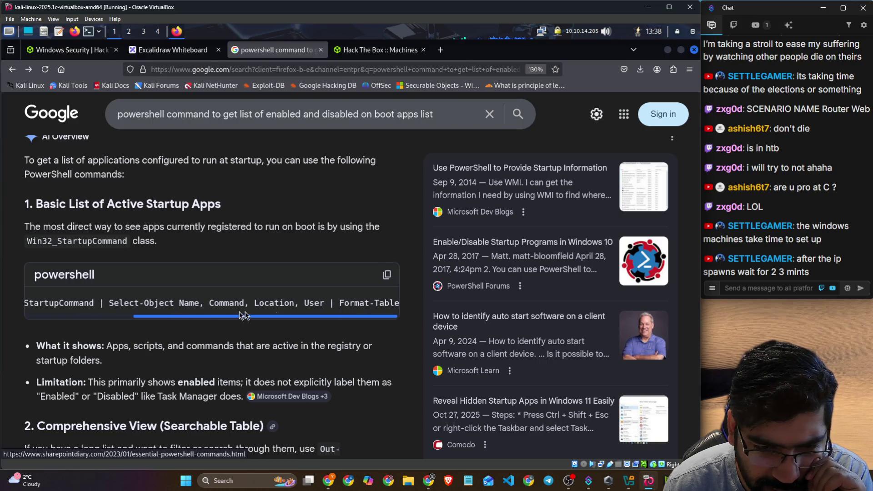
left_click_drag(241, 315, 47, 315)
scroll(59, 309, "down", 3)
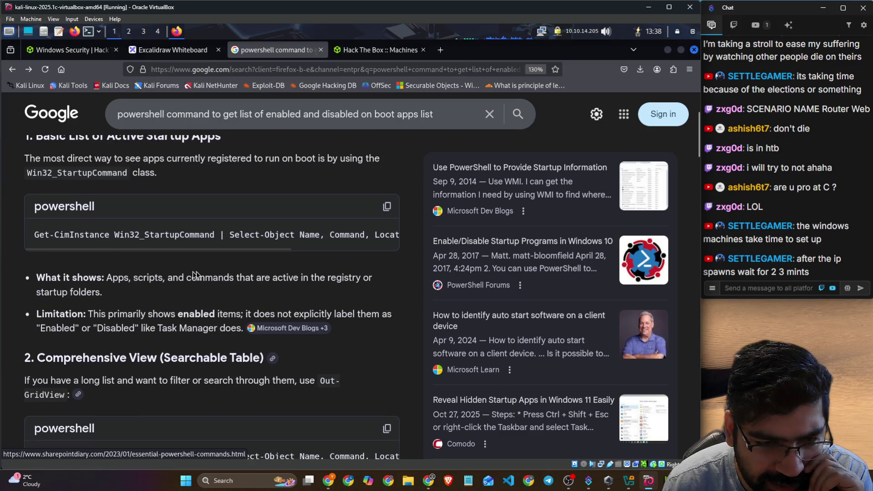
Highlight the 'What it shows' and Limitation notes and read the further startup-app methods.
left_click_drag(218, 277, 370, 277)
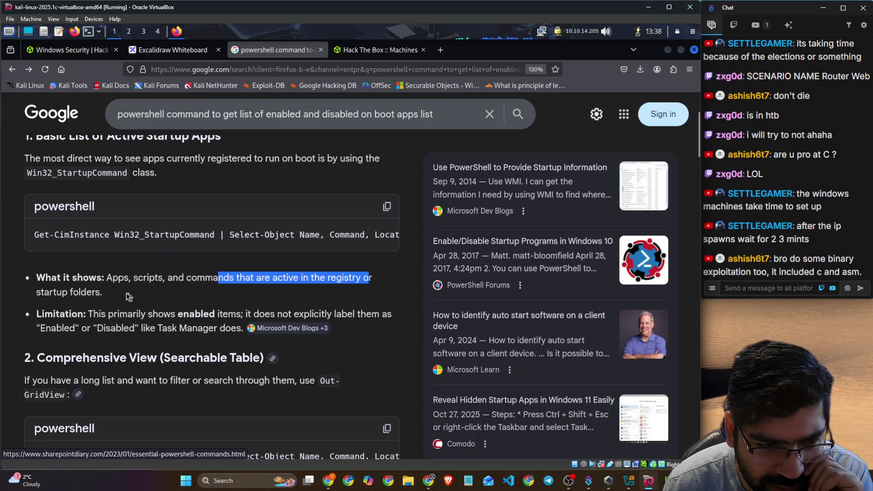
left_click_drag(93, 313, 393, 314)
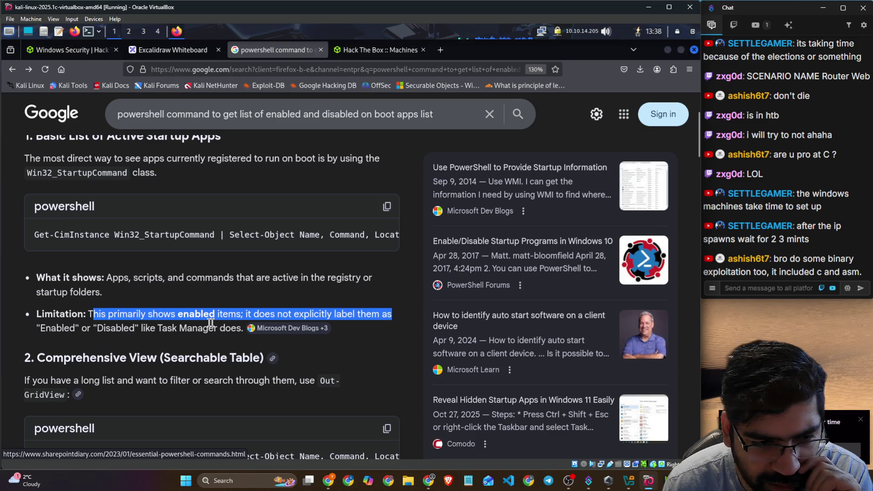
scroll(157, 309, "down", 3)
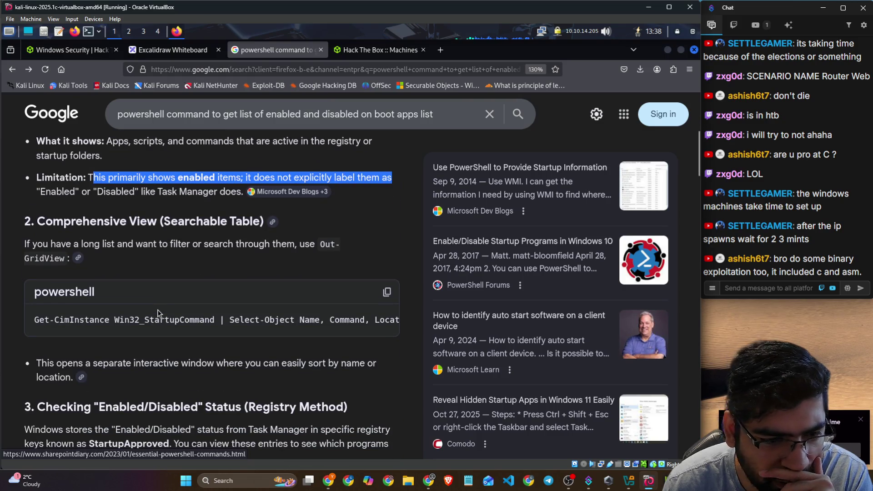
left_click_drag(155, 320, 423, 321)
left_click(366, 323)
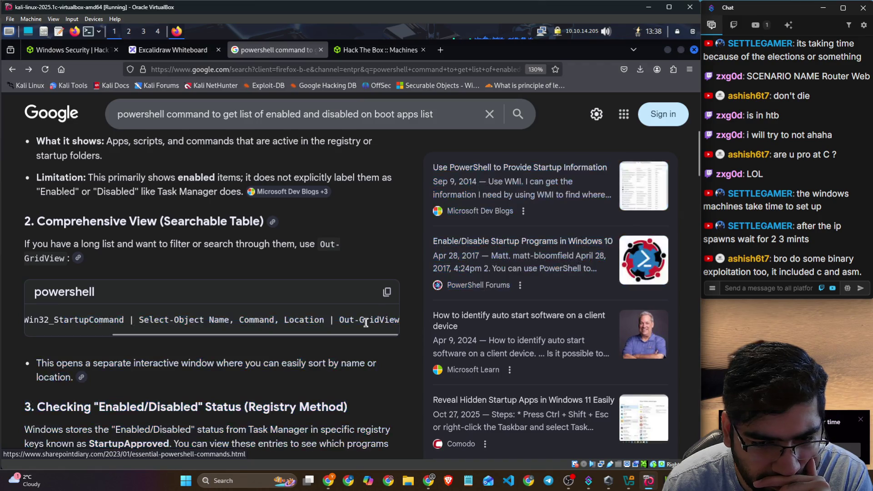
scroll(201, 278, "down", 3)
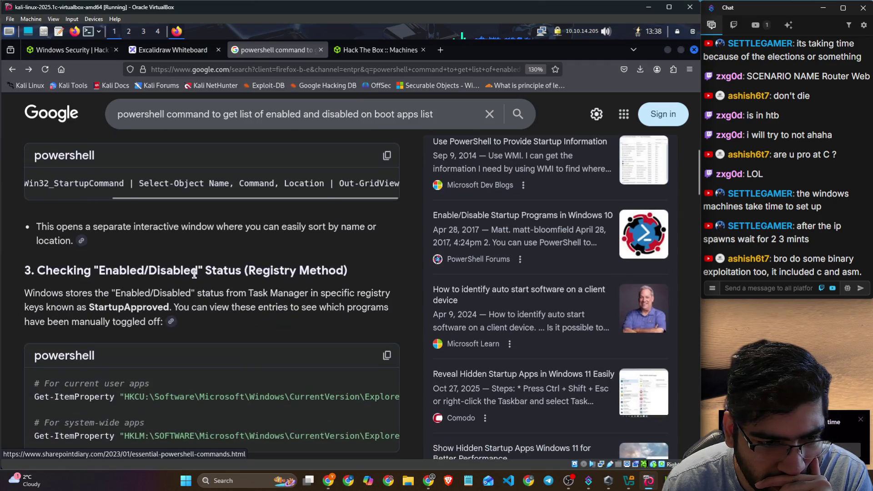
left_click_drag(121, 226, 375, 227)
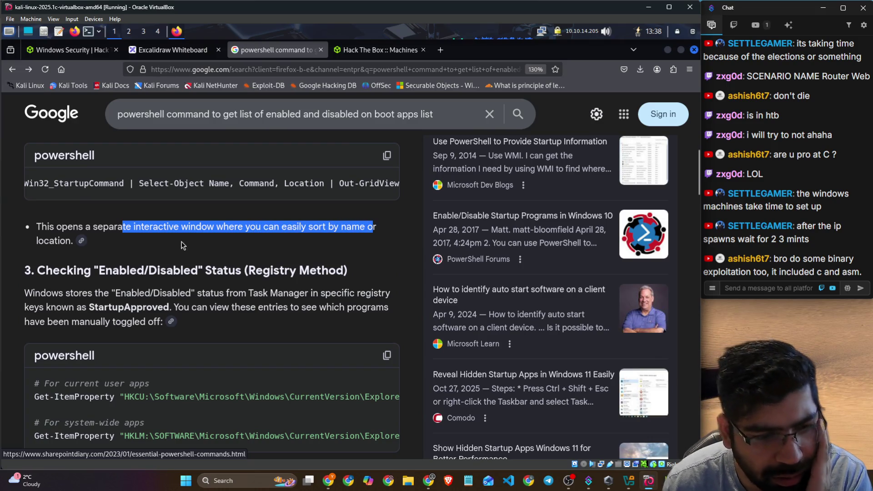
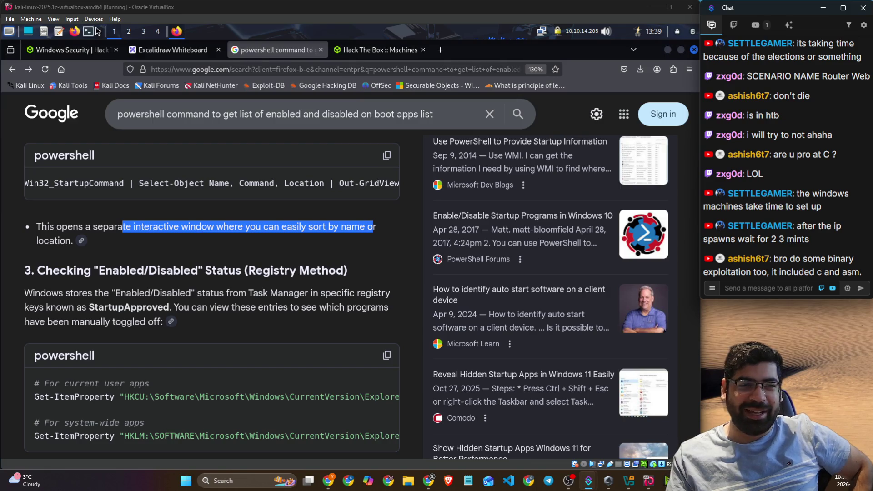
Mark the Windows Security section complete and advance to the Windows Fundamentals Skills Assessment.
left_click(89, 52)
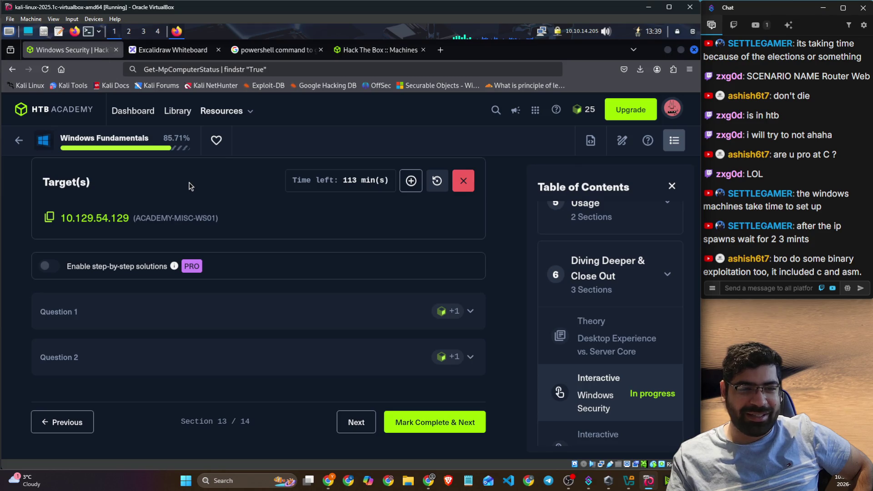
left_click(464, 416)
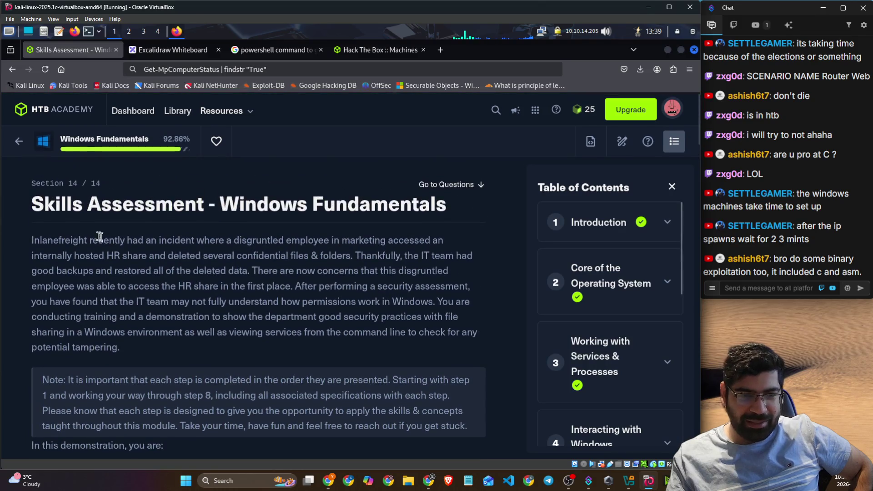
left_click_drag(47, 202, 419, 204)
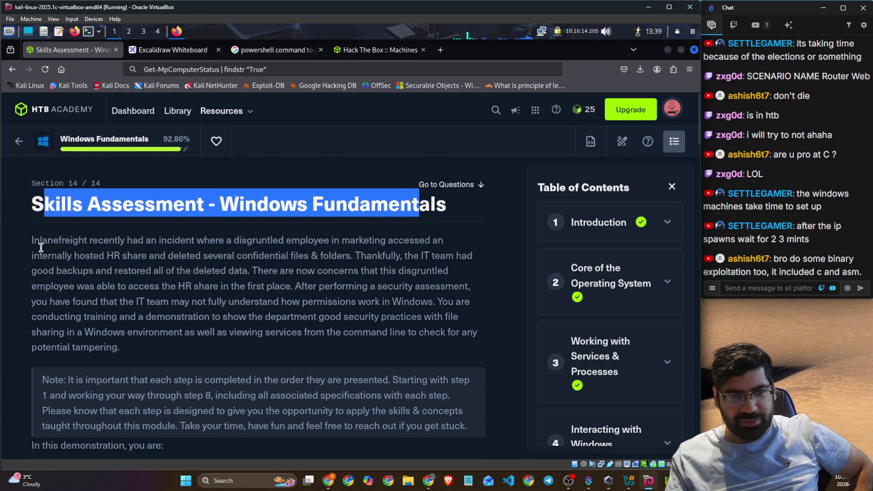
Read through the assessment scenario about deleted HR files, misunderstood permissions and file sharing practices.
left_click_drag(33, 243, 435, 236)
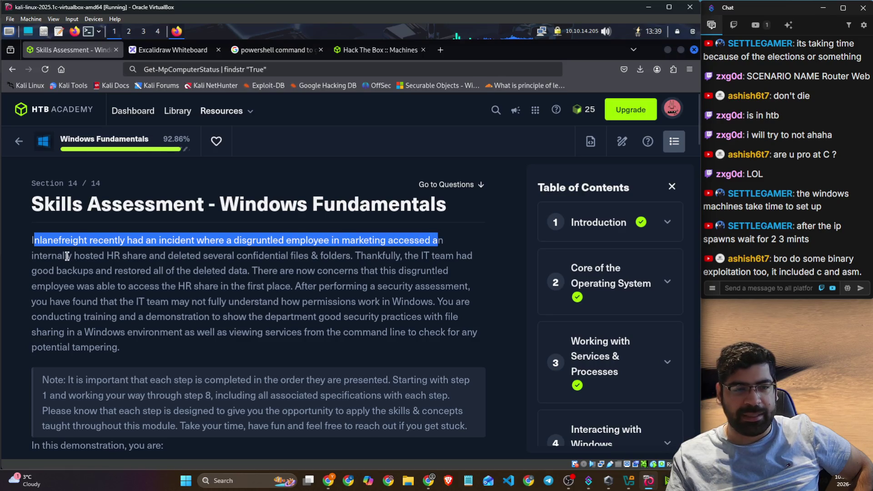
left_click_drag(67, 256, 467, 256)
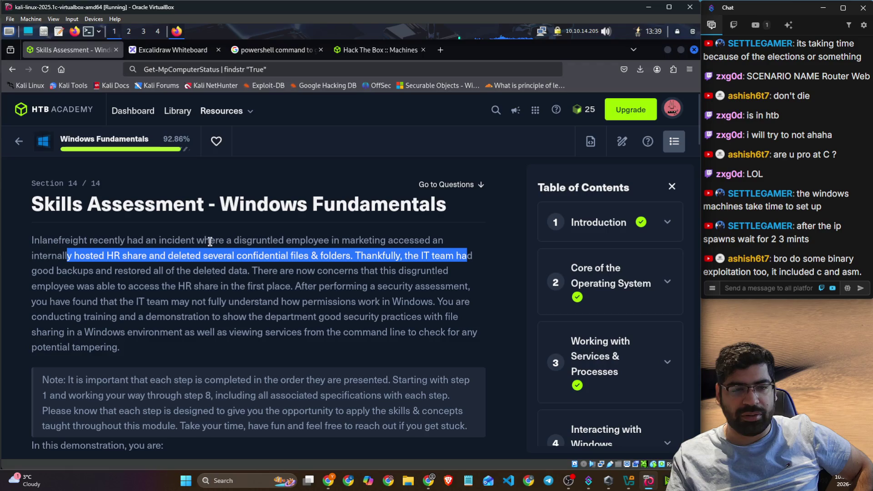
mouse_move(111, 272)
left_mouse_down()
mouse_move(229, 285)
mouse_move(253, 274)
mouse_move(455, 276)
left_mouse_up()
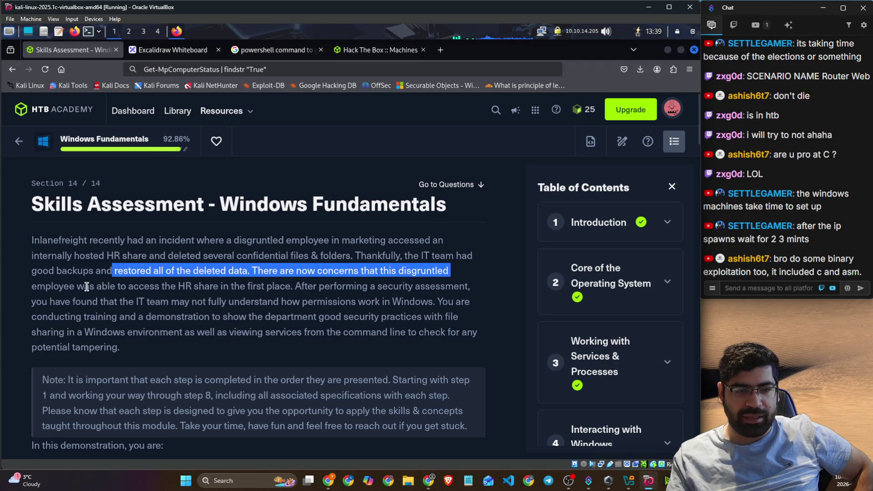
left_click_drag(89, 286, 462, 285)
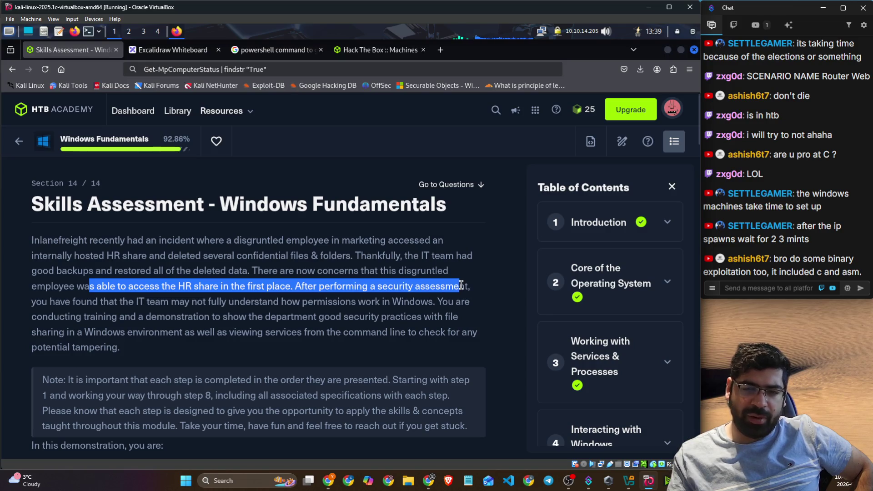
mouse_move(41, 304)
left_mouse_down()
mouse_move(316, 296)
mouse_move(318, 287)
mouse_move(435, 306)
left_mouse_up()
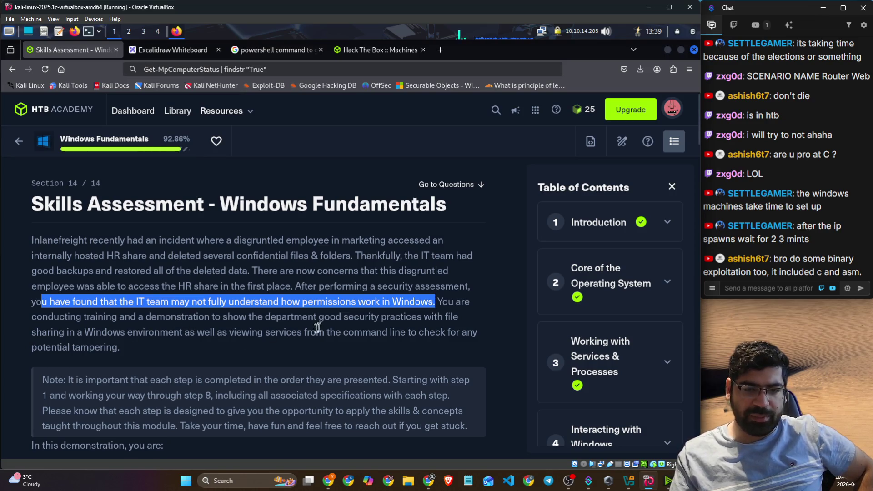
left_click_drag(386, 316, 447, 317)
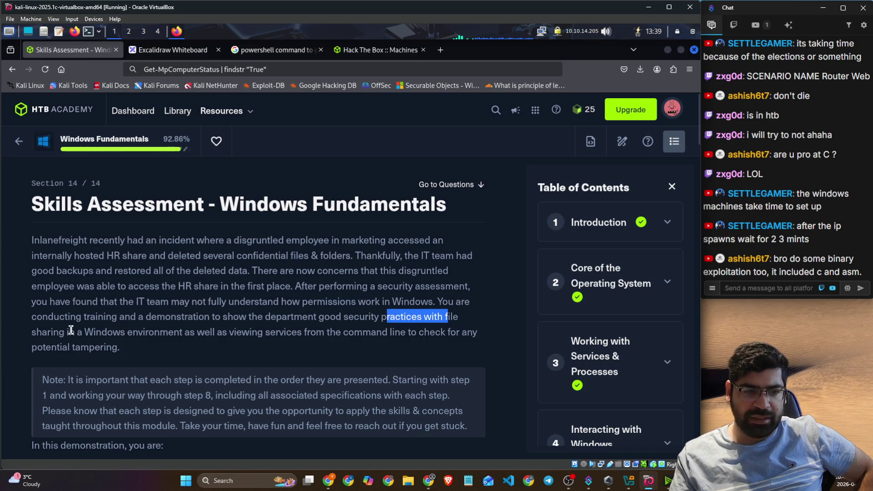
left_click_drag(41, 332, 474, 330)
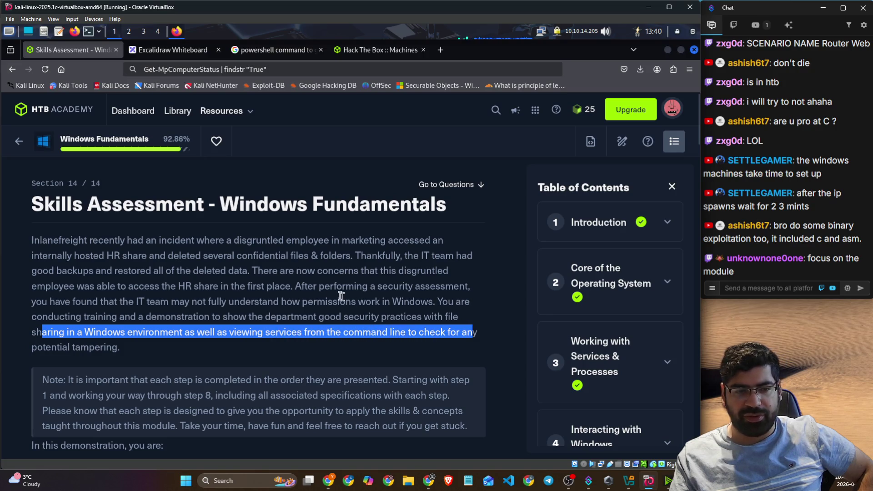
scroll(291, 292, "down", 2)
scroll(286, 286, "down", 4)
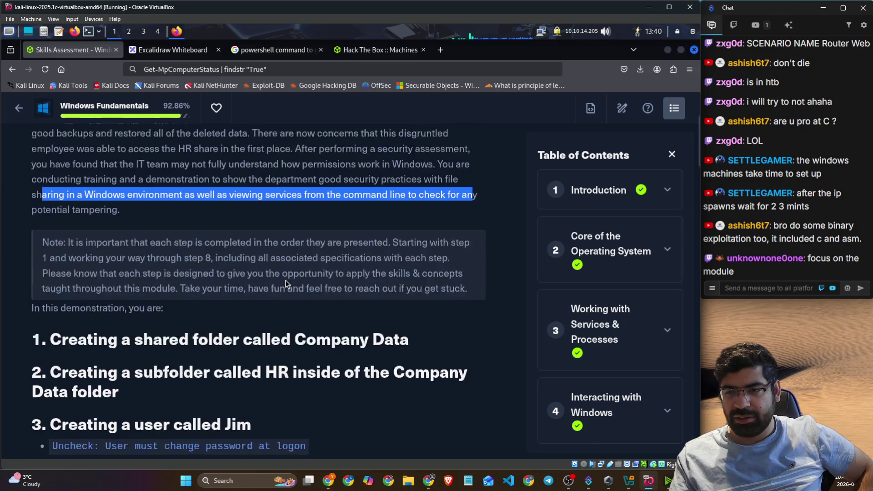
left_click_drag(55, 196, 454, 194)
left_click_drag(54, 208, 391, 206)
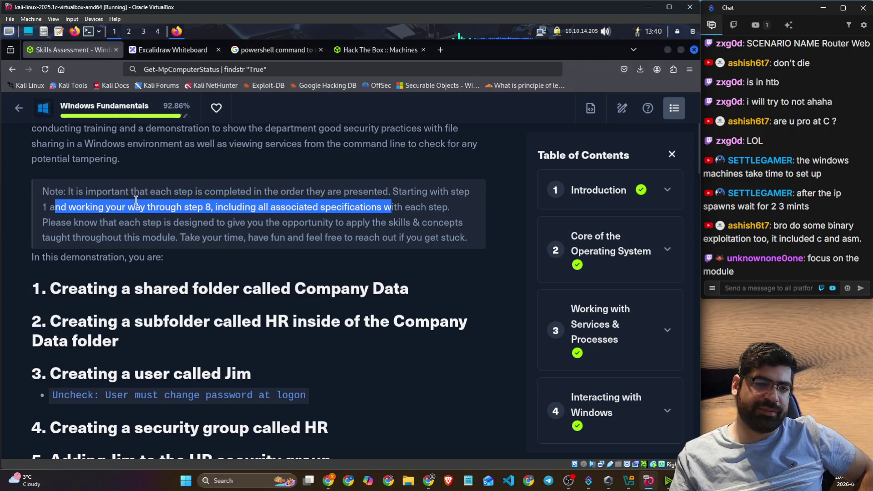
scroll(135, 200, "down", 4)
scroll(487, 247, "up", 2)
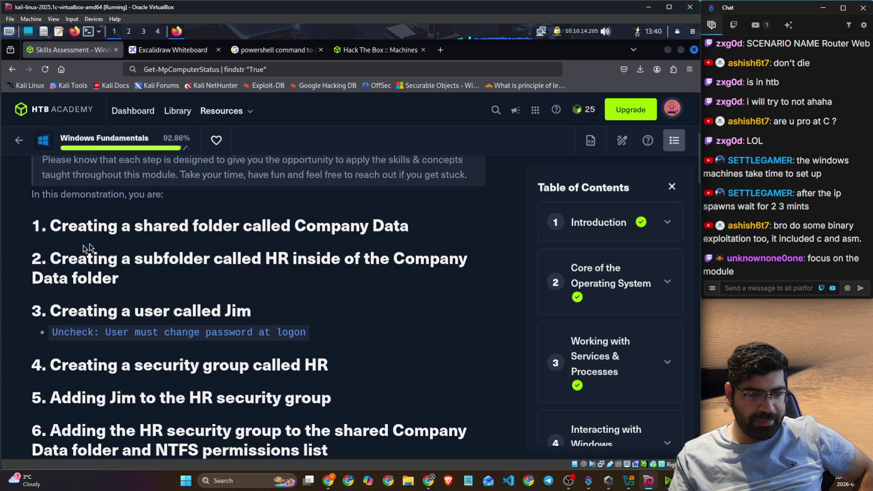
left_click_drag(48, 225, 187, 229)
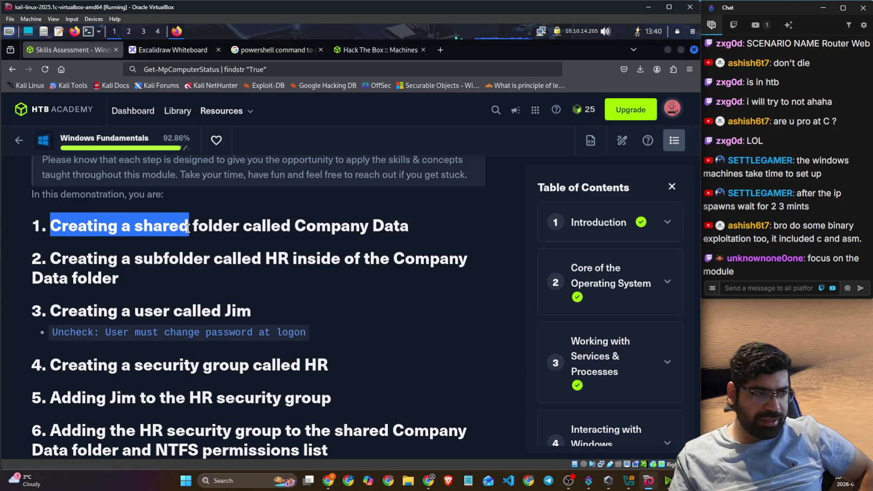
left_click_drag(187, 227, 389, 220)
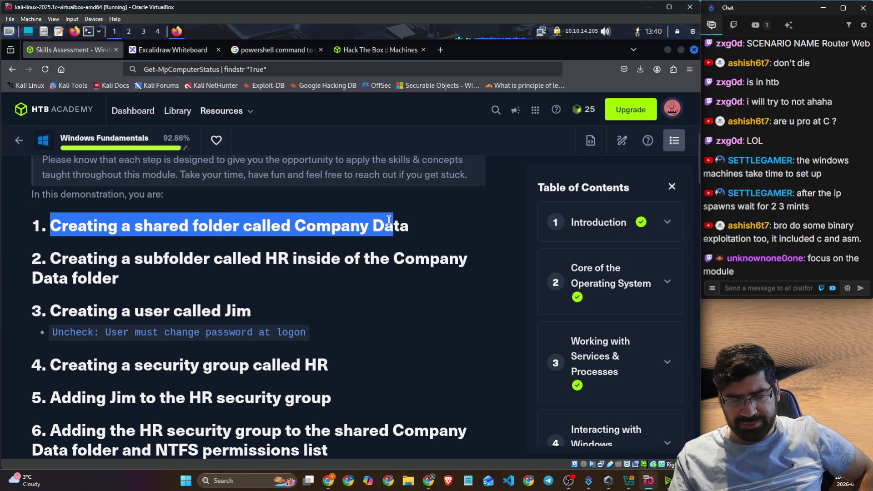
left_click_drag(23, 260, 346, 275)
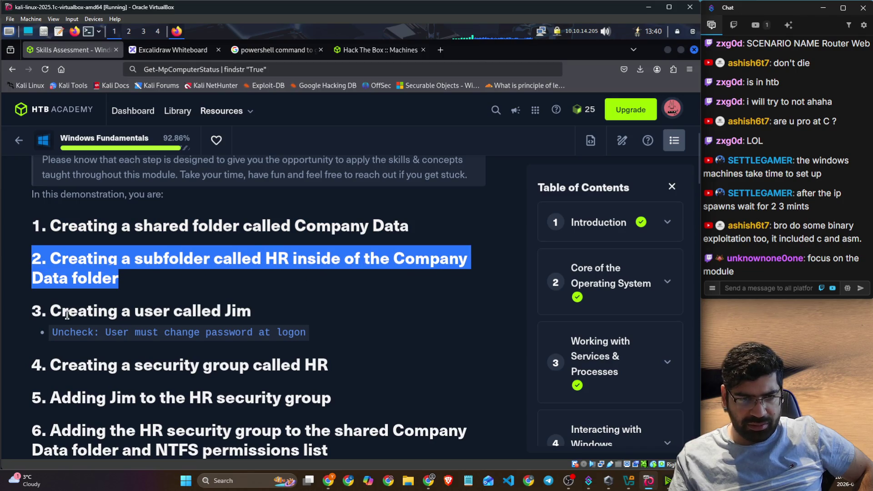
left_click_drag(67, 314, 191, 315)
scroll(93, 340, "down", 3)
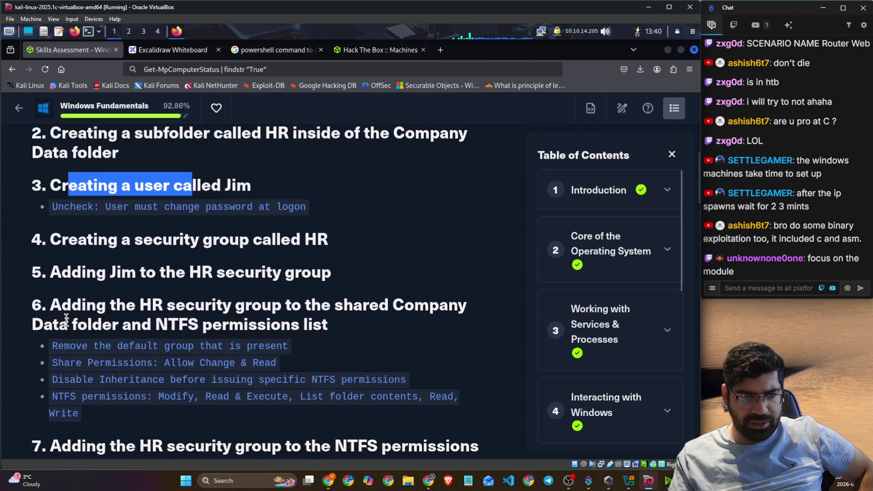
left_click_drag(329, 240, 48, 242)
left_click_drag(50, 272, 358, 279)
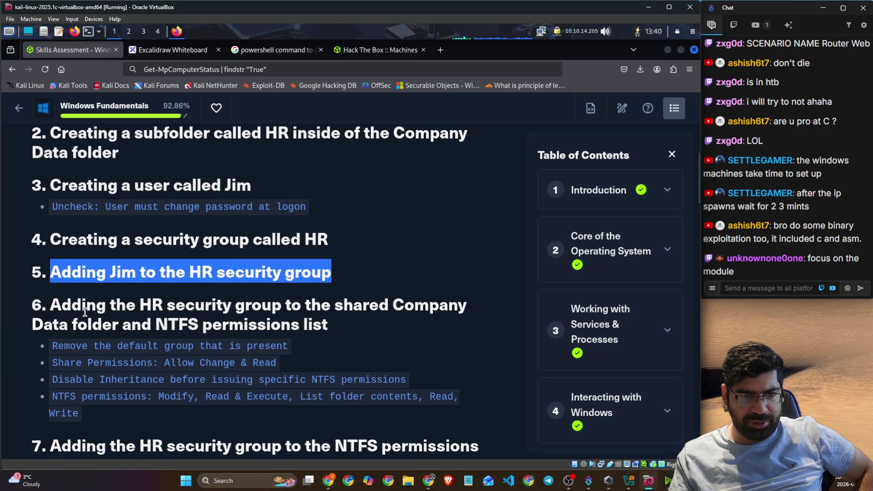
mouse_move(46, 308)
left_mouse_down()
mouse_move(339, 310)
mouse_move(352, 320)
left_mouse_up()
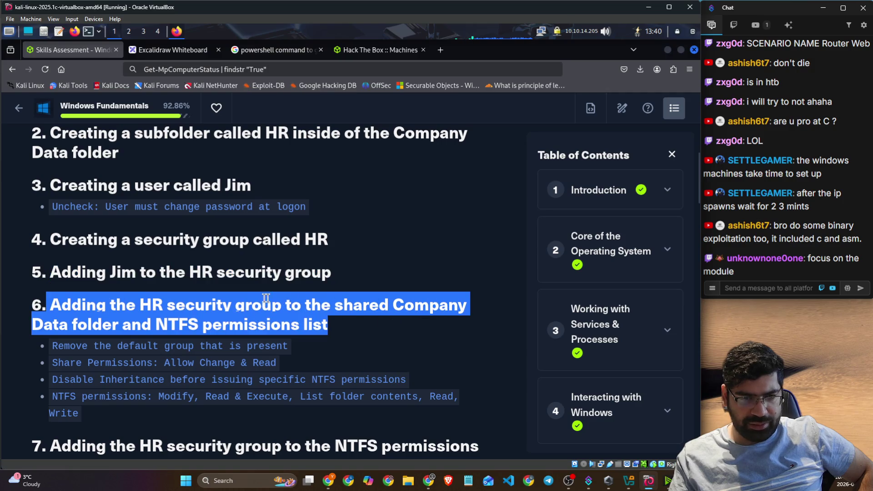
scroll(210, 300, "down", 5)
mouse_move(62, 318)
left_mouse_down()
mouse_move(263, 326)
mouse_move(425, 318)
left_mouse_up()
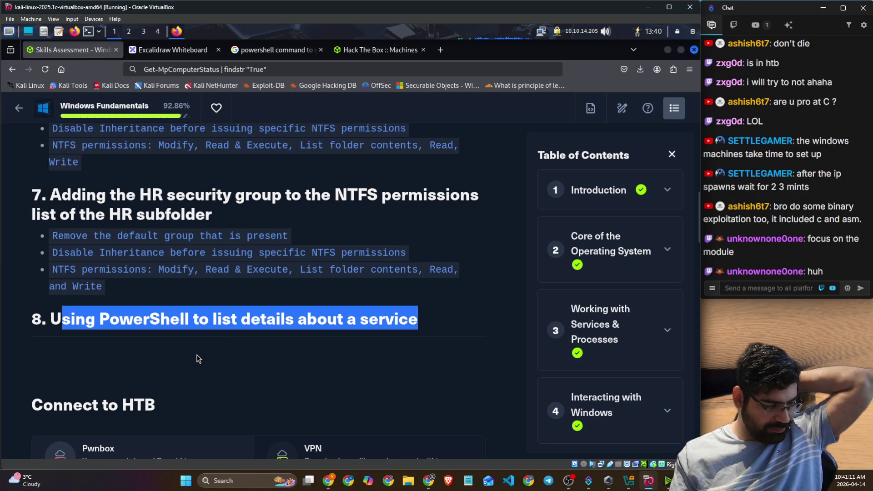
Review the assessment tasks, noting the Company Data folder name in step 1.
scroll(272, 323, "down", 15)
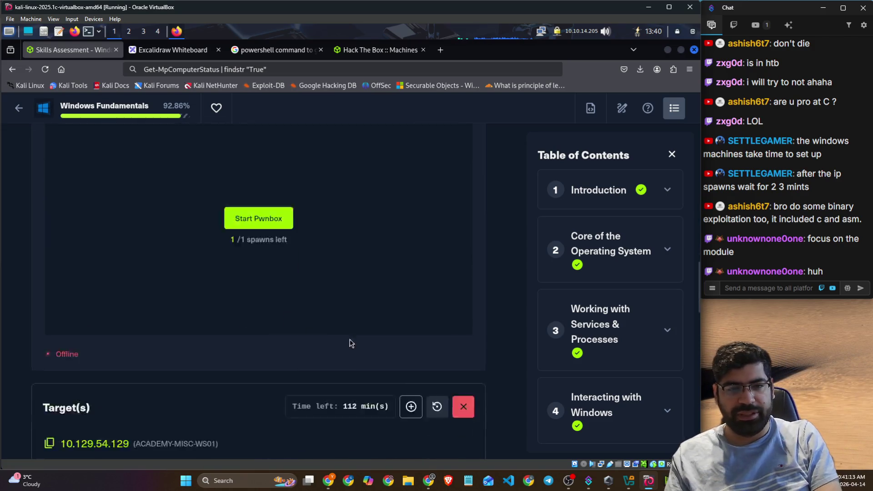
scroll(492, 320, "down", 15)
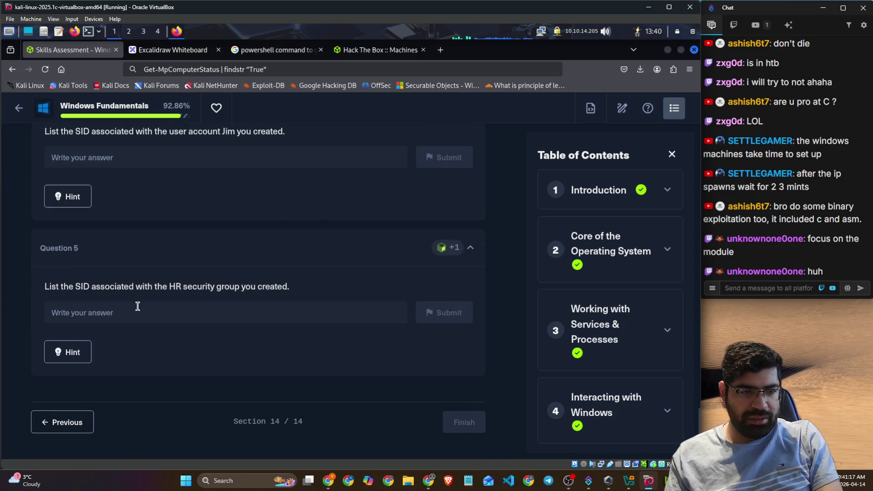
scroll(234, 281, "up", 15)
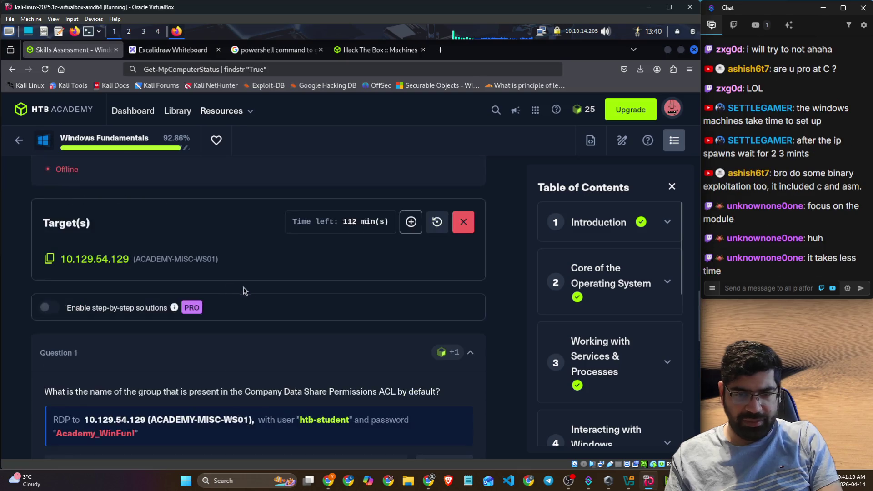
scroll(503, 283, "up", 15)
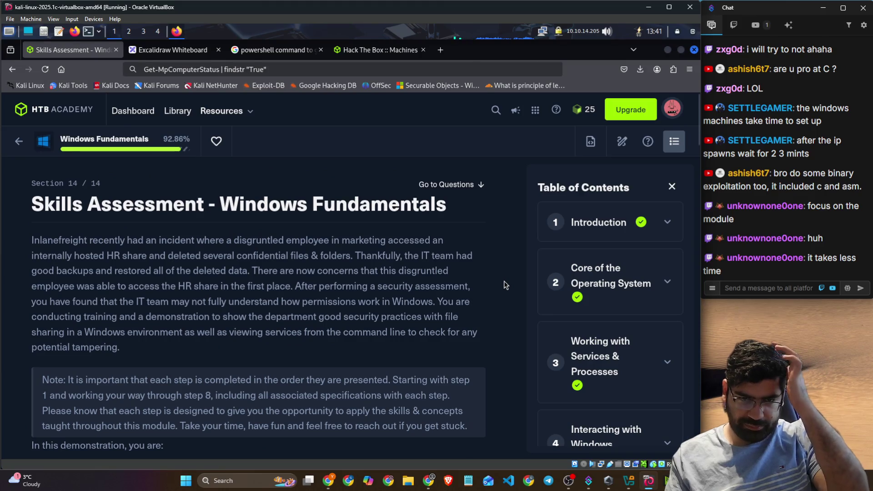
scroll(503, 280, "down", 10)
scroll(503, 279, "down", 12)
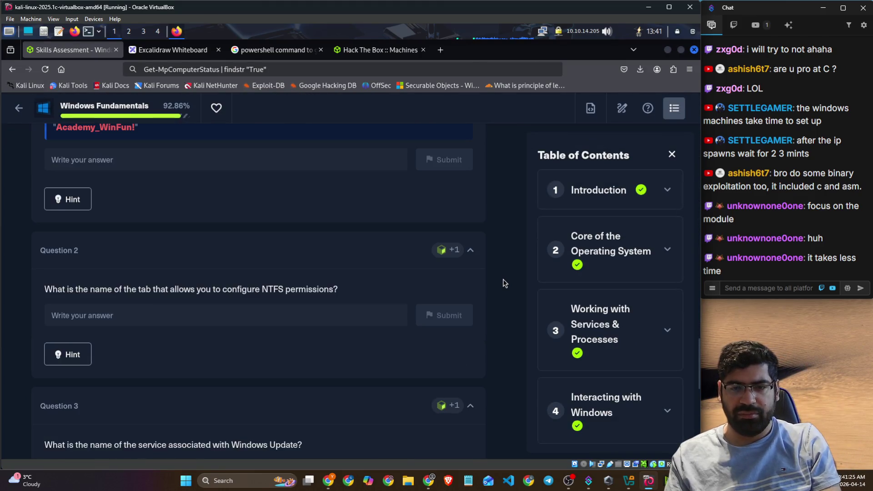
scroll(502, 279, "up", 15)
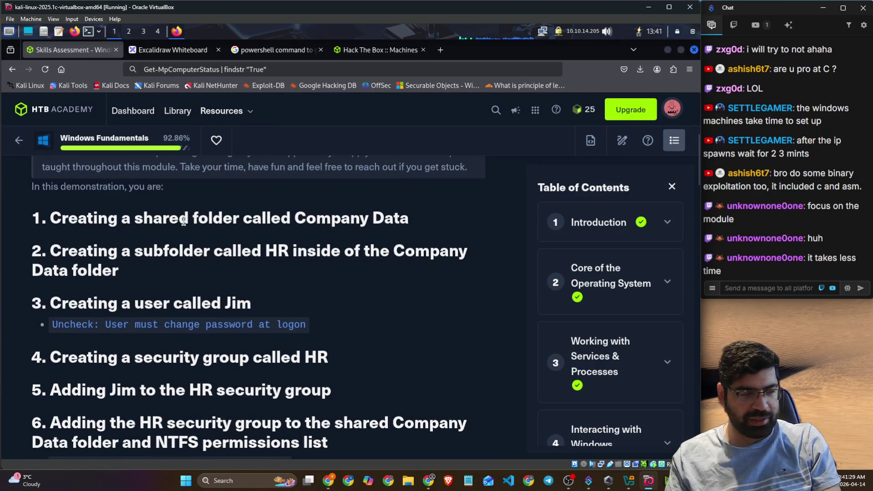
scroll(139, 216, "up", 5)
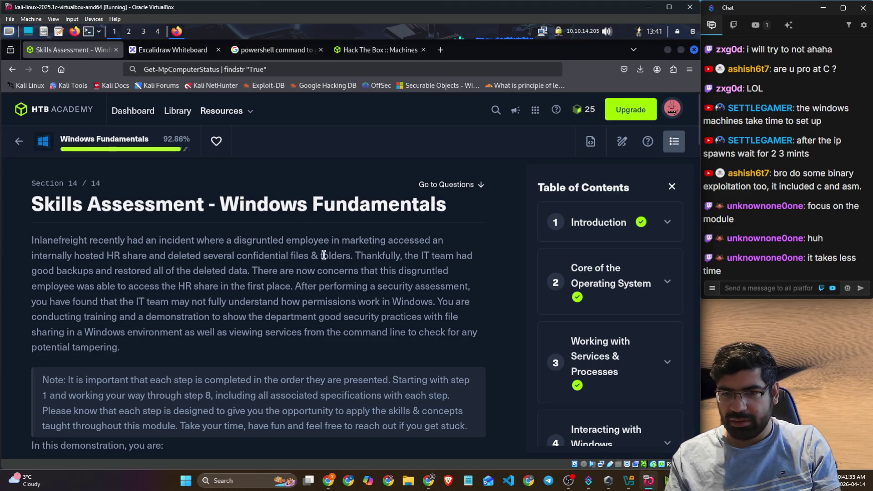
scroll(234, 267, "down", 10)
scroll(268, 273, "up", 1)
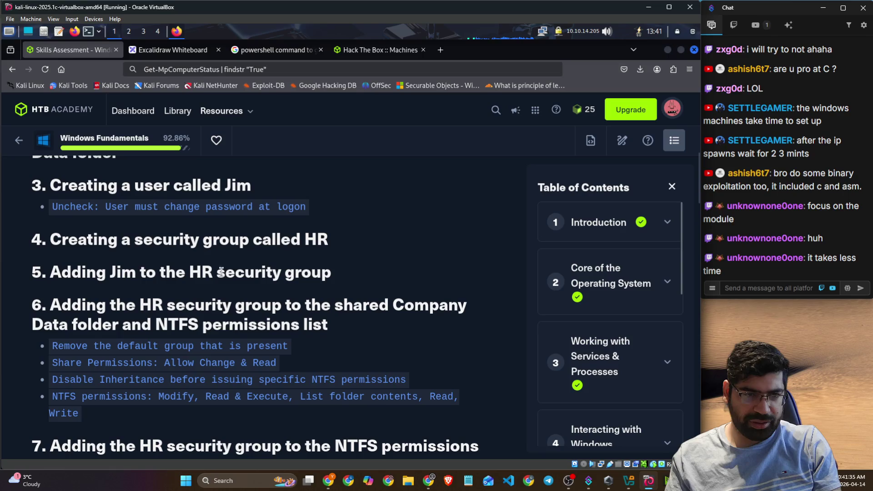
scroll(105, 264, "up", 3)
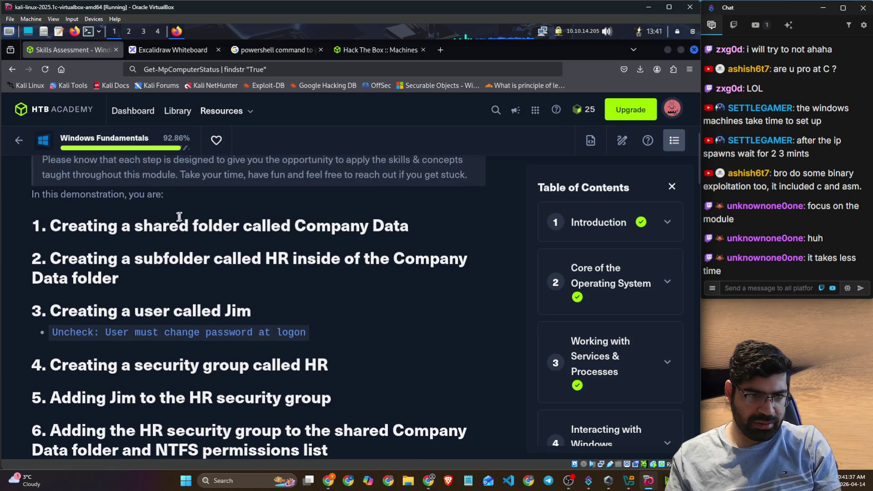
left_click_drag(180, 223, 388, 227)
left_click(387, 241)
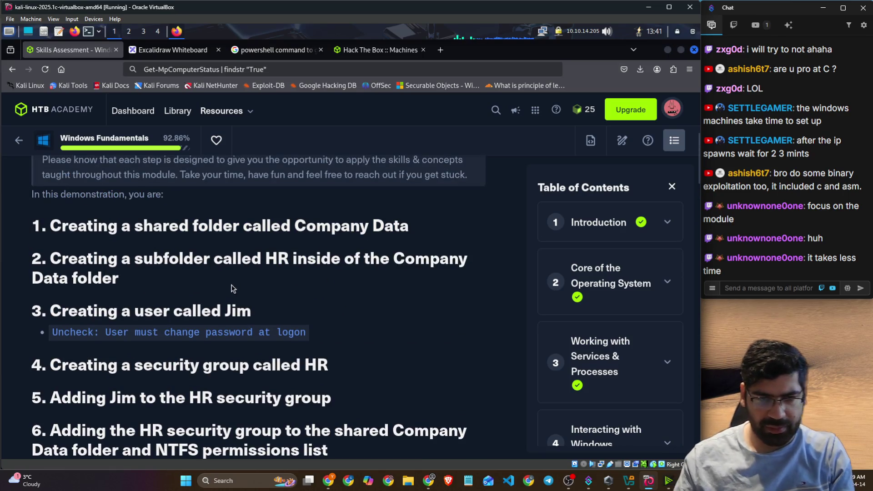
Copy the target IP 10.129.54.129 from the Target(s) box to the clipboard.
scroll(166, 280, "down", 15)
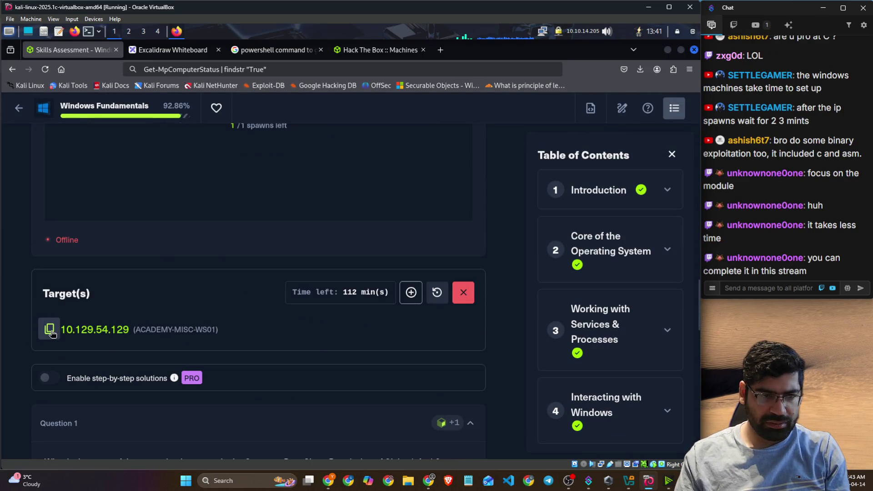
left_click(48, 328)
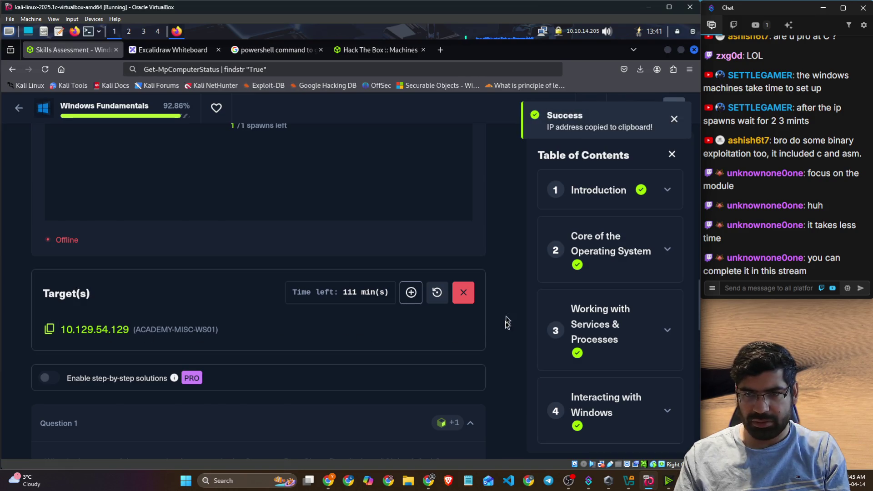
key("alt+Tab")
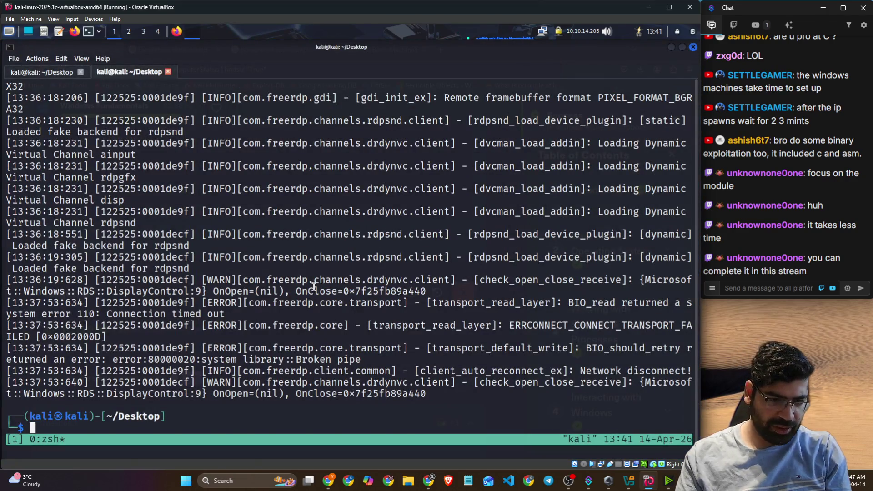
Rerun the previous xfreerdp3 command to reconnect RDP to the Windows target.
key("Up")
key("Return")
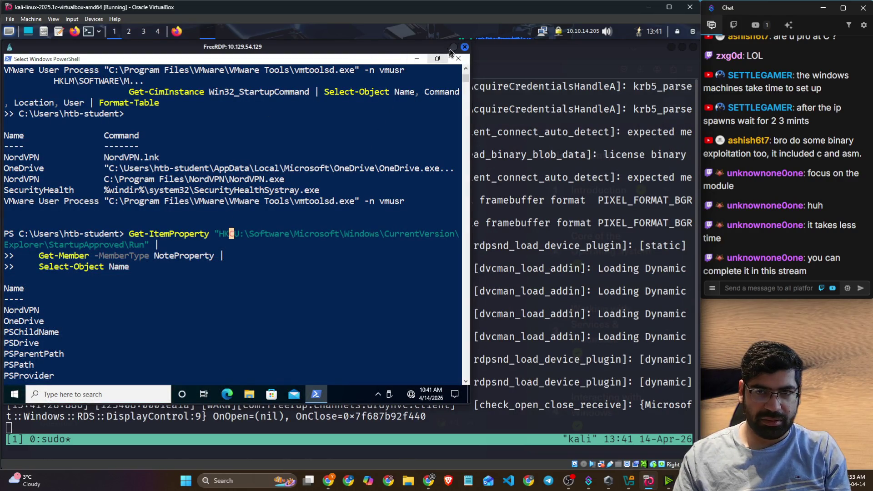
left_click(342, 159)
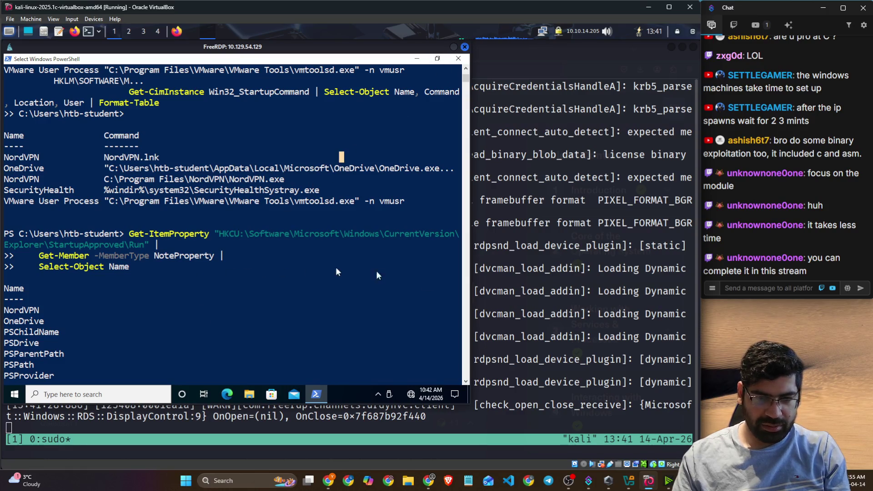
left_click(543, 302)
key("alt+Tab")
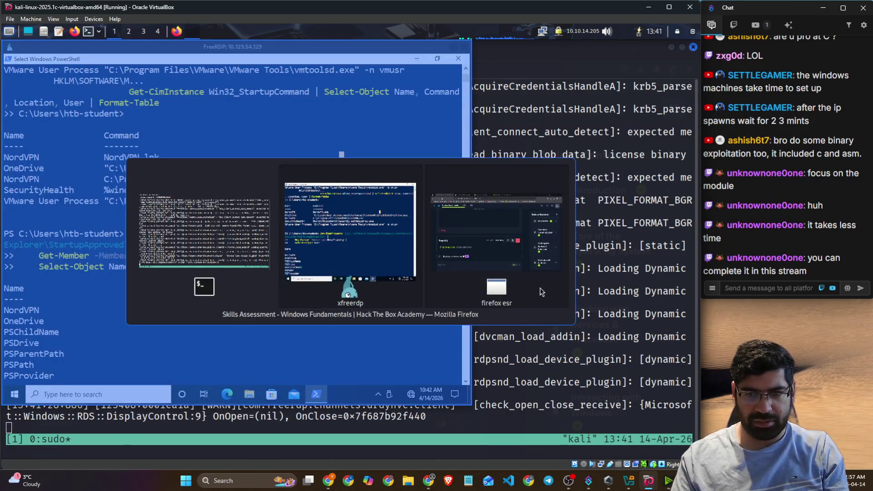
left_click(469, 258)
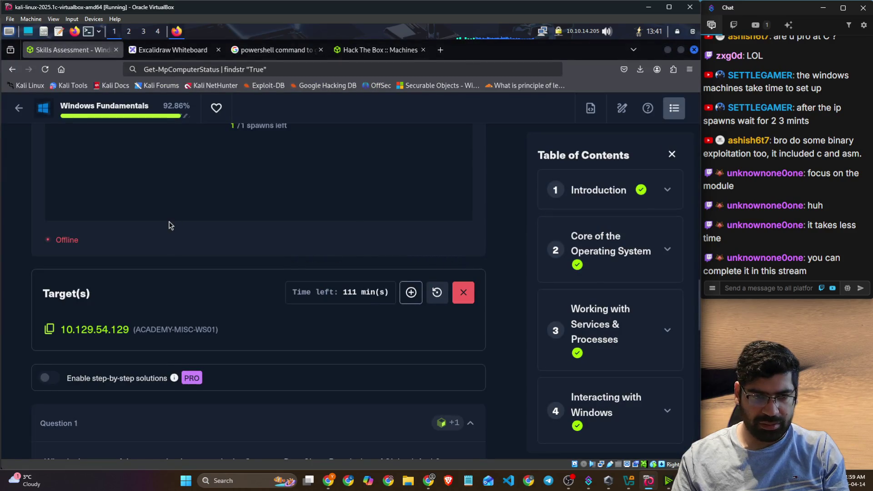
Reread Question 1, focusing on the phrase 'Company Data Share Permissions ACL'.
scroll(159, 230, "down", 10)
scroll(159, 232, "down", 4)
scroll(160, 233, "up", 7)
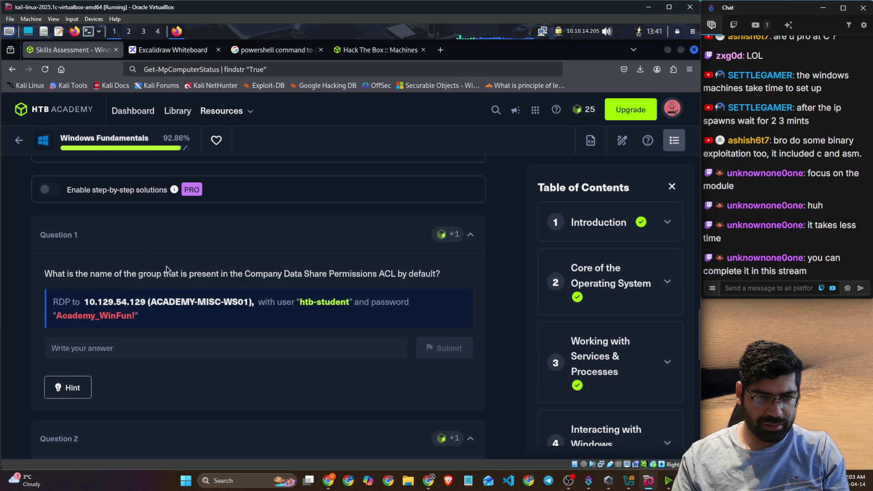
left_click_drag(180, 273, 335, 274)
left_click(369, 278)
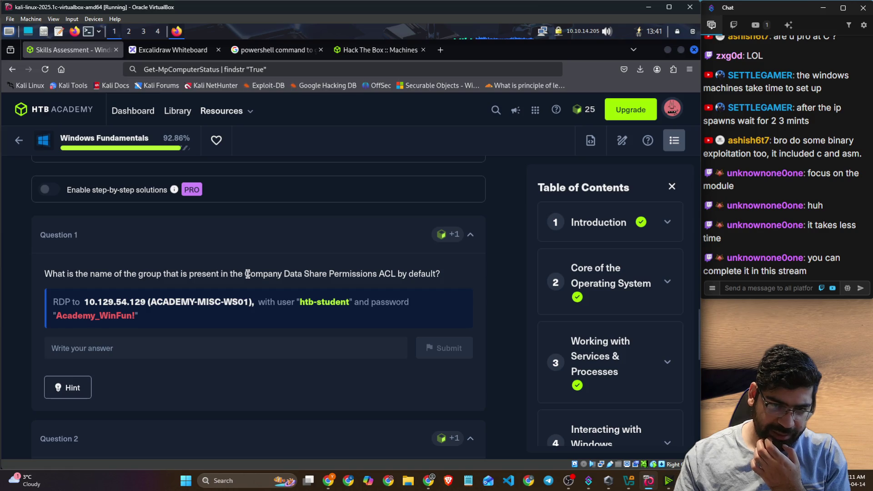
left_click_drag(248, 274, 392, 278)
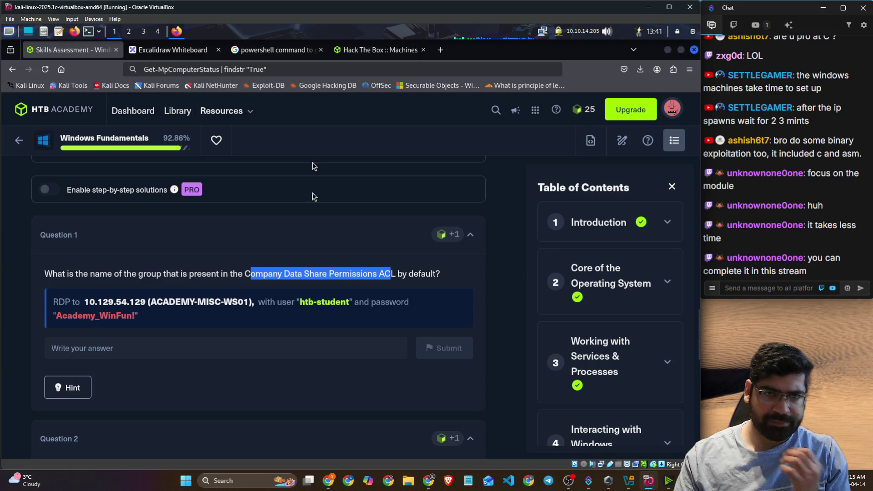
Return to the earlier PowerShell Google search results and select the existing query.
left_click(356, 52)
left_click(291, 52)
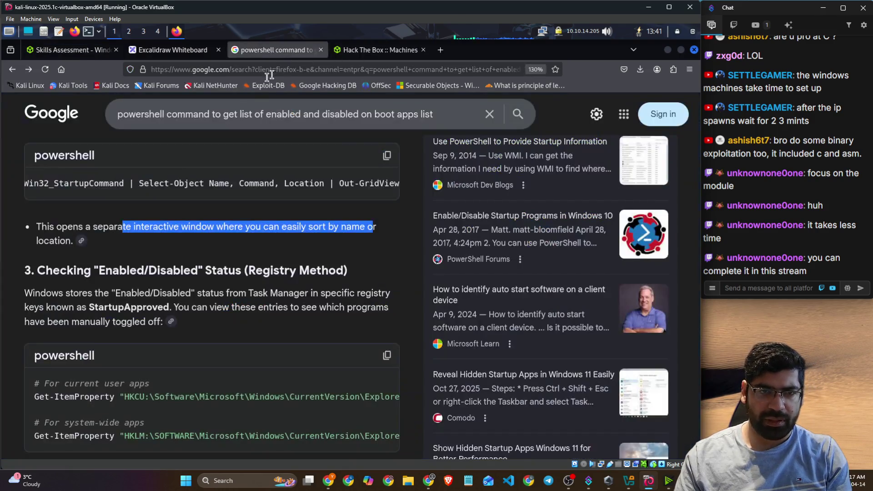
triple_click(232, 114)
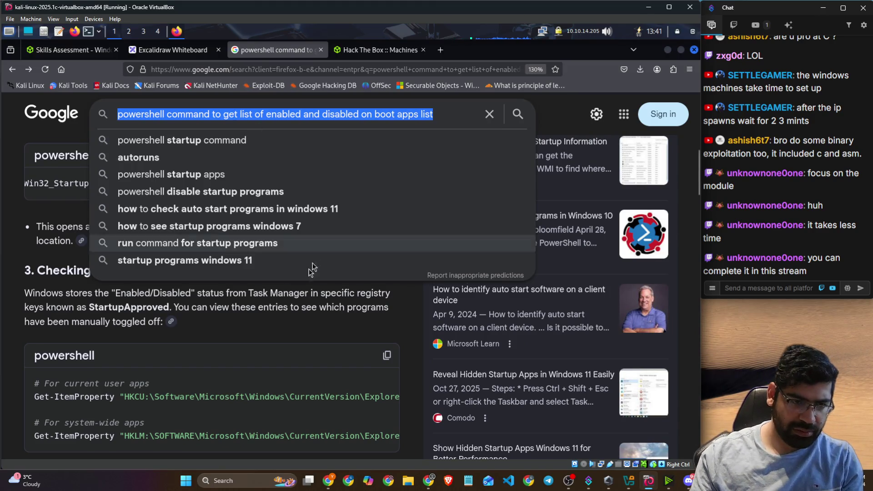
In Google AI Mode, start asking 'in powershell give me command to find all groups in'.
scroll(184, 324, "down", 8)
left_click(184, 324)
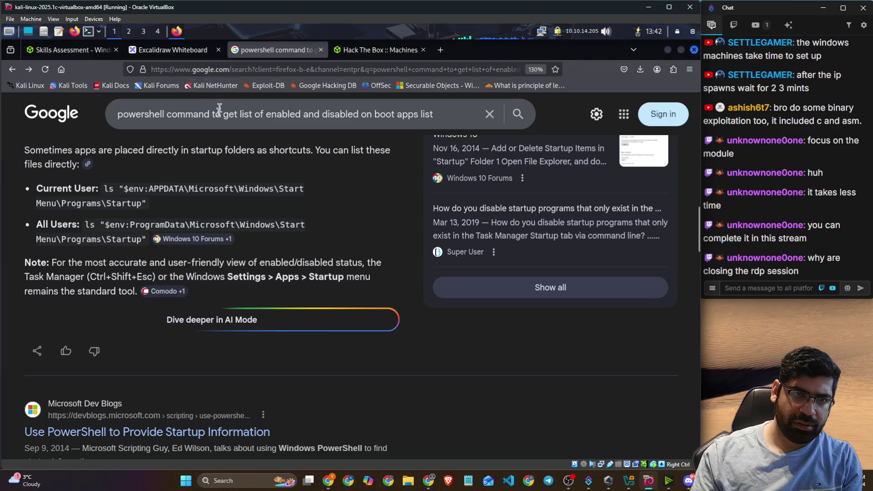
left_click(65, 121)
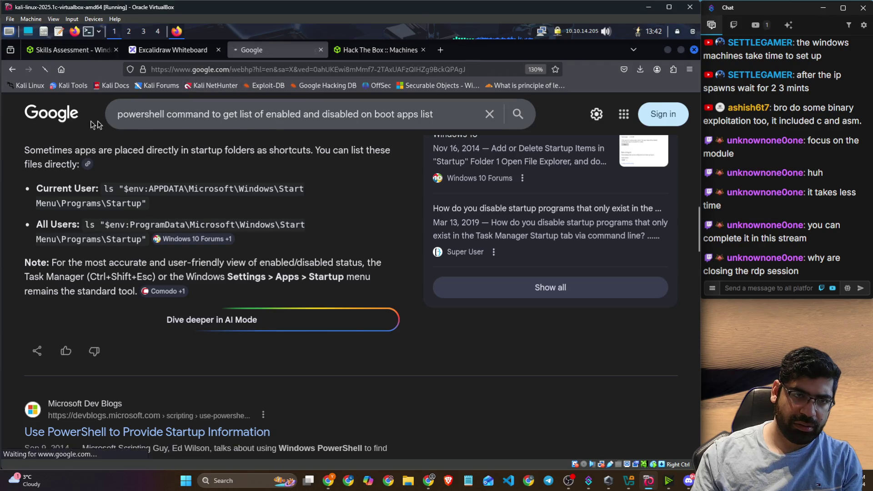
left_click(193, 217)
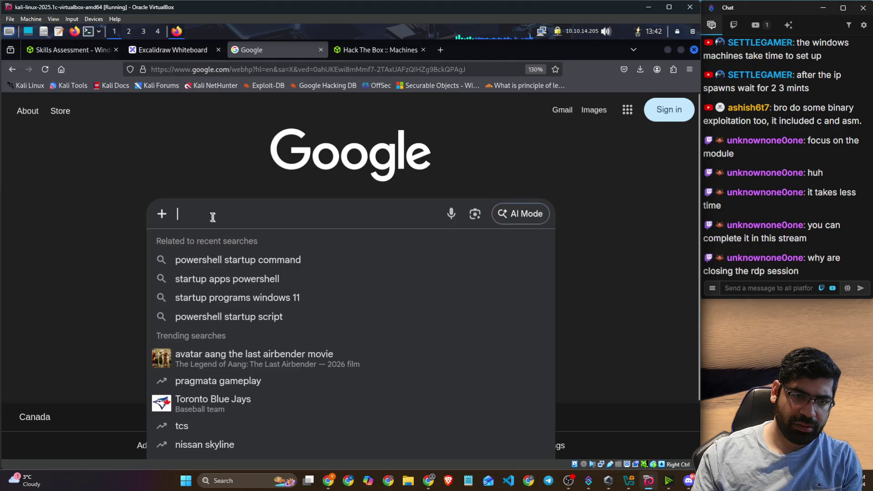
left_click(132, 170)
left_click(508, 216)
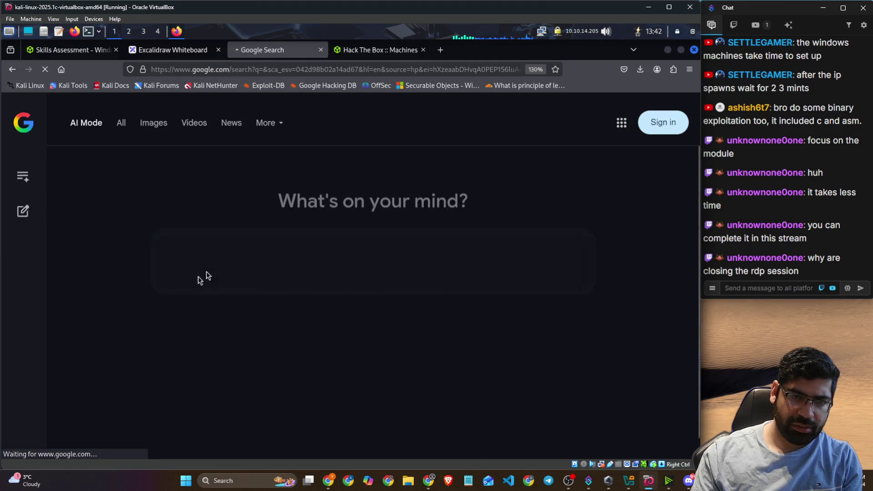
type("in powe")
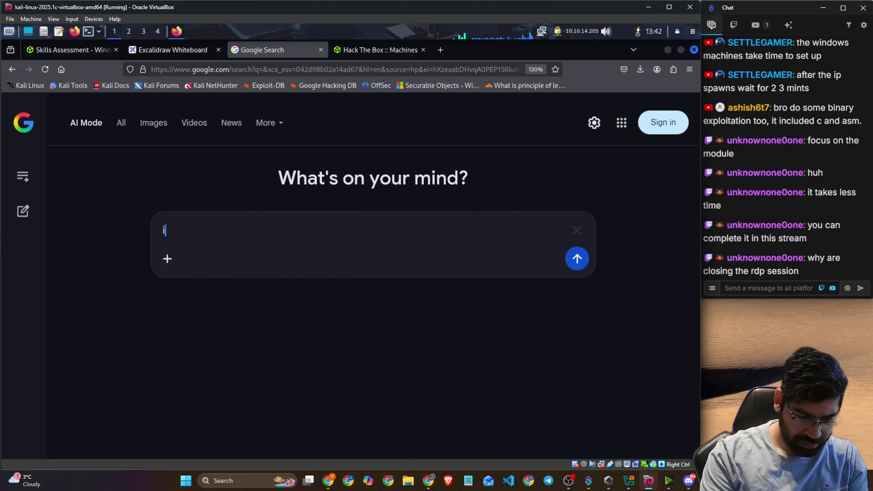
type("rshell give ")
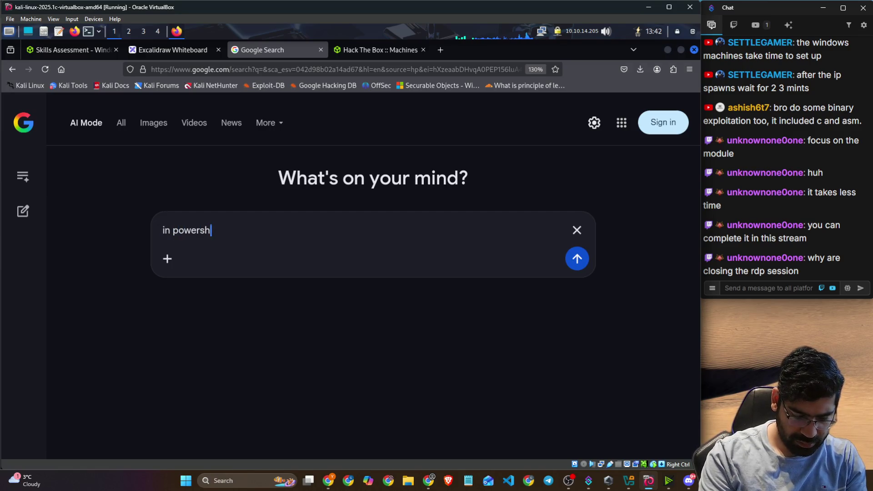
type("me command to f")
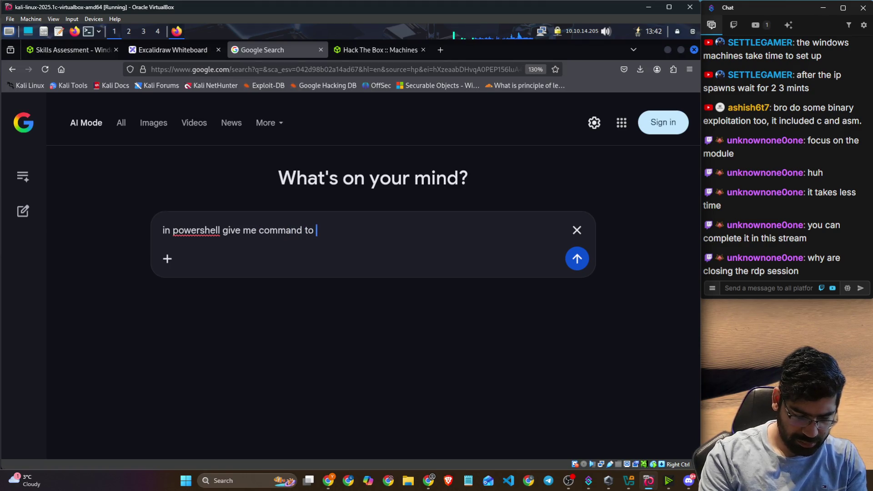
type("ind ")
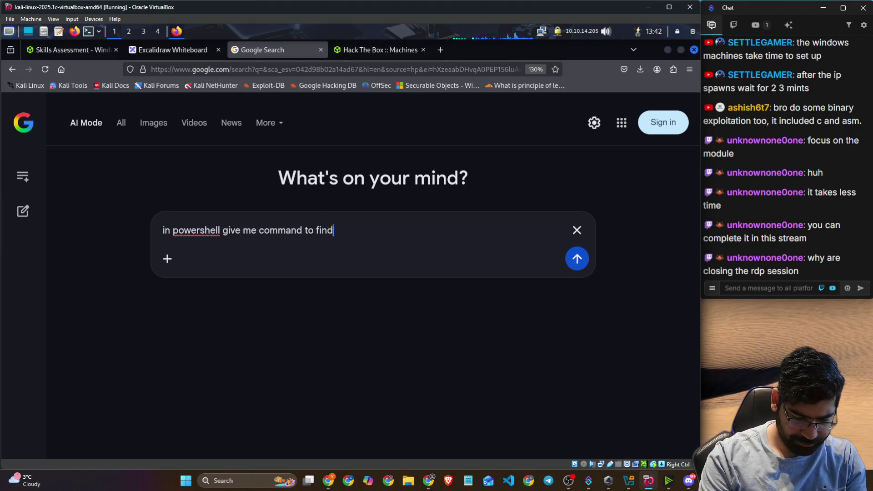
type("all groups in ")
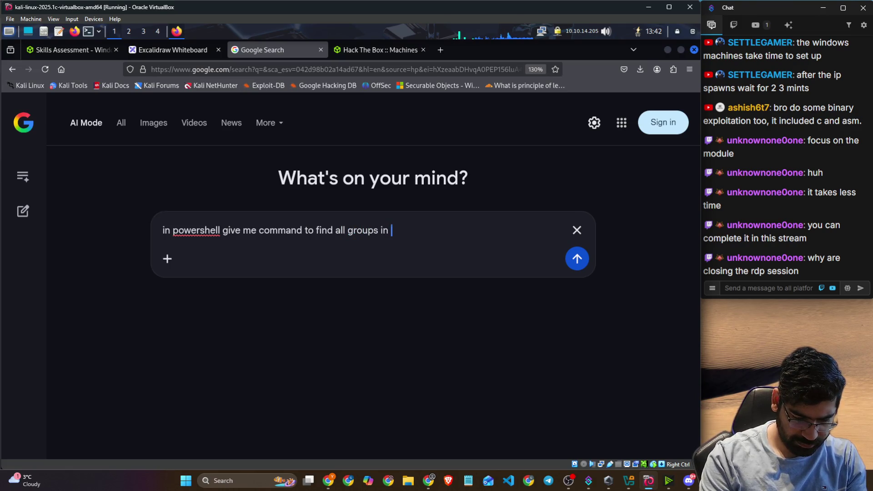
type("win")
key("BackSpace")
key("BackSpace")
key("BackSpace")
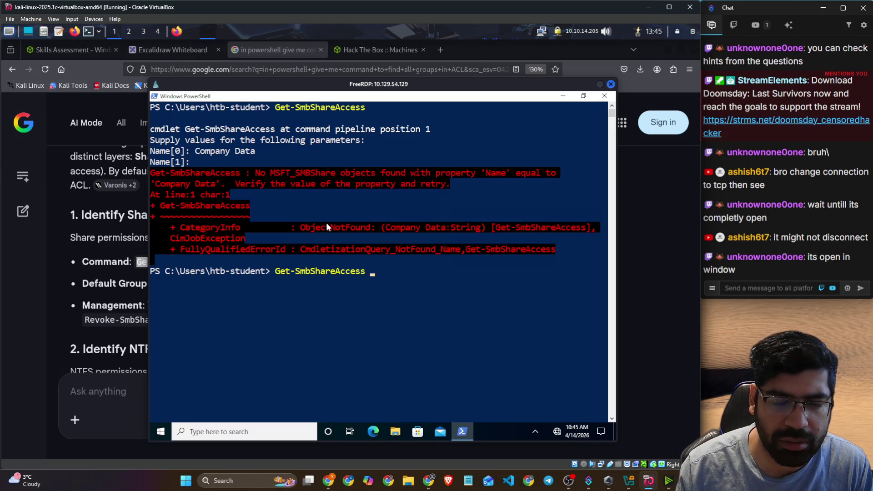
Run Get-SmbShareAccess -Name "Company Share Data" in PowerShell, which finds no such share.
type("-Name ")
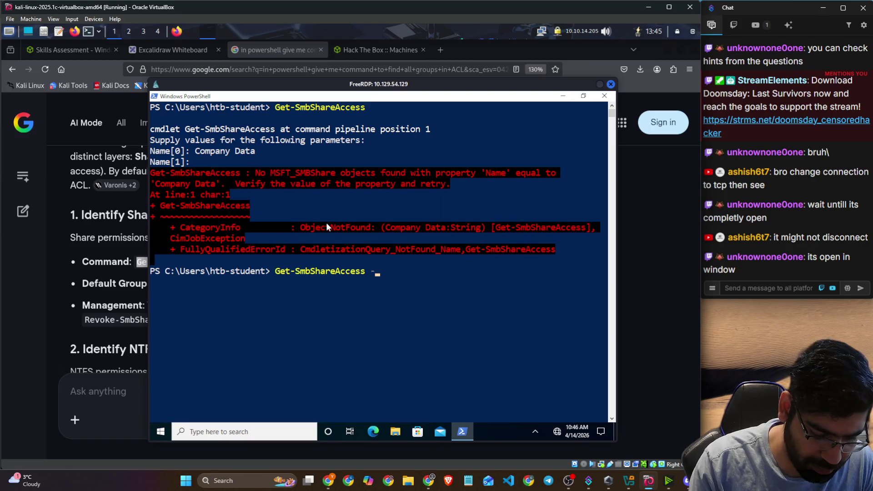
type("\"Compa")
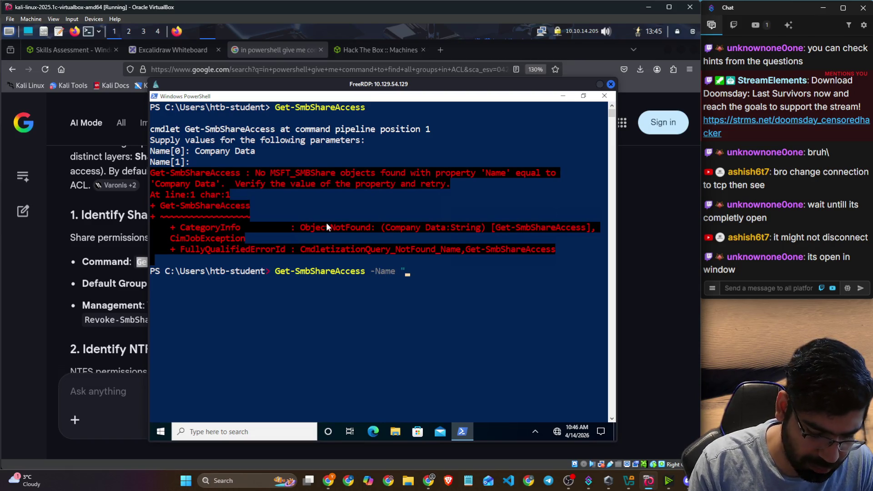
type("ny Share D")
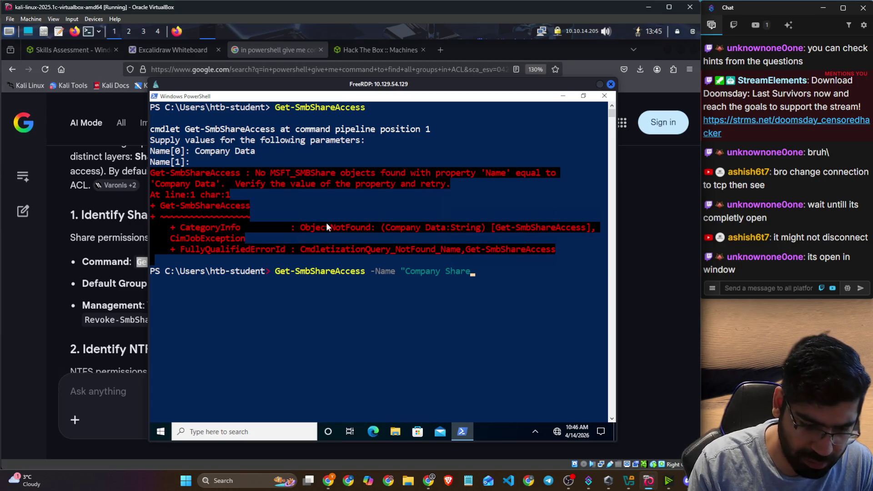
type("ata\"")
key("Return")
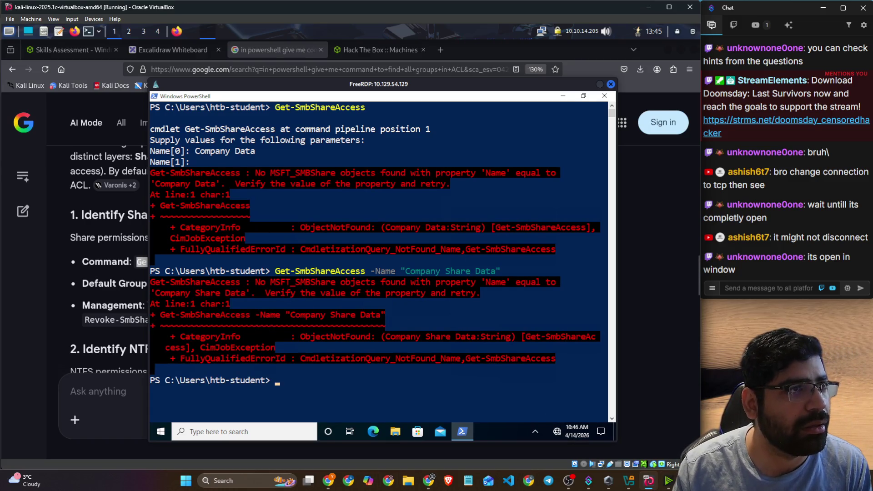
key("alt+Tab")
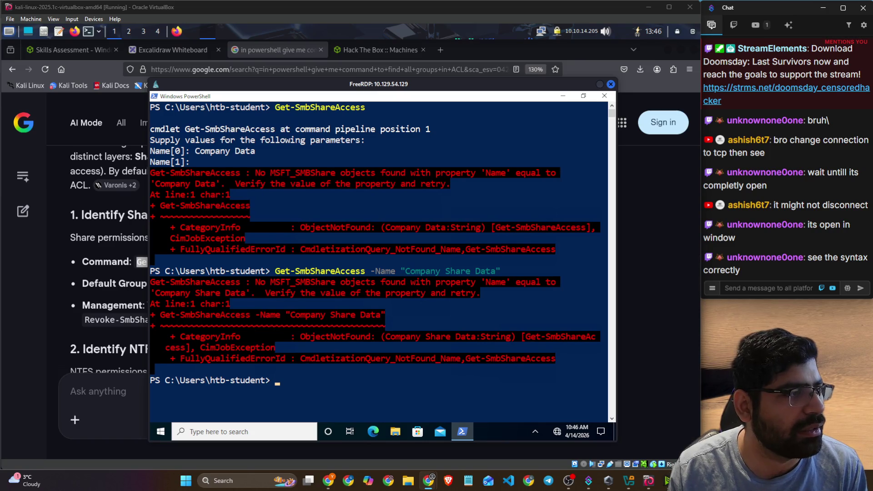
key("alt+Tab")
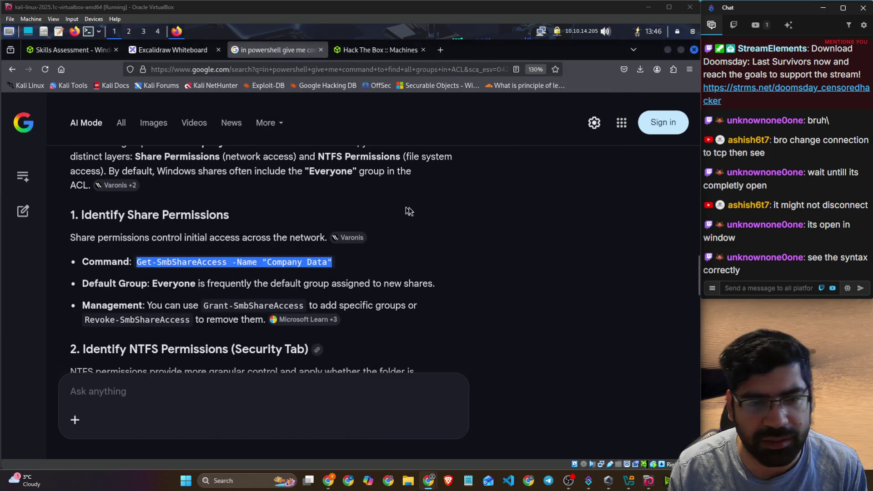
Review AI Mode's suggested share-permission command and the Everyone default group.
left_click(422, 205)
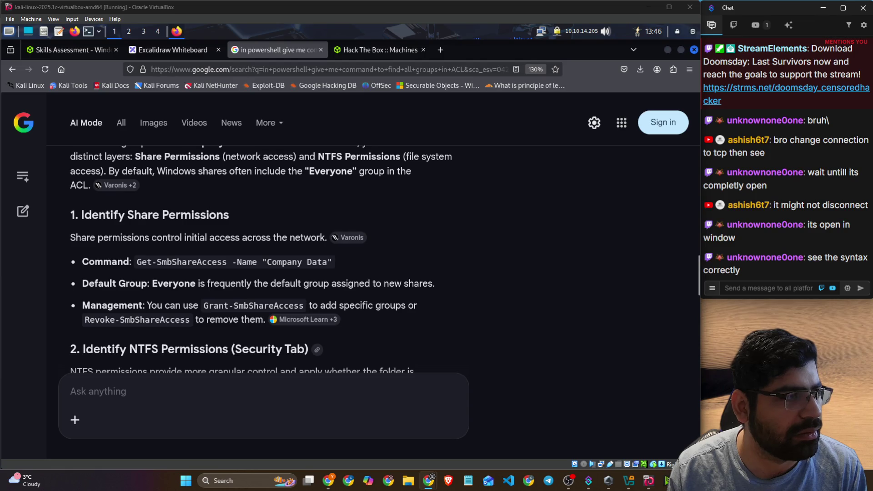
left_click(392, 227)
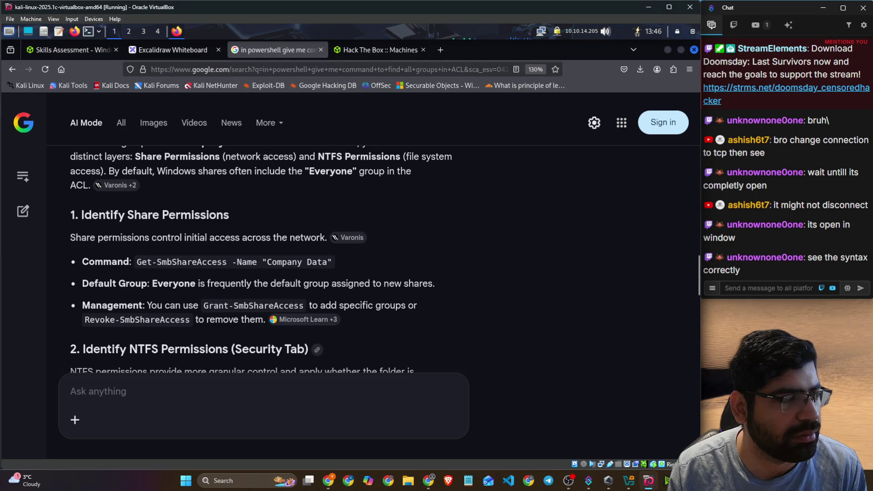
key("alt+Tab")
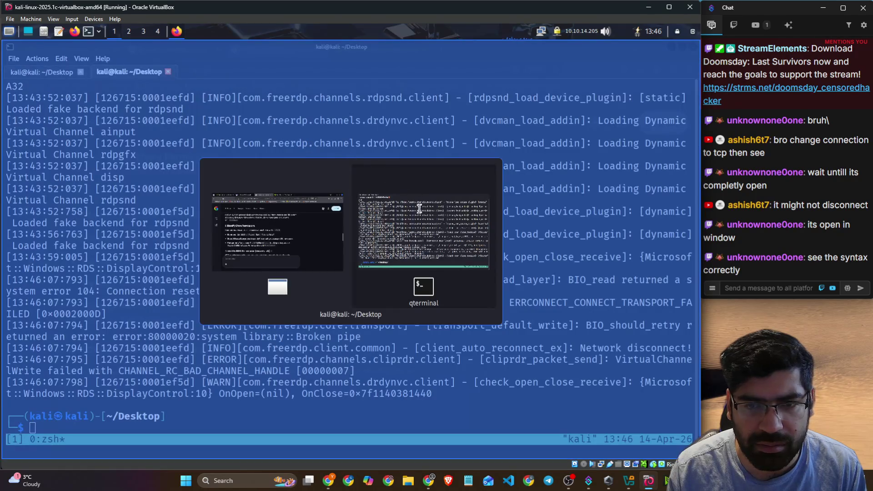
Relaunch xfreerdp3 against 10.129.54.129, then cancel it with Ctrl+C.
left_click(419, 208)
key("Up")
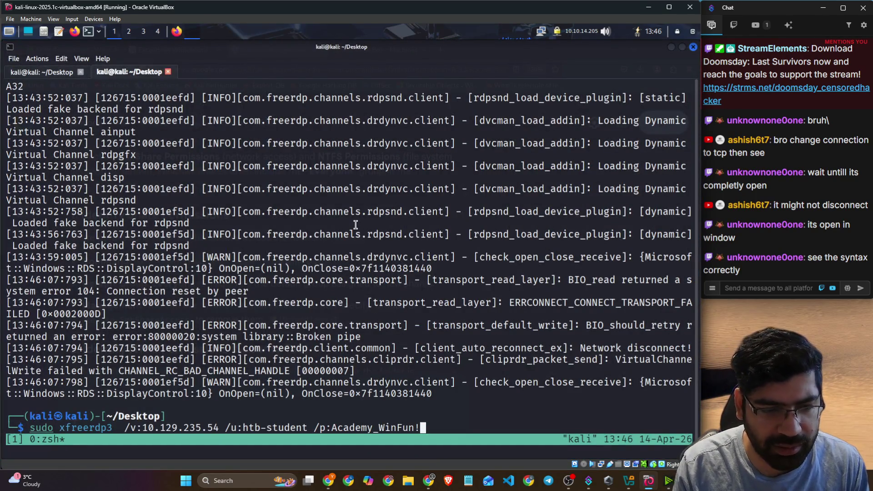
key("Up")
key("Return")
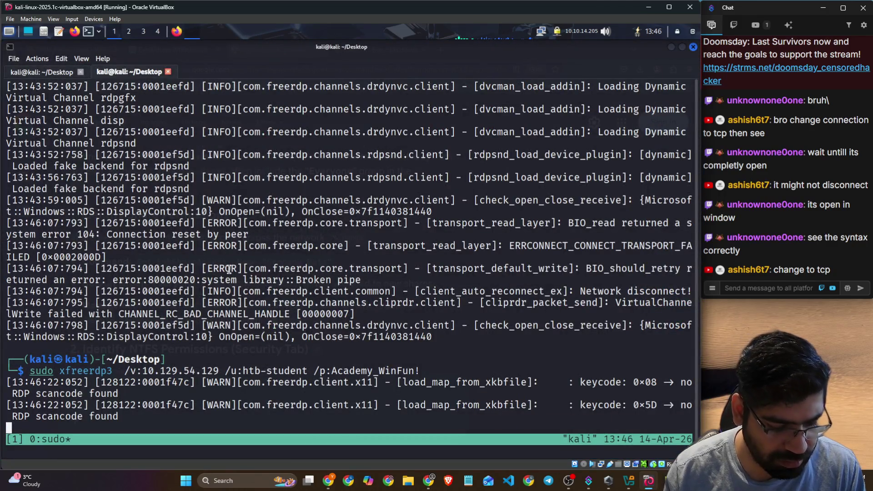
key("ctrl+x")
key("ctrl+c")
key("alt+Tab")
key("Tab")
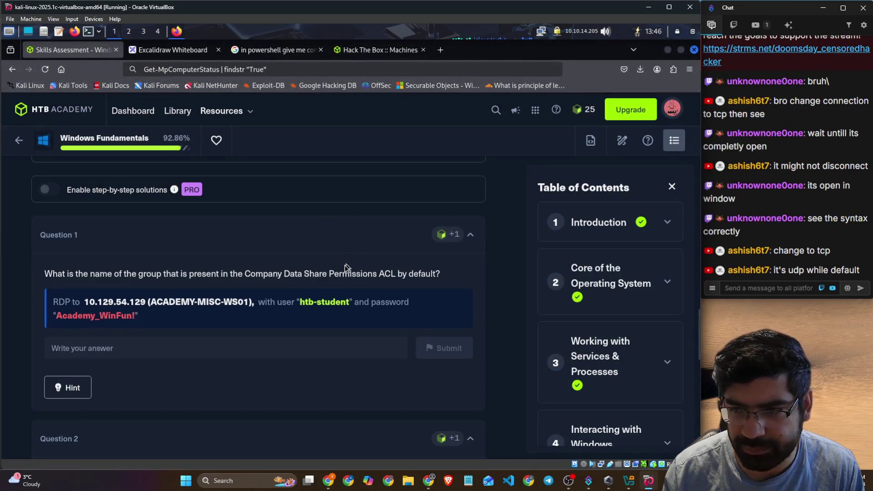
Choose VPN with the TCP443 protocol, download the .ovpn file, and open its Downloads folder.
scroll(202, 225, "up", 5)
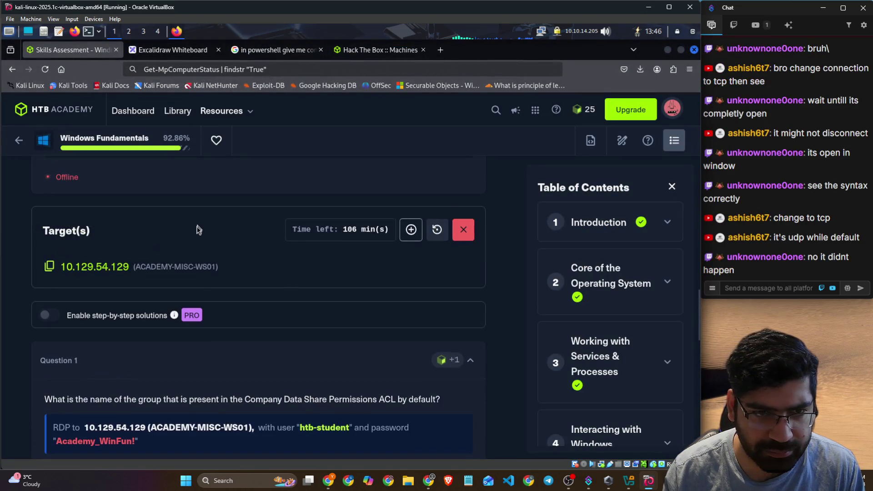
scroll(213, 243, "up", 5)
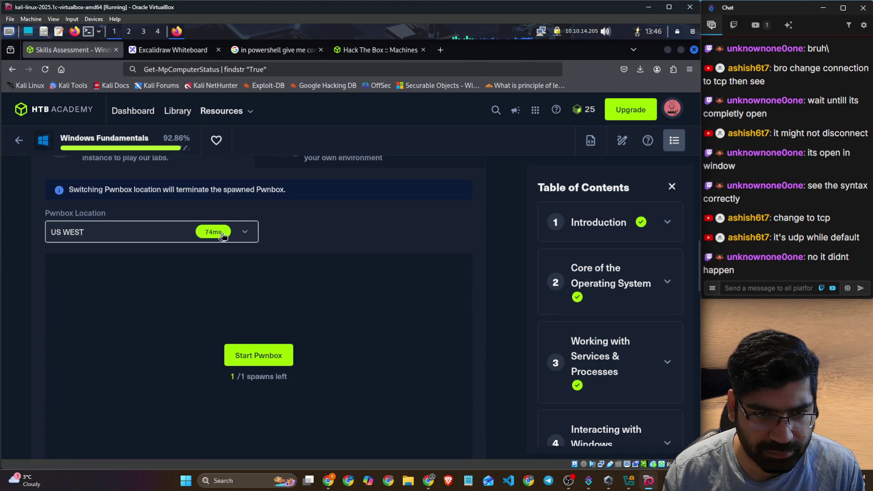
left_click(325, 167)
left_click(328, 263)
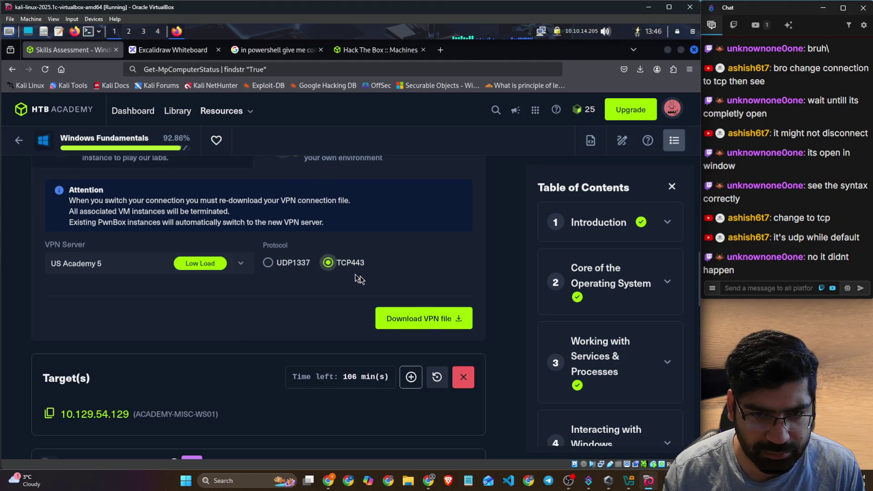
left_click(426, 325)
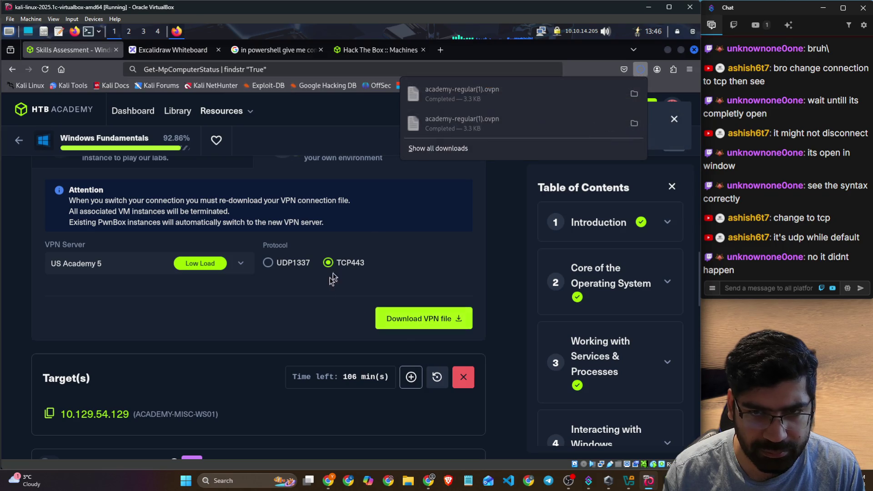
left_click(631, 95)
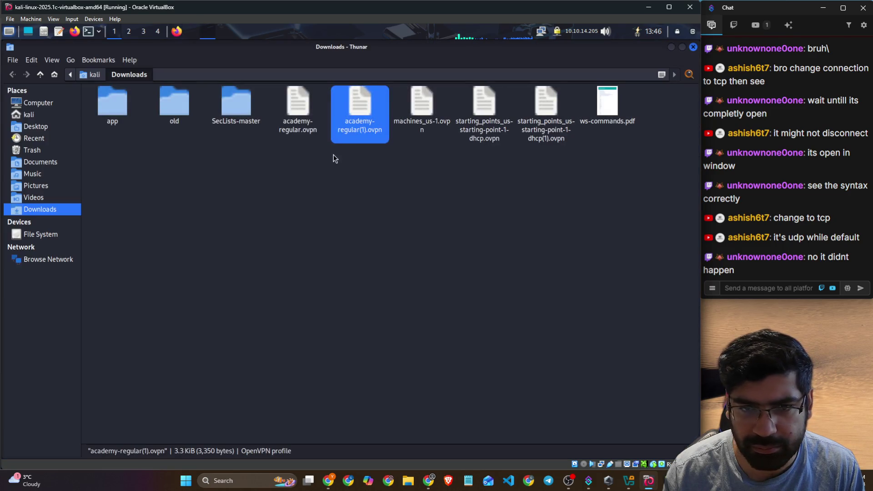
Rename academy-regular(1).ovpn to academy_regular_tcp.ovpn and drag it onto the Desktop.
right_click(360, 132)
left_click(393, 211)
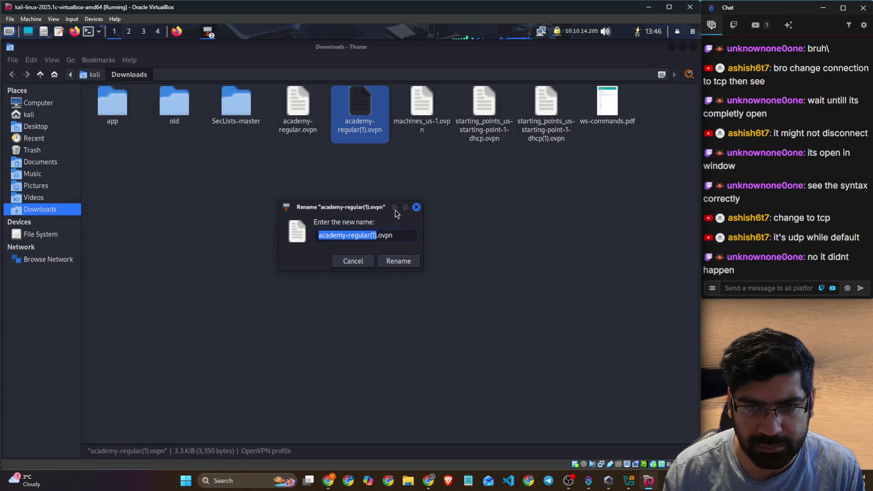
key("Right")
key("BackSpace")
key("BackSpace")
key("BackSpace")
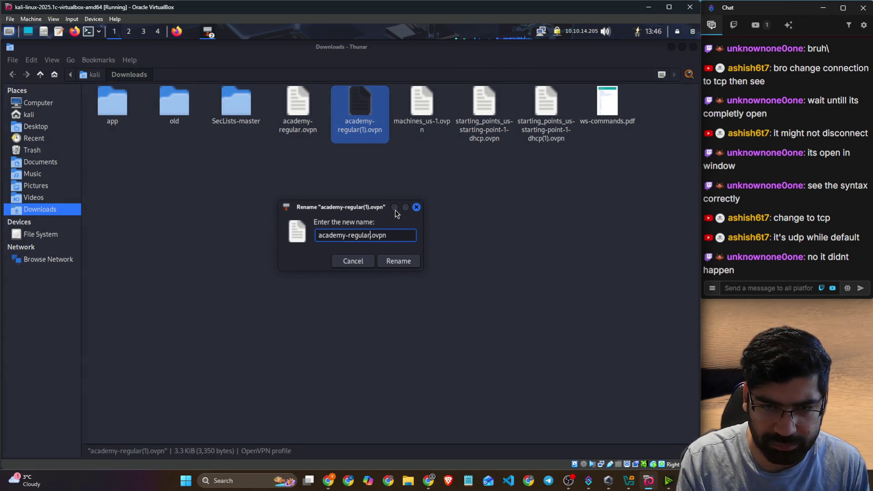
type("_tc")
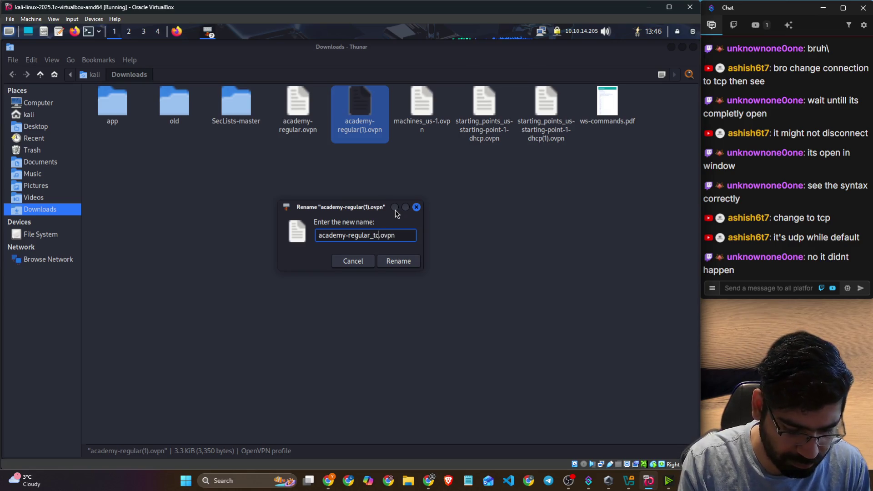
key("Left")
key("Left")
key("Left")
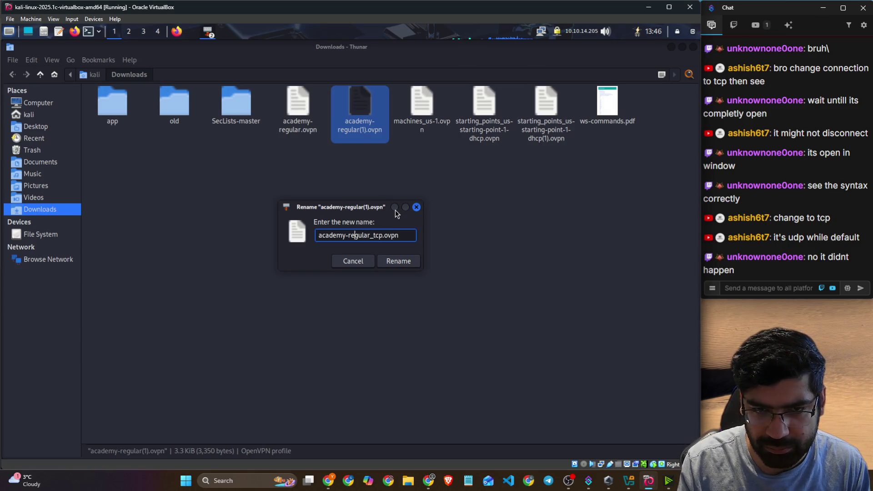
key("BackSpace")
type("_")
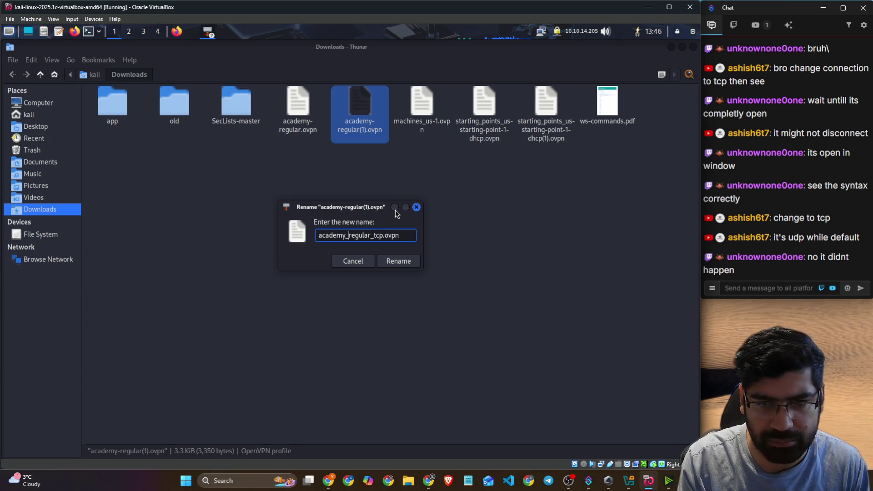
key("Return")
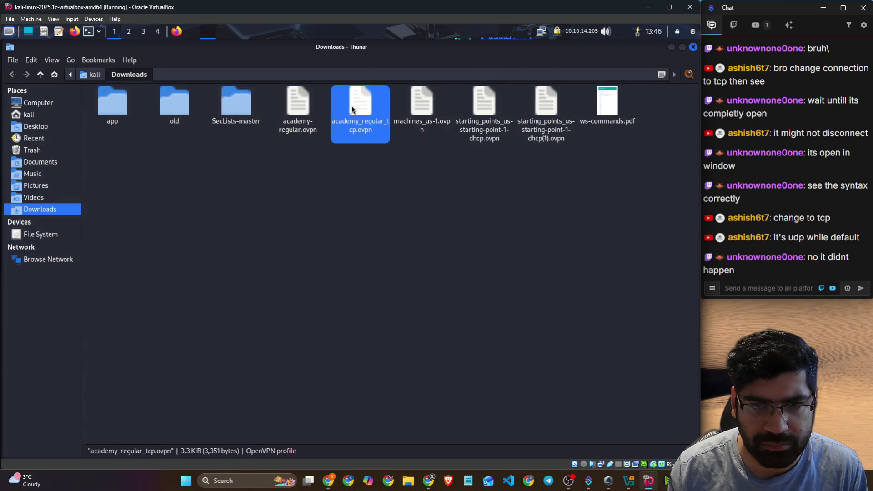
mouse_move(351, 109)
left_mouse_down()
mouse_move(236, 230)
mouse_move(42, 162)
mouse_move(31, 175)
mouse_move(32, 127)
left_mouse_up()
key("alt+Tab")
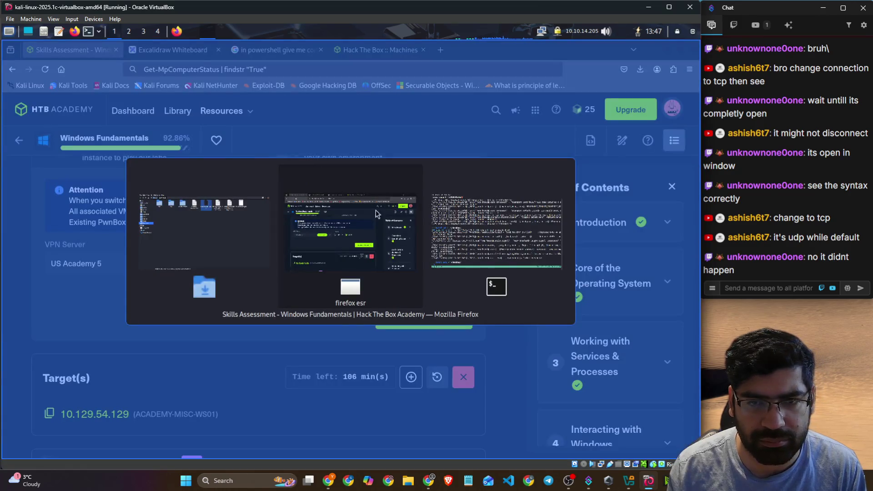
Stop the running VPN and restart OpenVPN with academy_regular_tcp.ovpn, entering the sudo password.
key("alt+Tab")
left_click(63, 74)
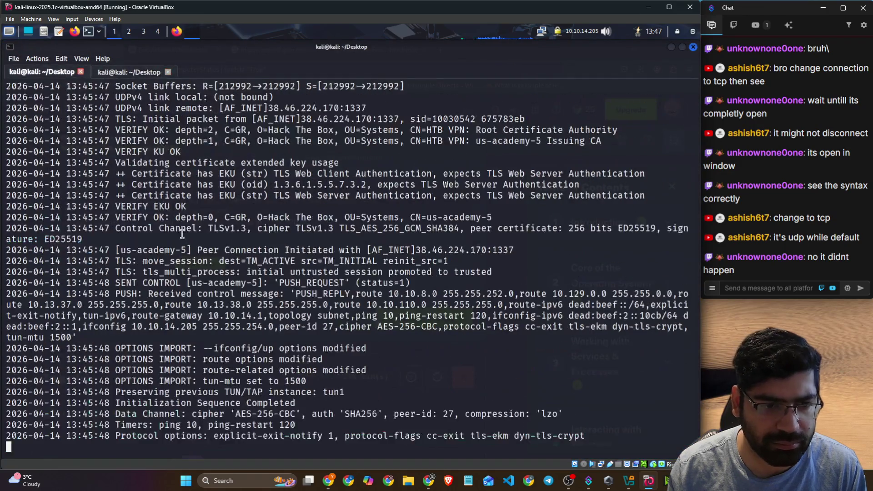
key("ctrl+x")
key("ctrl+c")
key("ctrl+c")
key("Up")
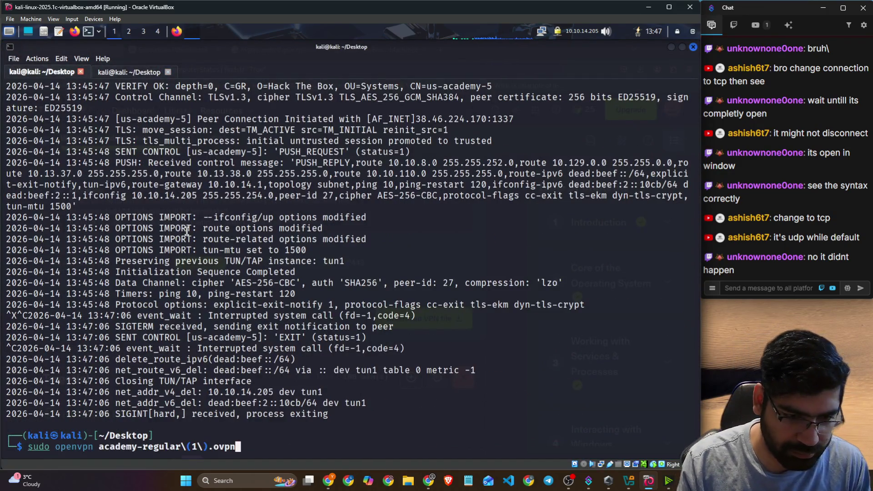
key("Left")
key("Left")
key("Left")
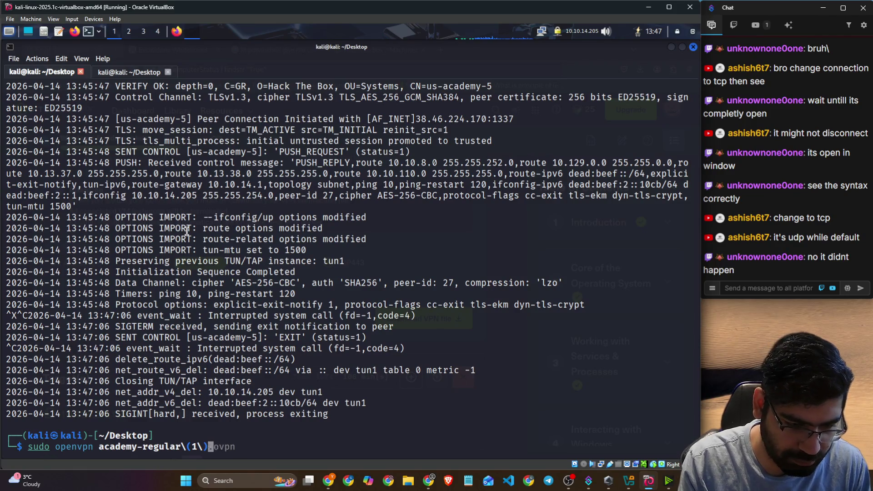
key("BackSpace")
key("ctrl+k")
type("_")
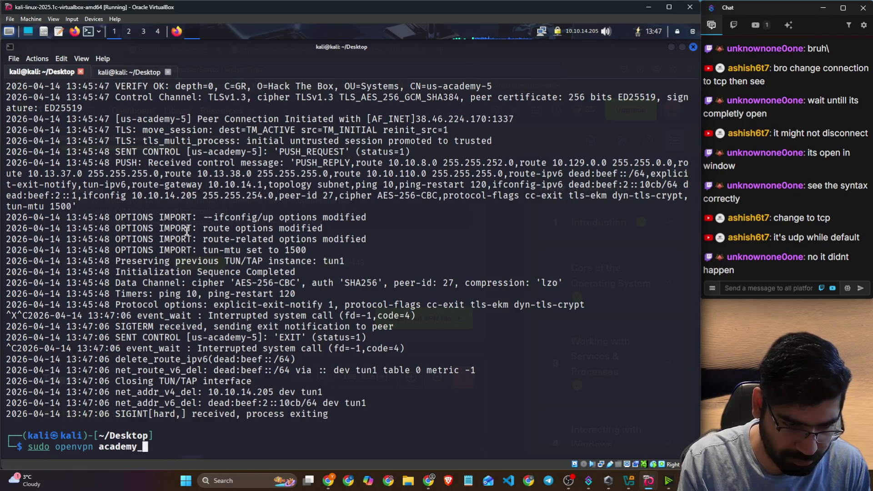
key("Tab")
key("Return")
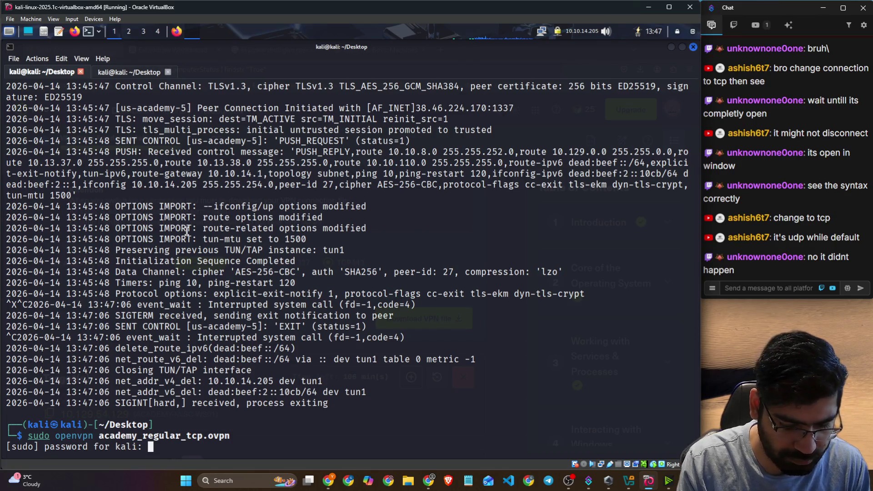
key("Return")
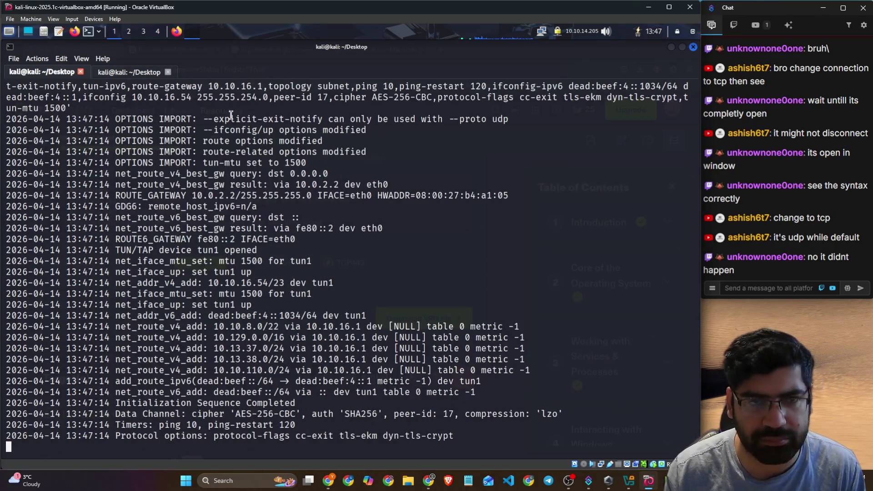
In the second tab, recall the xfreerdp3 connection to 10.129.54.129 from history.
left_click(129, 72)
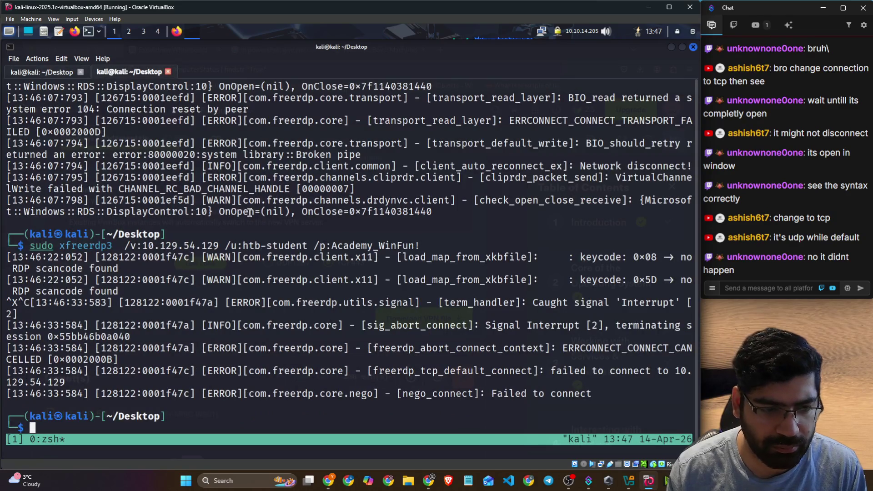
key("ctrl+x")
key("ctrl+c")
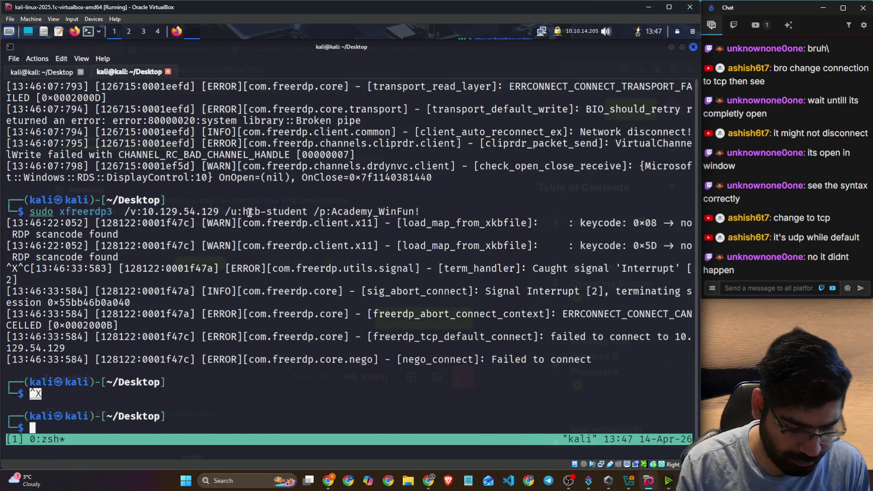
key("Up")
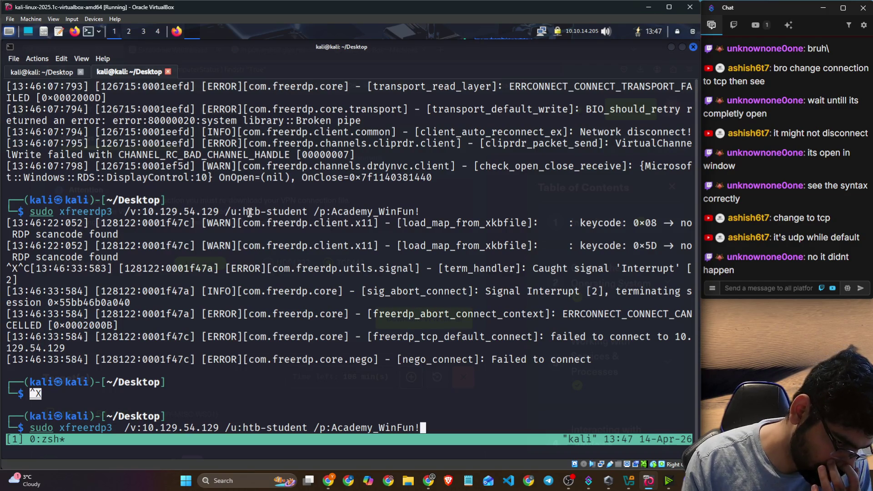
key("Return")
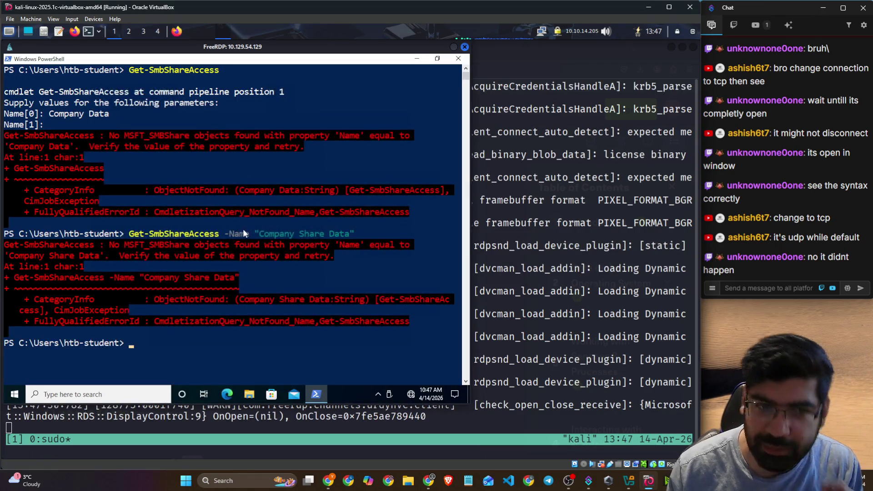
Trim the previous command to Get-SmbShare and list the shares: ADMIN$, C$ and IPC$.
left_click(242, 234)
key("Escape")
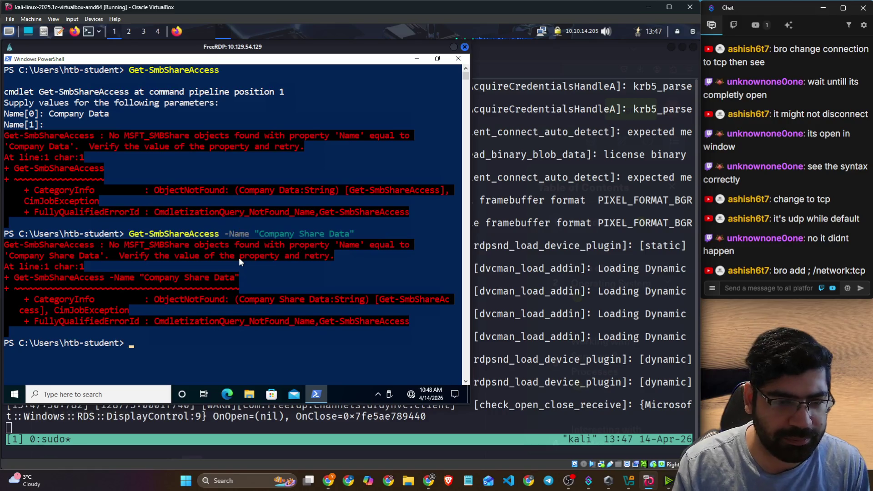
key("Up")
key("BackSpace")
key("BackSpace")
key("BackSpace")
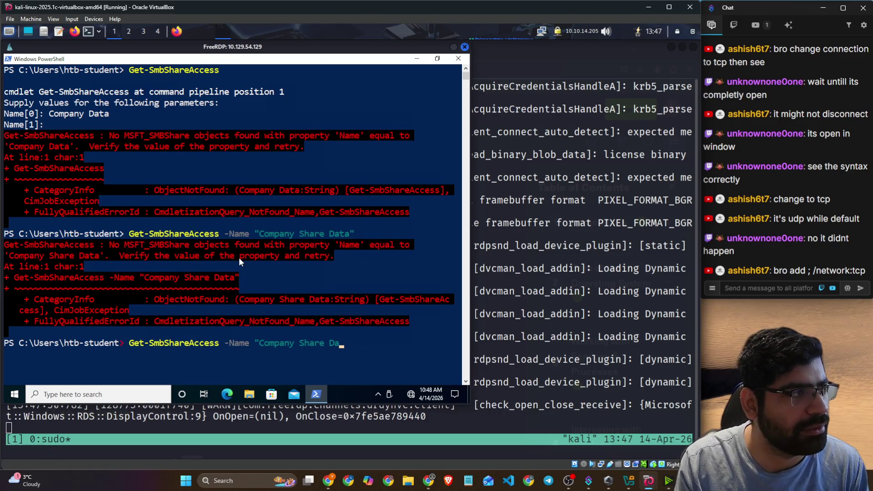
key("BackSpace")
key("BackSpace")
key("BackSpace")
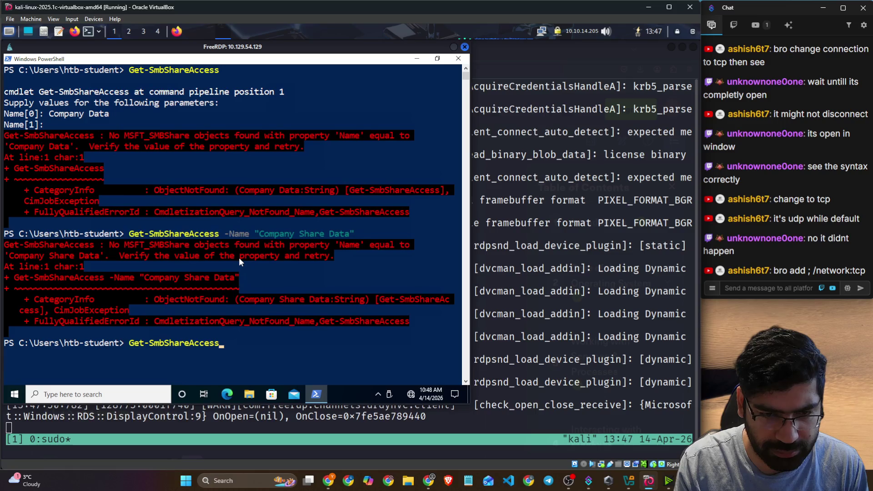
key("BackSpace")
key("BackSpace")
key("BackSpace")
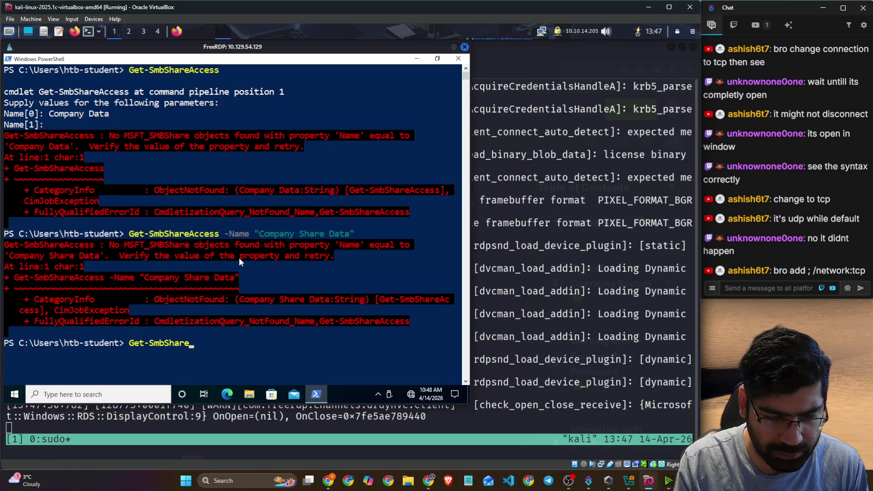
key("Return")
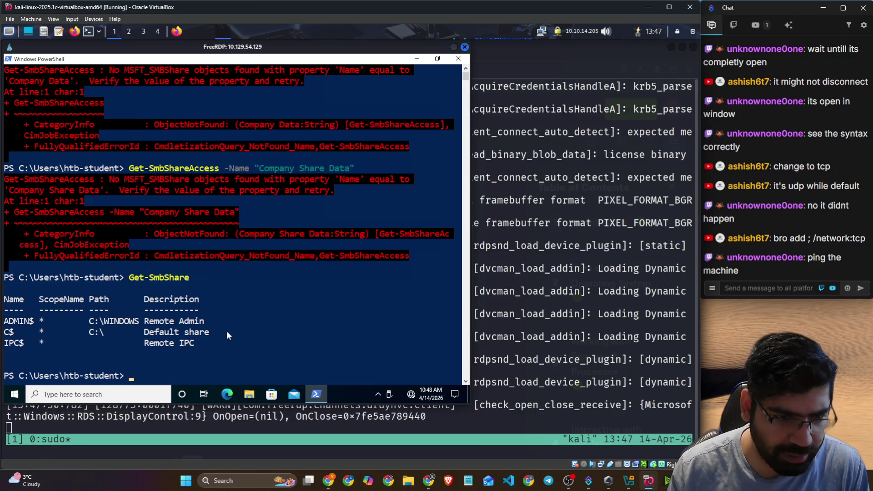
Run Get-SmbShareAccess -Name "Default Share", which returns an ObjectNotFound error.
key("Up")
key("Up")
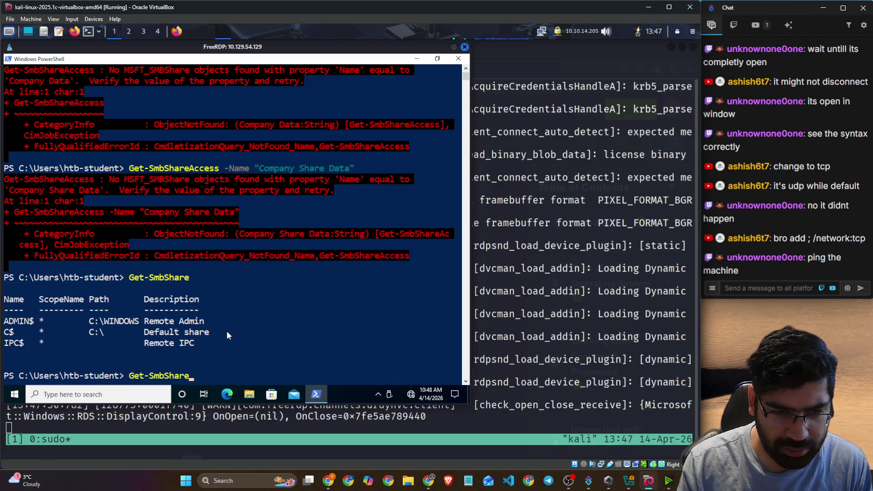
key("BackSpace")
key("BackSpace")
key("BackSpace")
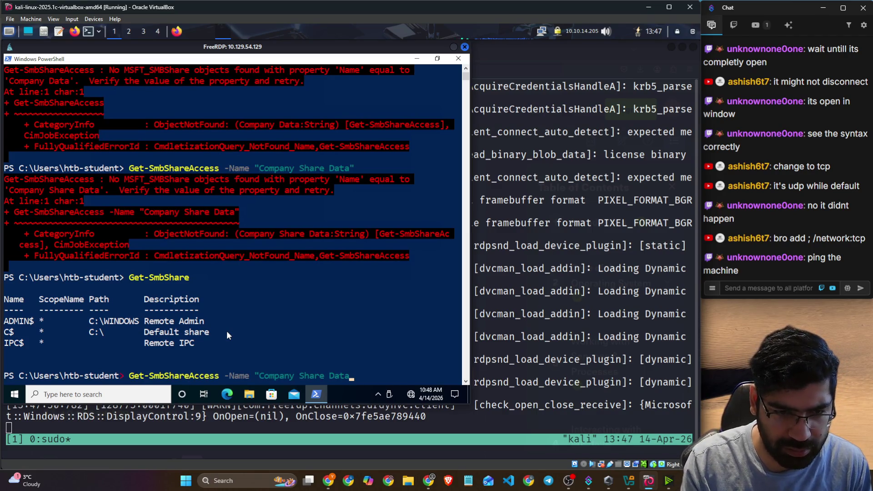
key("BackSpace")
key("BackSpace")
key("BackSpace")
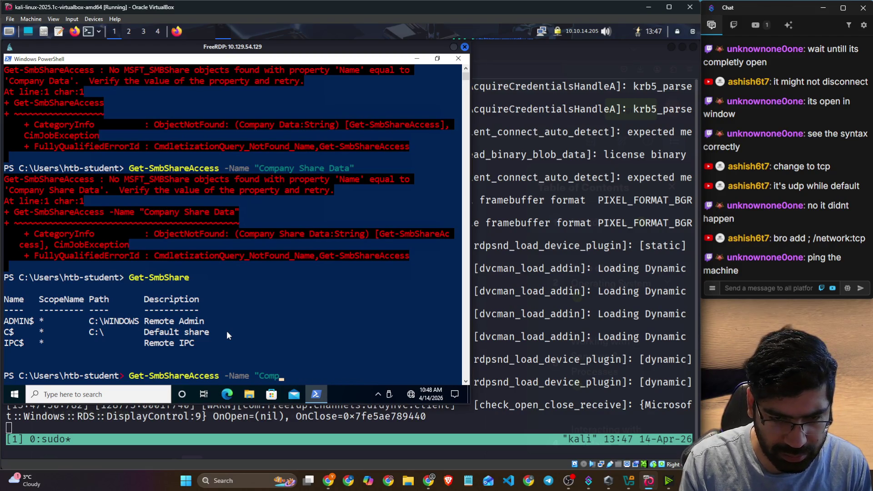
type("Default ")
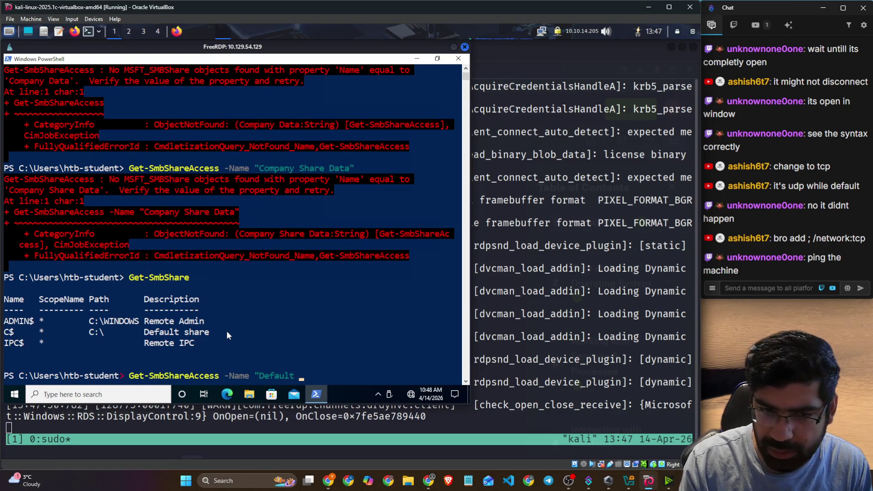
type("Share")
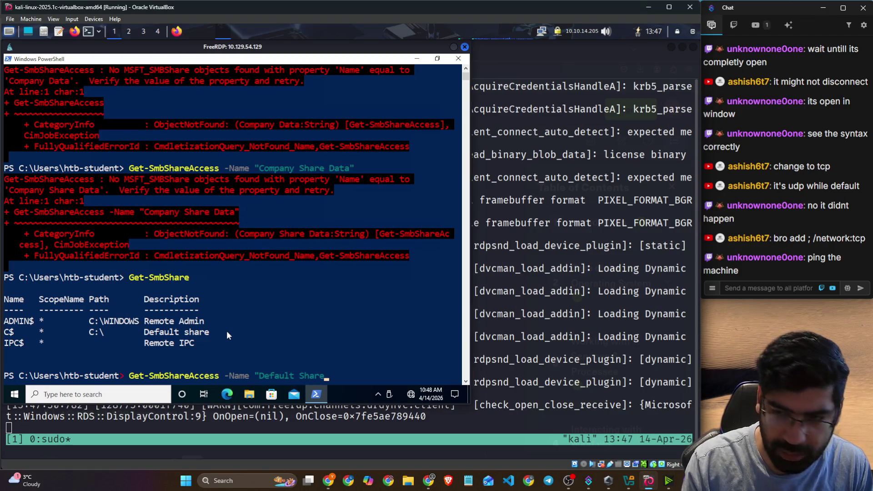
type("\"")
key("Return")
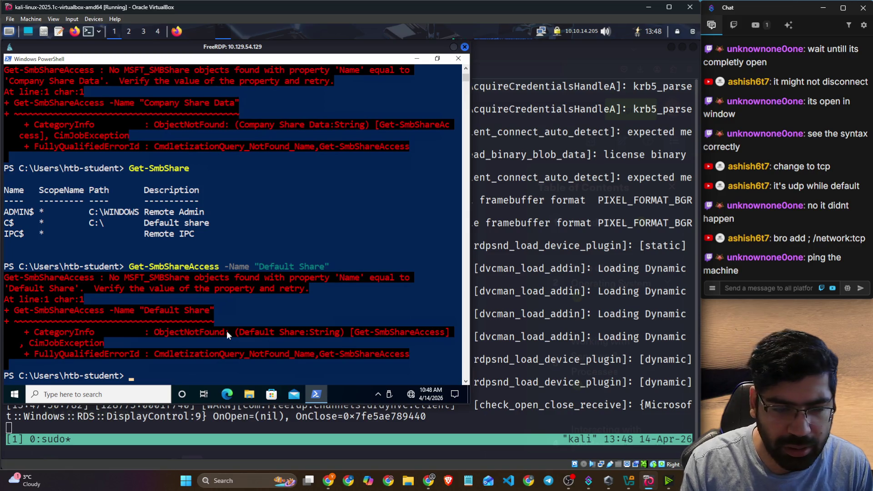
left_click(814, 241)
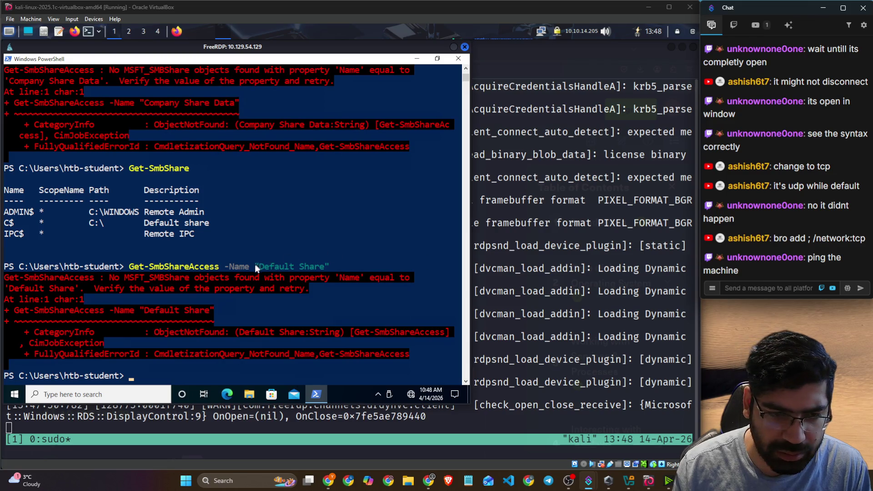
scroll(254, 264, "down", 2)
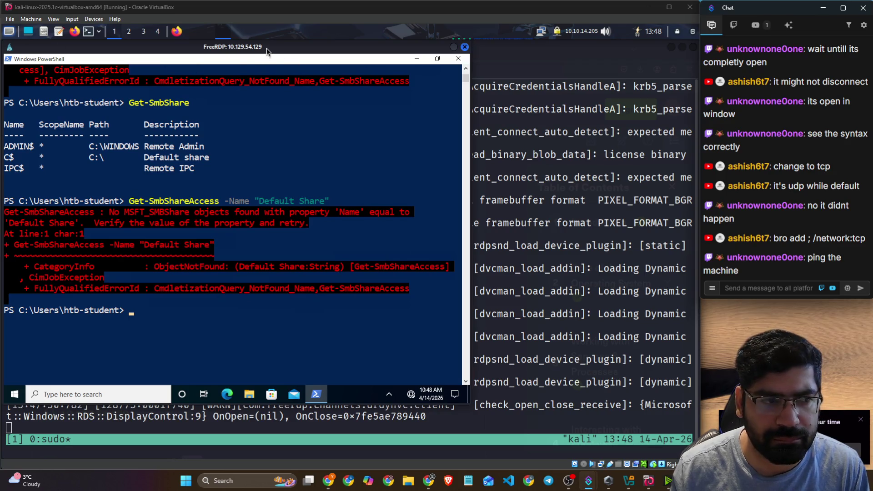
key("alt+Tab")
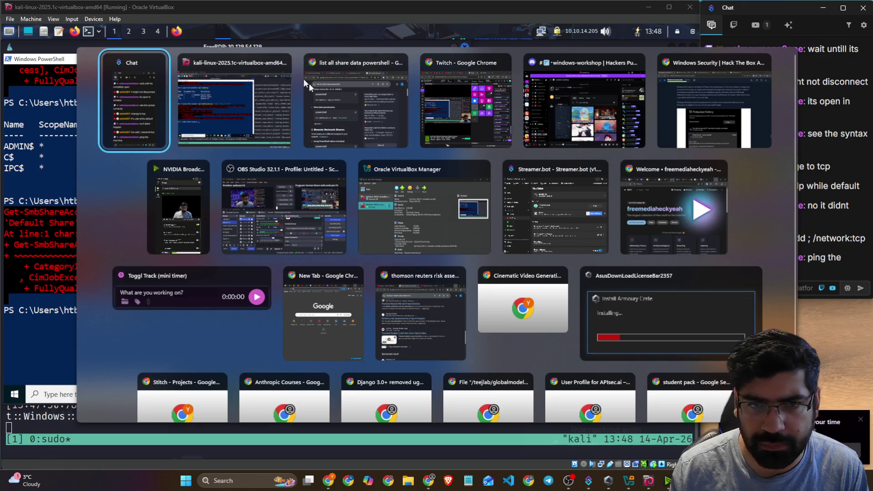
In the course window, open the Skills Assessment section from the module's table of contents.
key("alt+Tab")
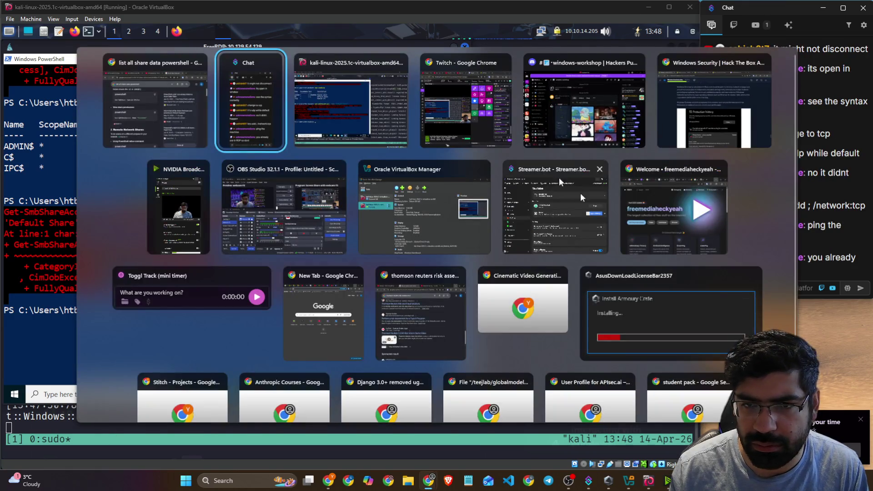
key("Tab")
key("Tab")
key("Tab")
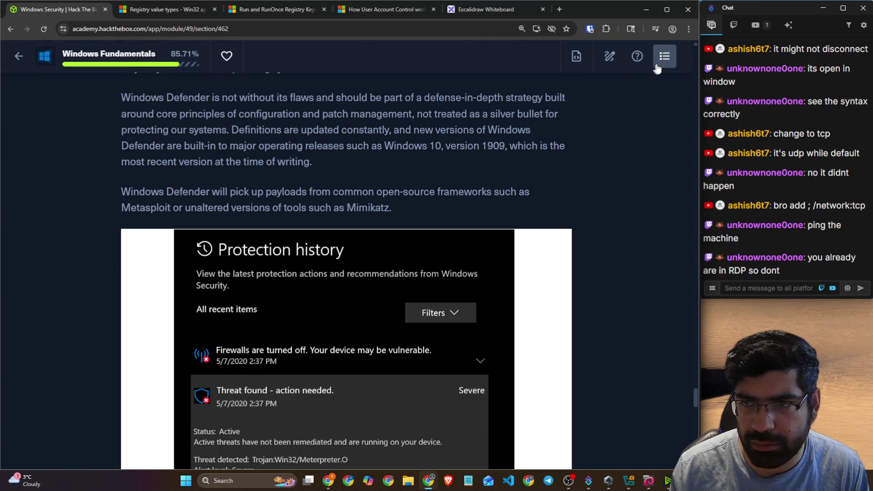
left_click(584, 61)
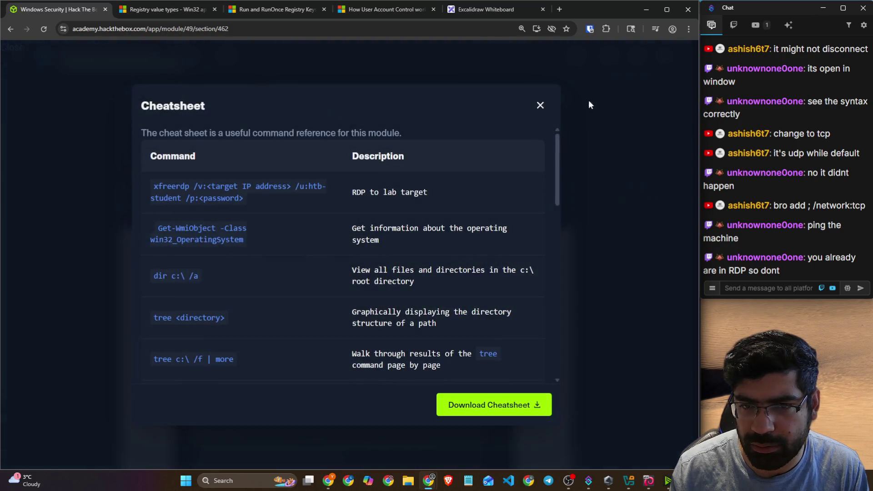
left_click(543, 107)
left_click(664, 56)
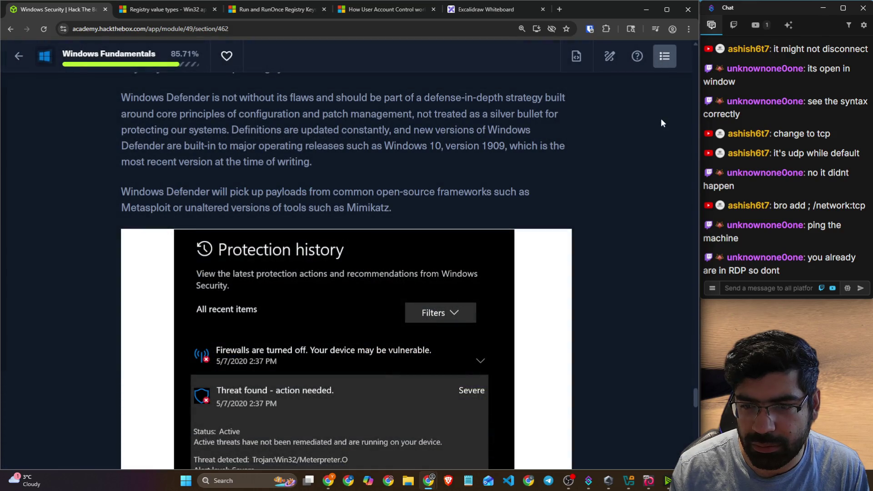
key("ctrl+minus")
left_click(564, 371)
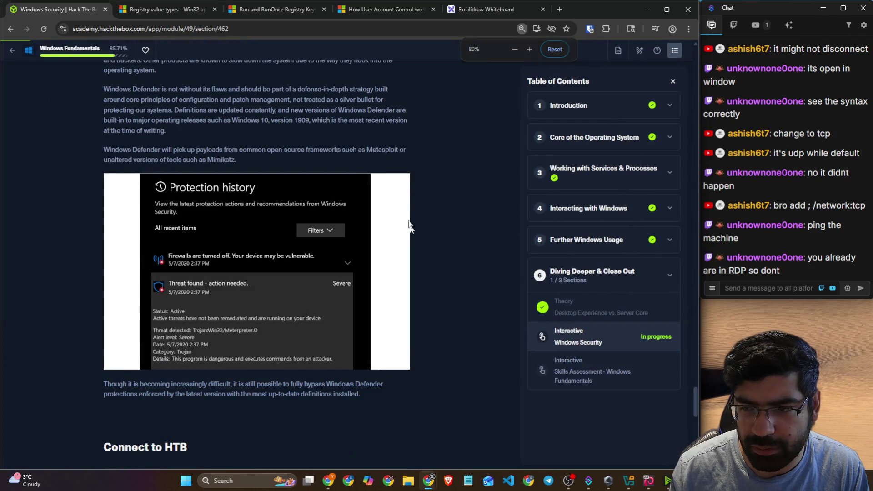
key("ctrl+0")
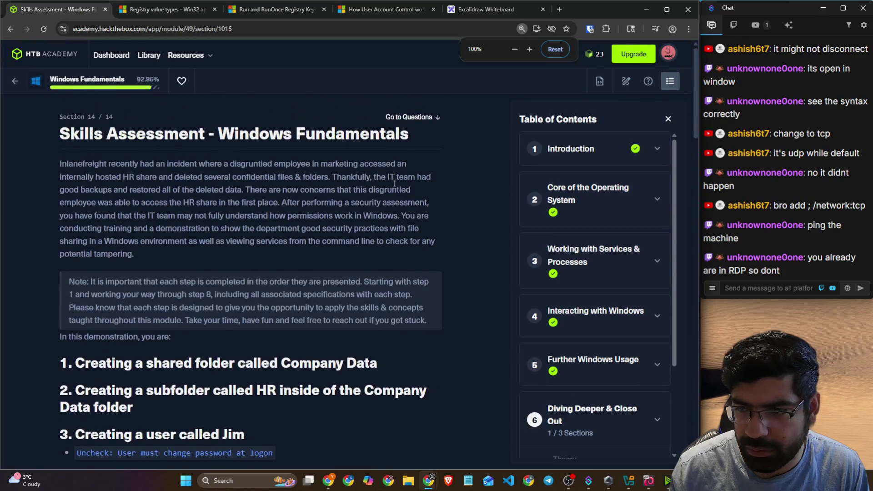
Scroll to Question 1, read it, and reveal its hint.
scroll(375, 184, "down", 5)
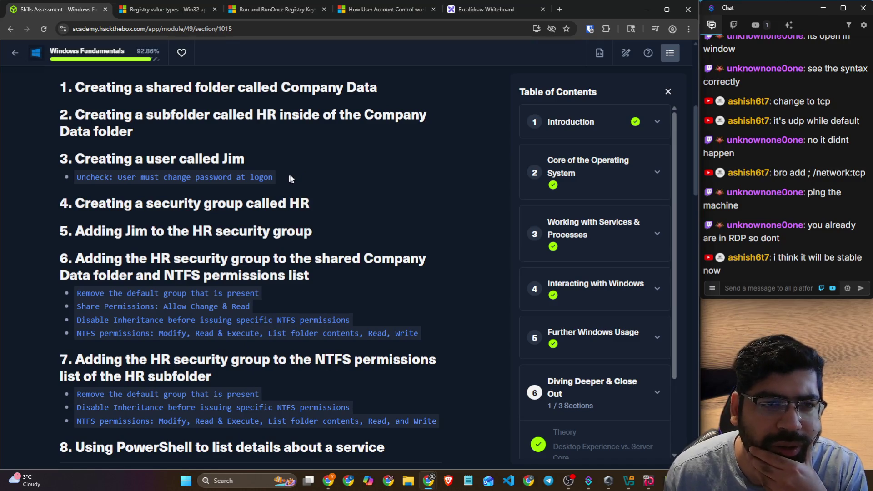
scroll(299, 175, "up", 2)
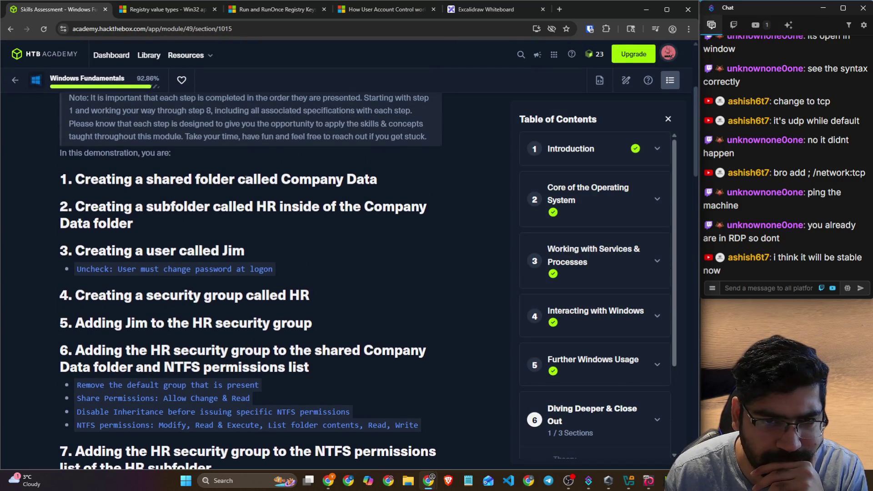
left_click_drag(245, 177, 343, 177)
scroll(409, 191, "up", 1)
scroll(211, 171, "up", 2)
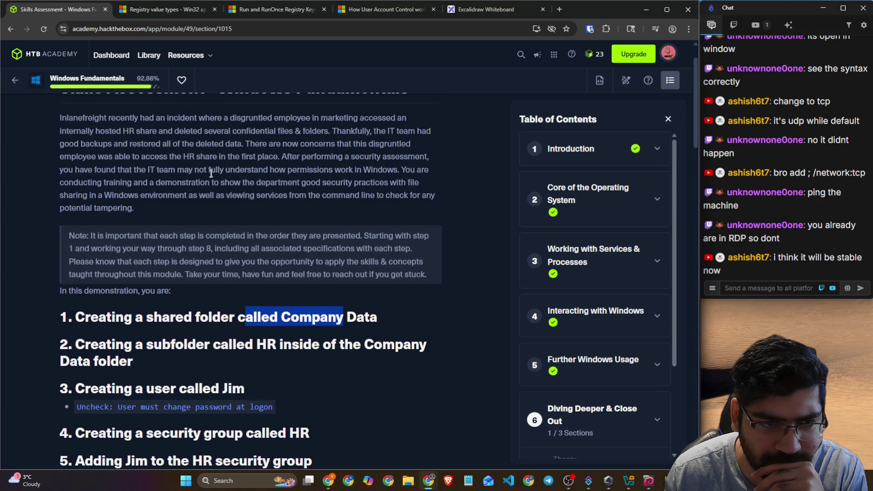
scroll(209, 183, "down", 10)
scroll(210, 188, "down", 10)
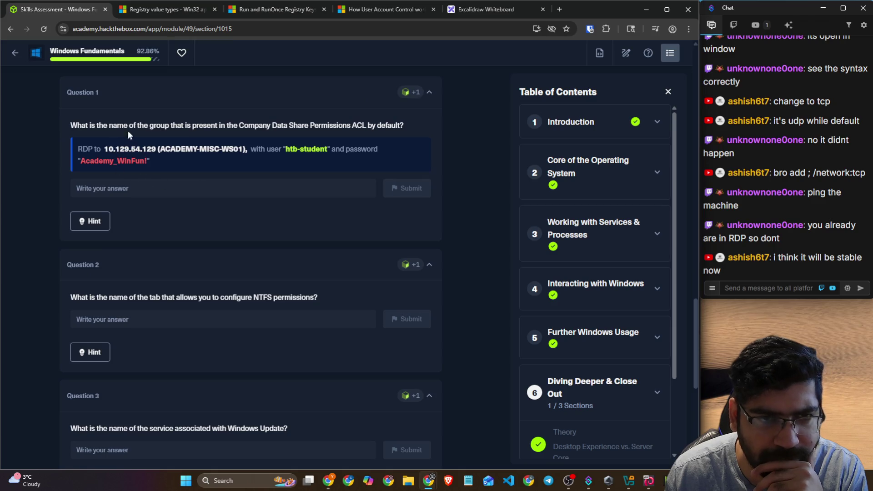
mouse_move(144, 126)
left_mouse_down()
mouse_move(403, 125)
mouse_move(366, 124)
left_mouse_up()
left_click(266, 128)
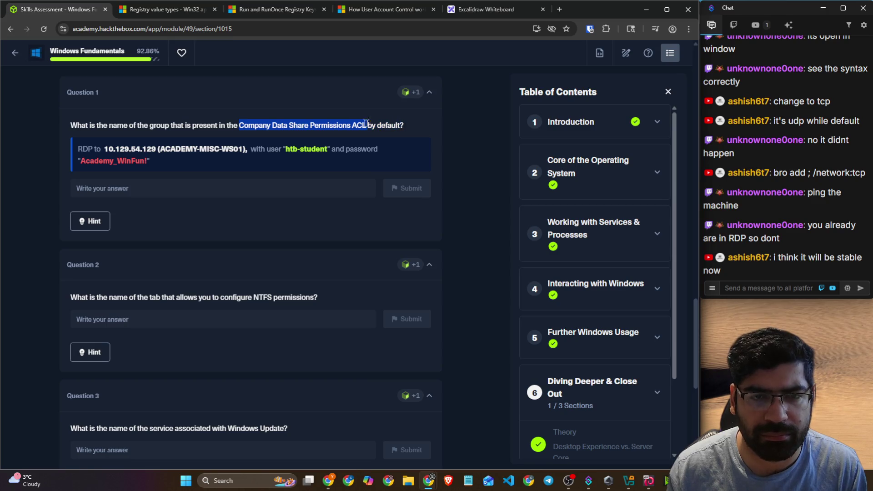
left_click(90, 221)
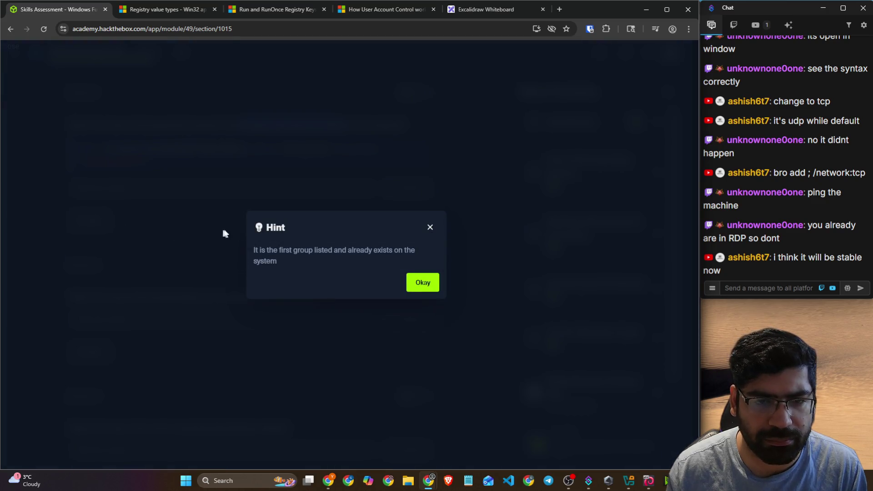
Close the hint and submit 'default' as the Question 1 answer, which is rejected.
left_click(436, 229)
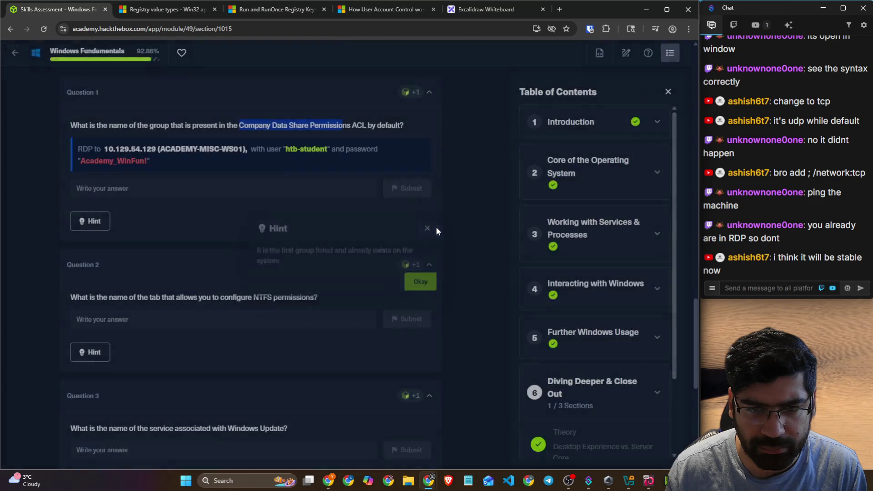
left_click(262, 126)
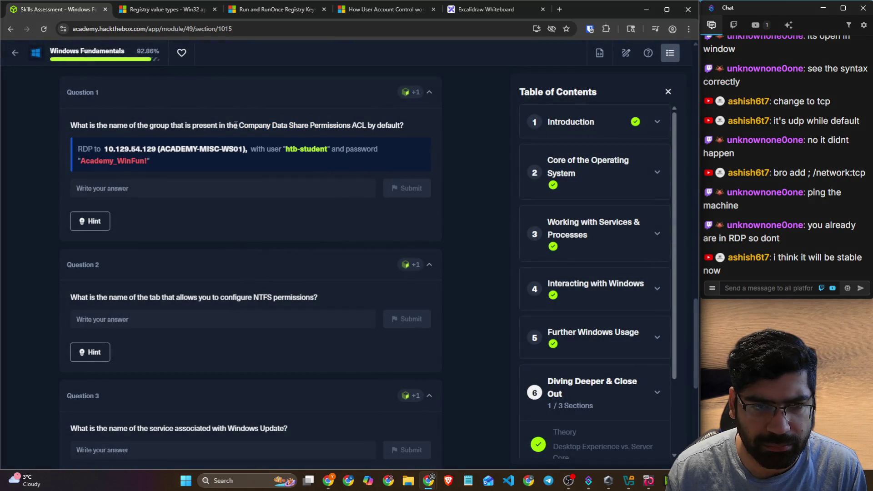
left_click(174, 182)
type("defau")
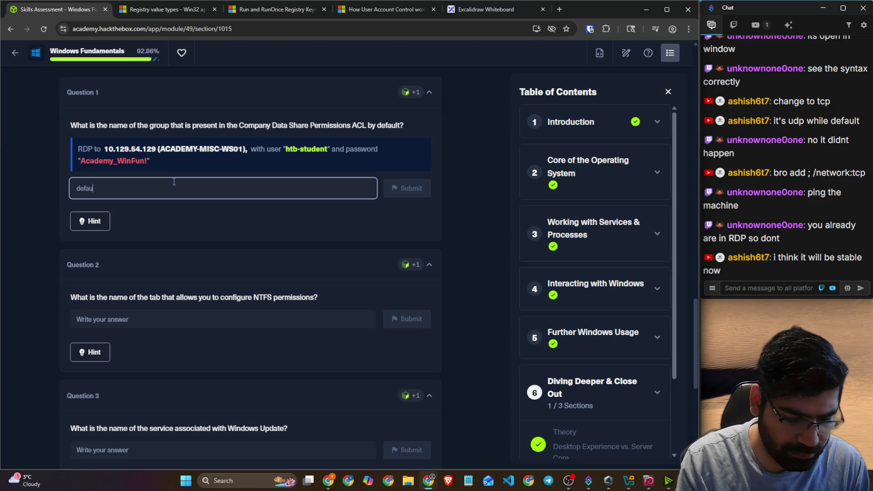
type("lt")
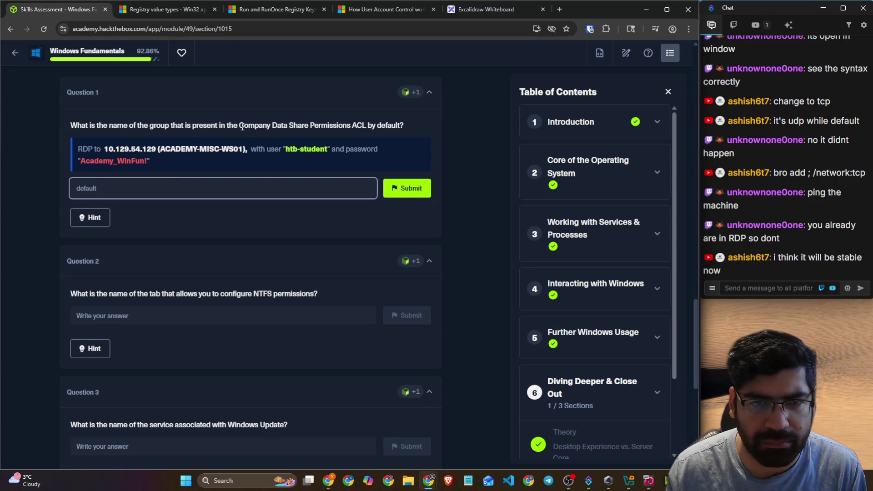
left_click(402, 188)
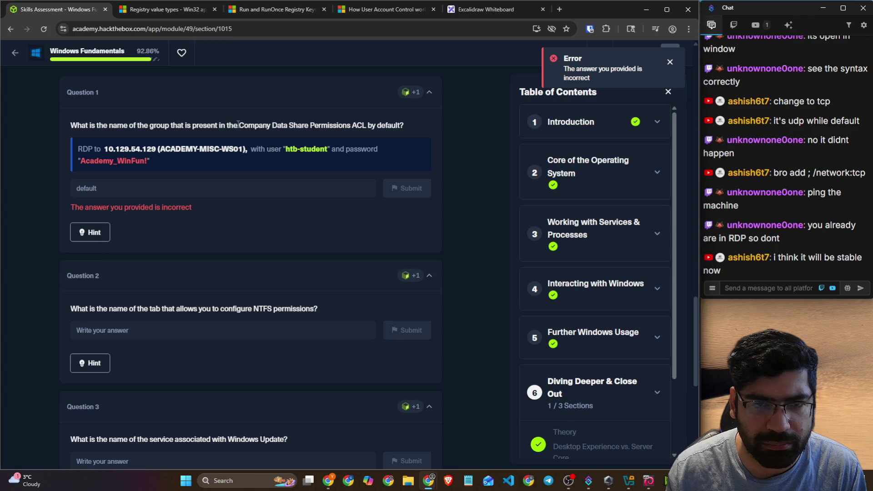
Select the phrase 'Company Data Share Permissions ACL' in Question 1.
left_click_drag(238, 123, 342, 125)
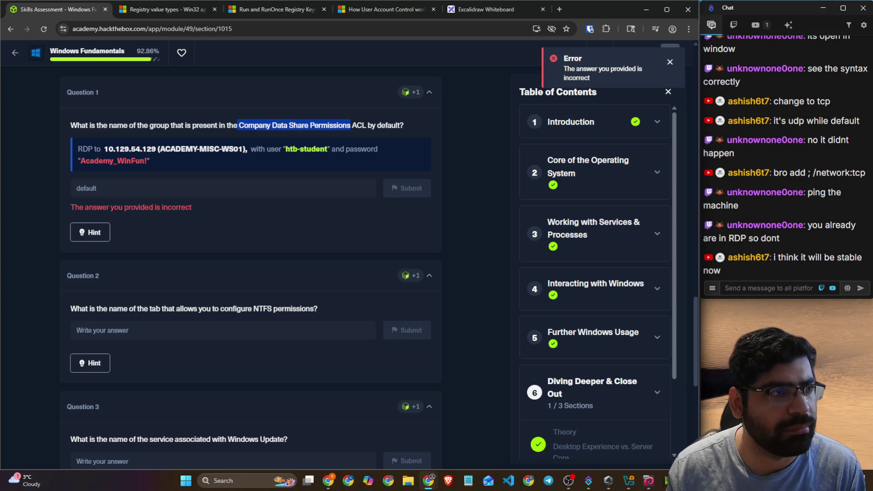
left_click(368, 126)
left_click_drag(368, 126, 238, 125)
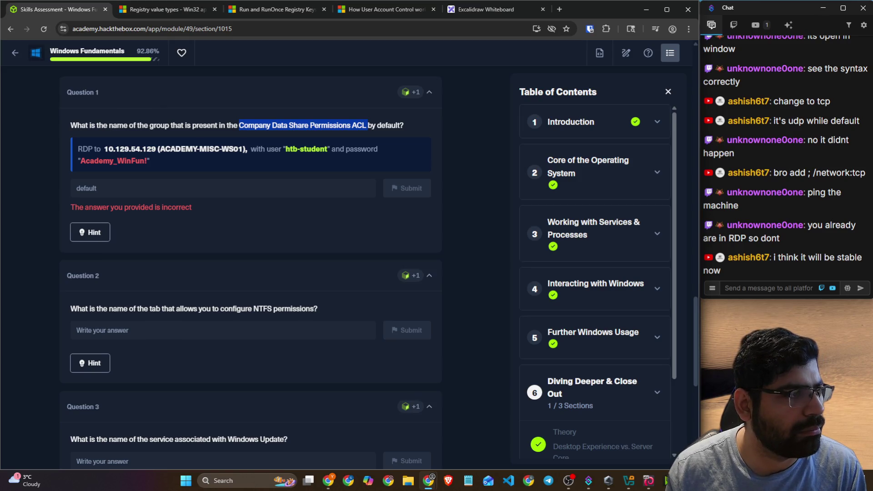
key("alt+Tab")
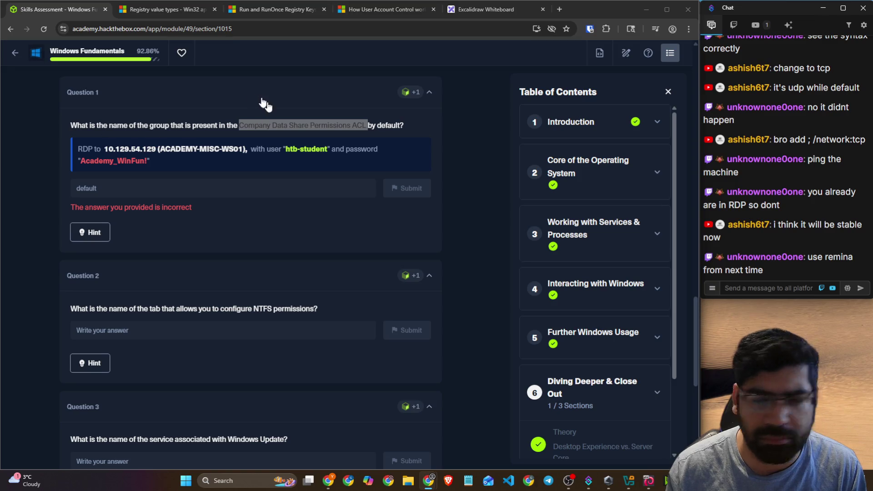
Search Google for 'list group in Company Data Share Permissions ACL' and read the AI Overview.
left_click(488, 10)
left_click(556, 10)
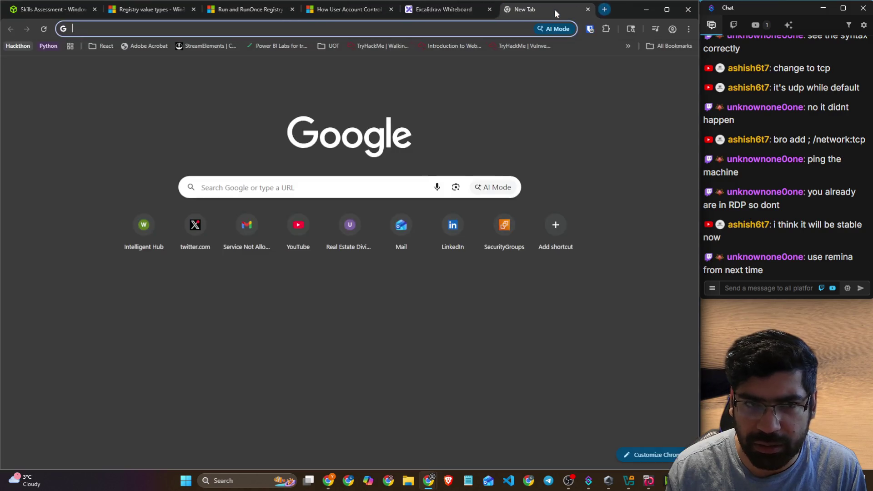
type("list group in ")
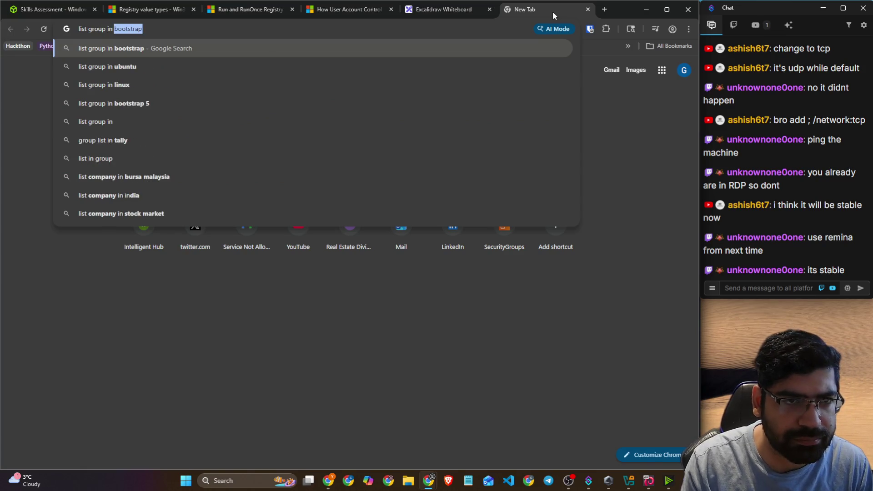
type("Company Data Share Permissions ACL")
key("Return")
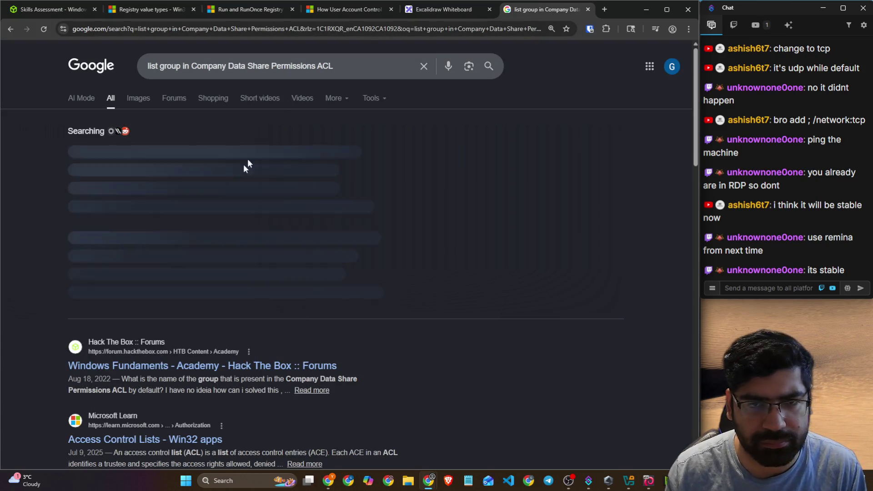
left_click(208, 299)
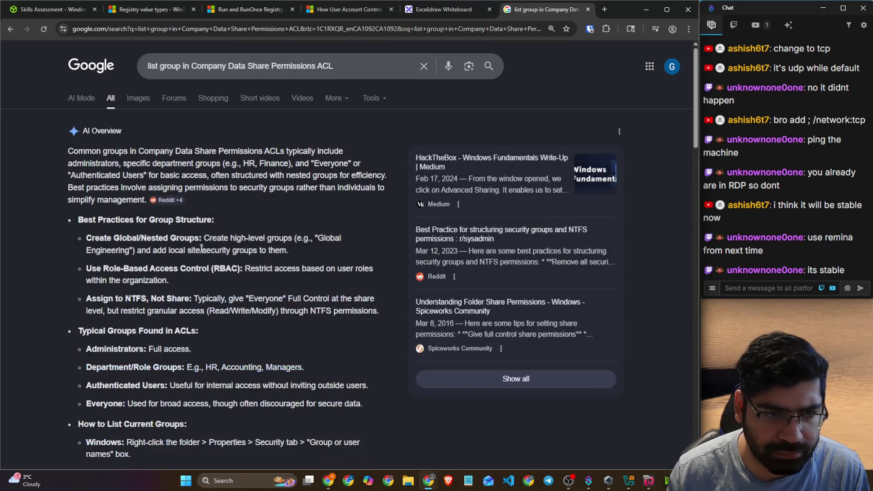
scroll(205, 314, "down", 5)
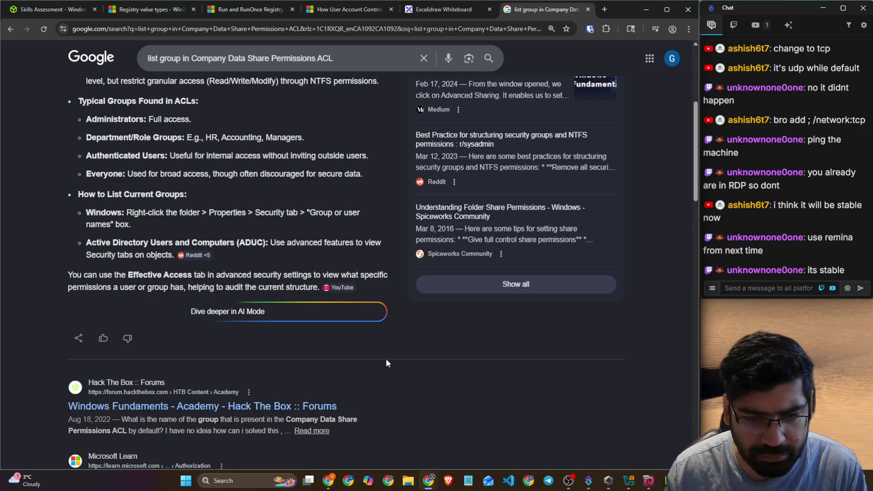
triple_click(239, 316)
mouse_move(148, 316)
left_mouse_down()
mouse_move(139, 317)
mouse_move(184, 317)
left_mouse_up()
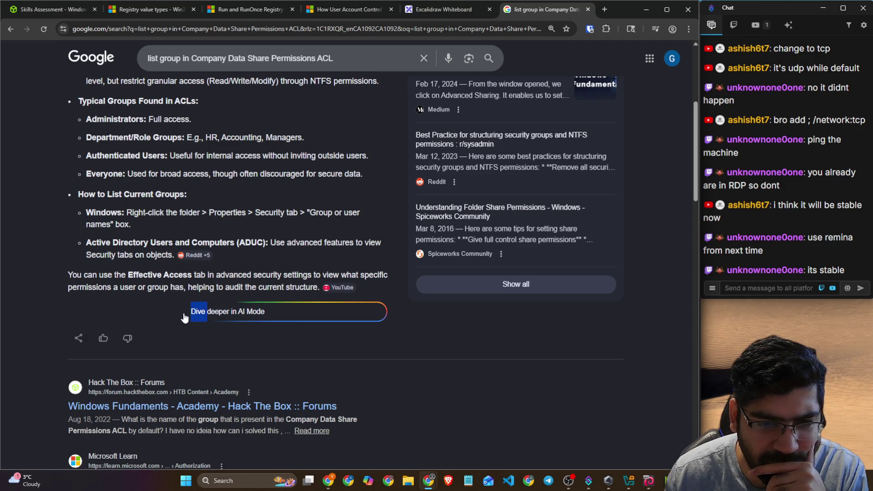
left_click(372, 304)
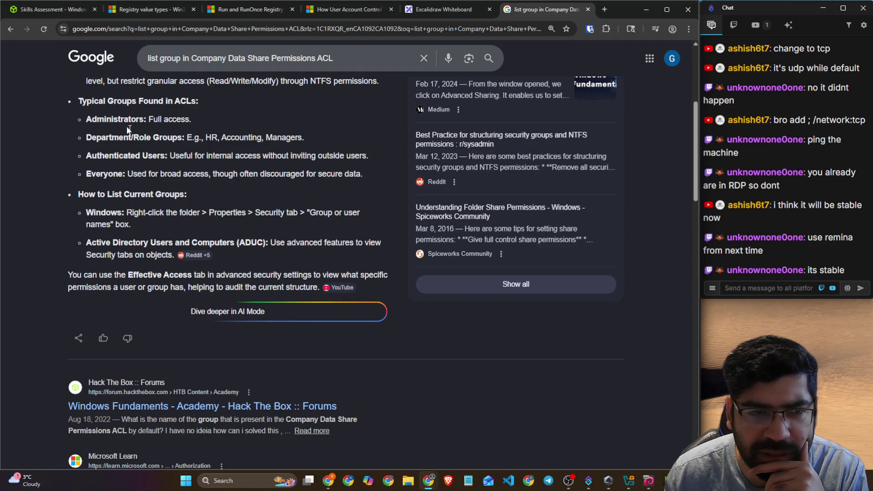
scroll(118, 136, "down", 5)
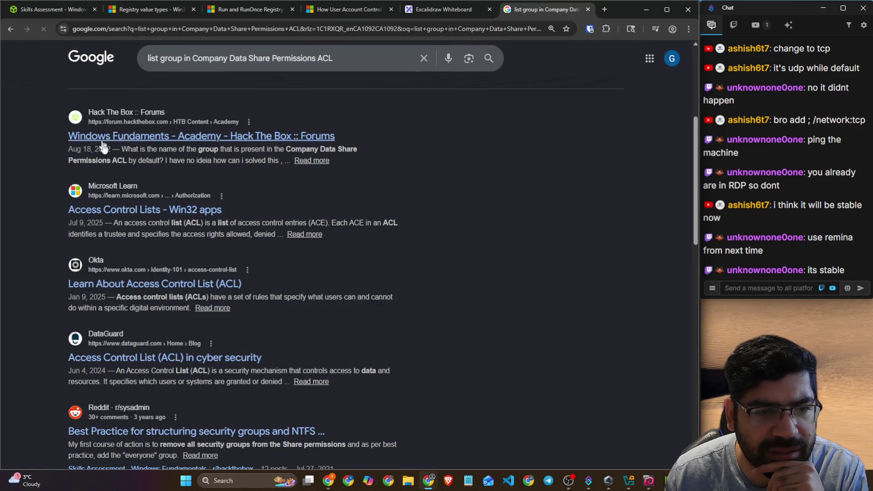
scroll(103, 146, "up", 5)
Ask AI Mode how to list ACL names and copy the (Get-Acl "C:\Company Data").Access command.
left_click(84, 96)
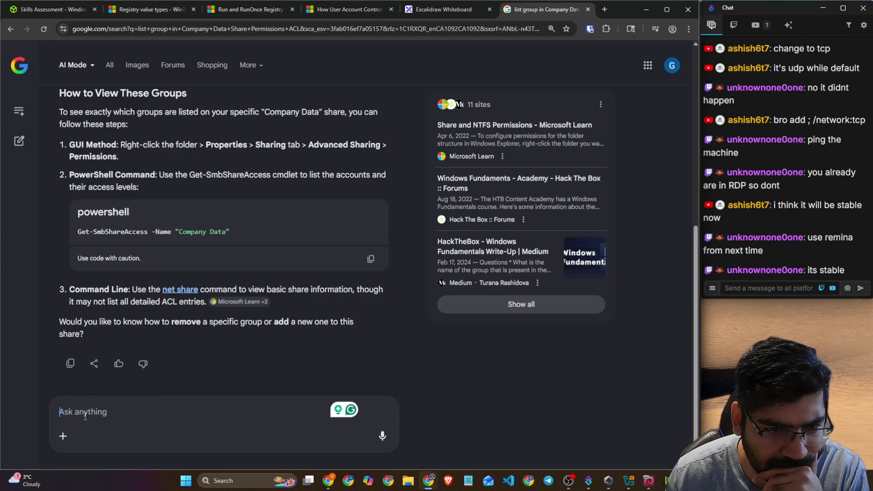
type("list name of ACLs")
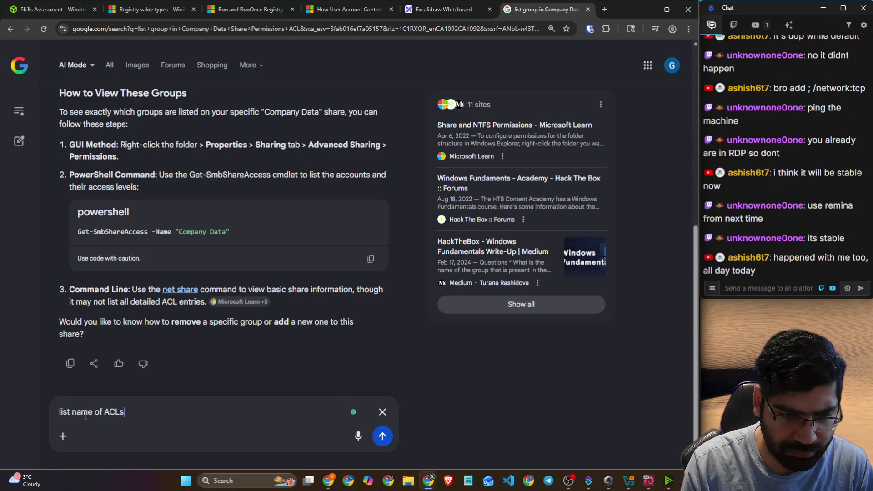
key("Return")
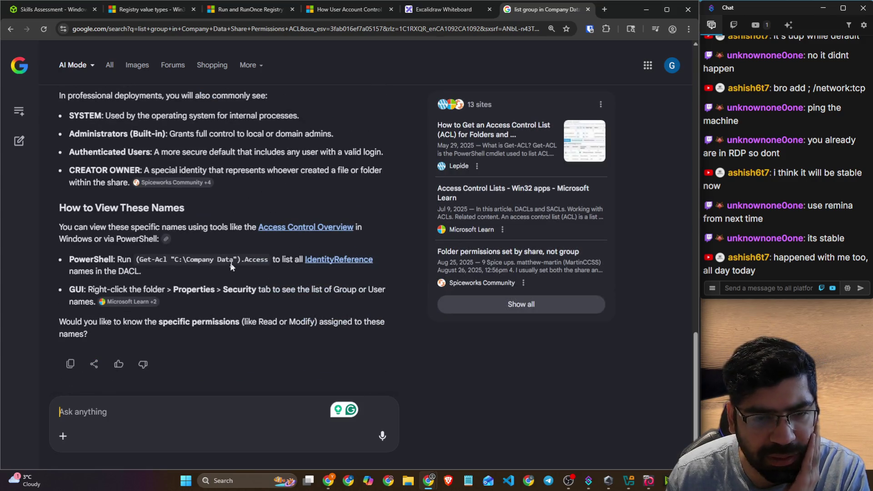
left_click_drag(237, 259, 139, 259)
right_click(188, 264)
left_click(192, 271)
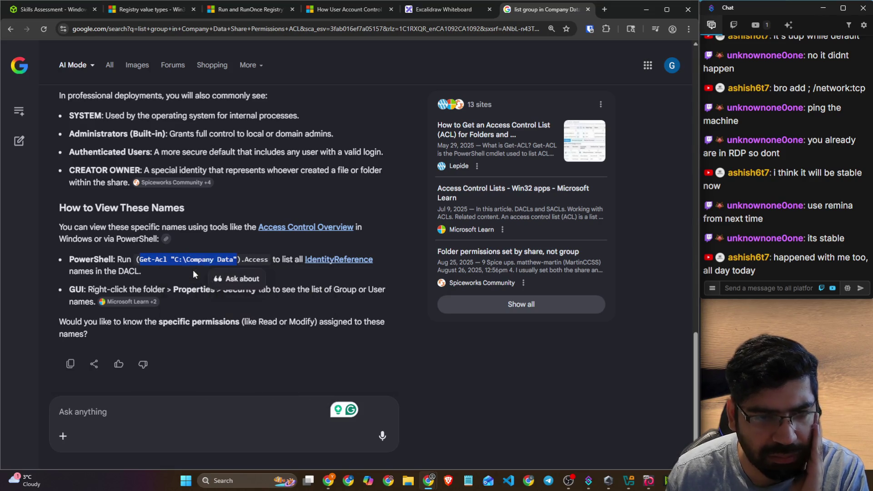
left_click_drag(272, 259, 135, 259)
right_click(214, 261)
left_click(217, 271)
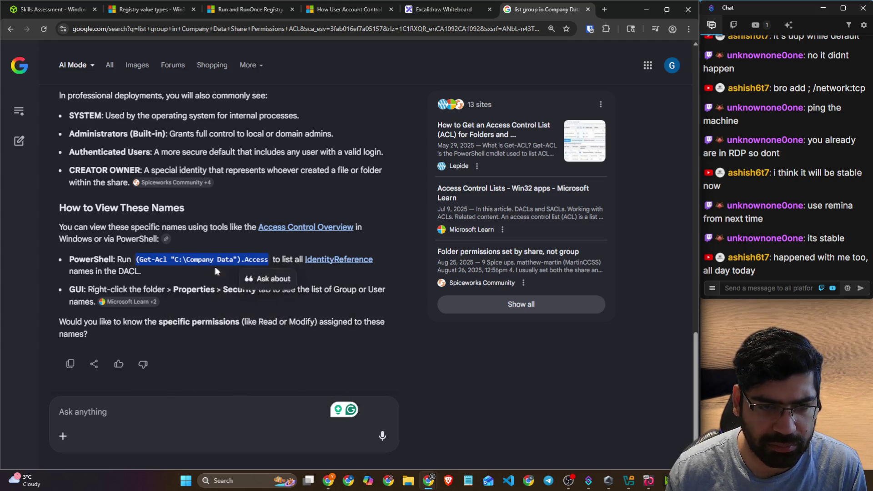
key("alt+Tab")
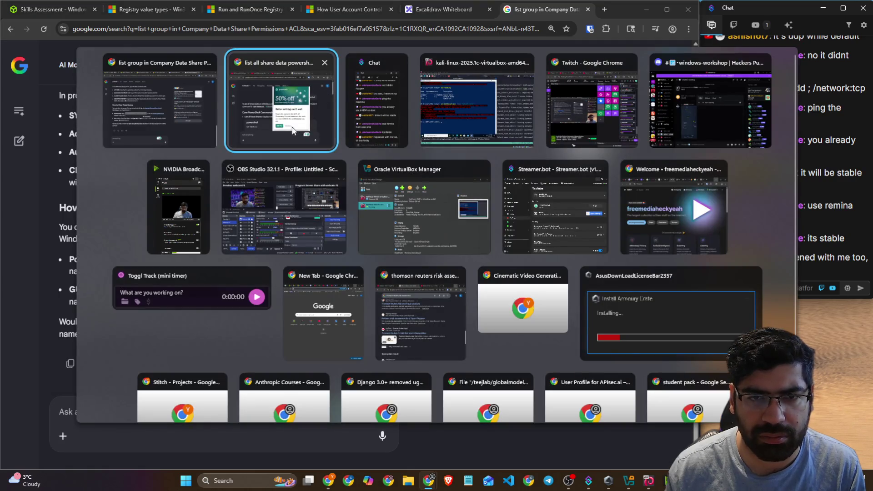
Paste and run Get-Acl on C:\Company Data, which fails, then rerun it on C:\.
left_click(427, 121)
right_click(266, 188)
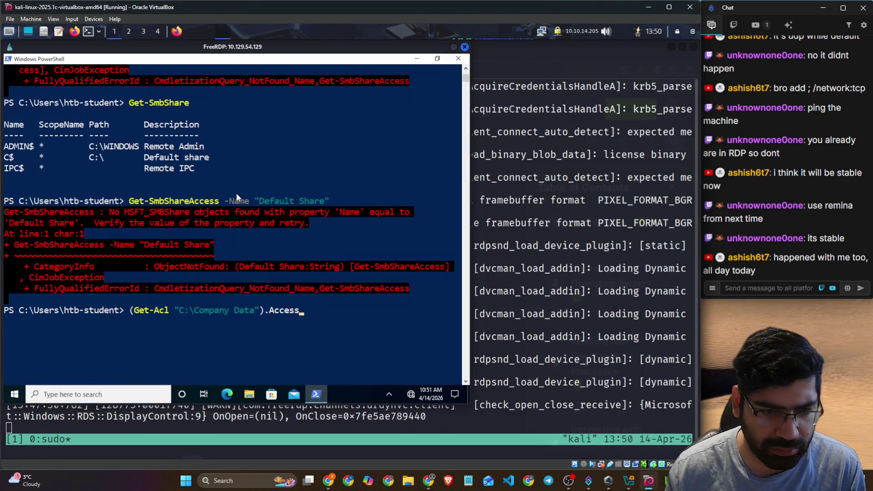
key("Return")
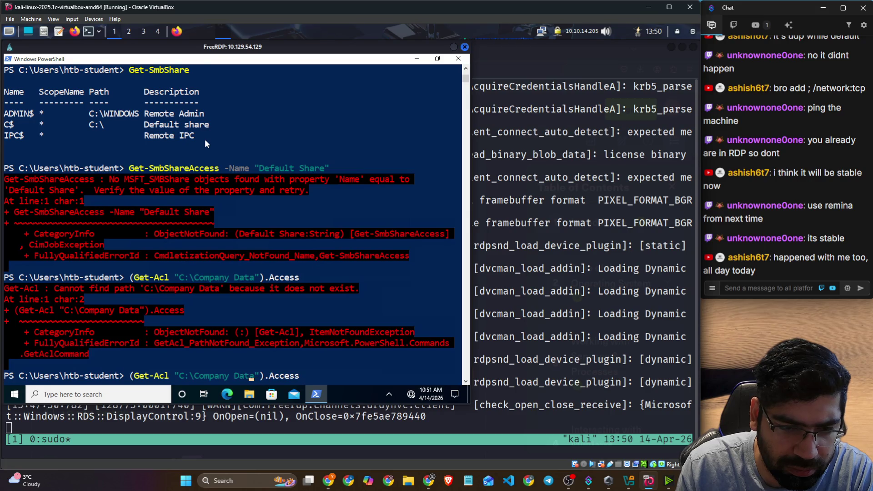
key("BackSpace")
key("BackSpace")
key("BackSpace")
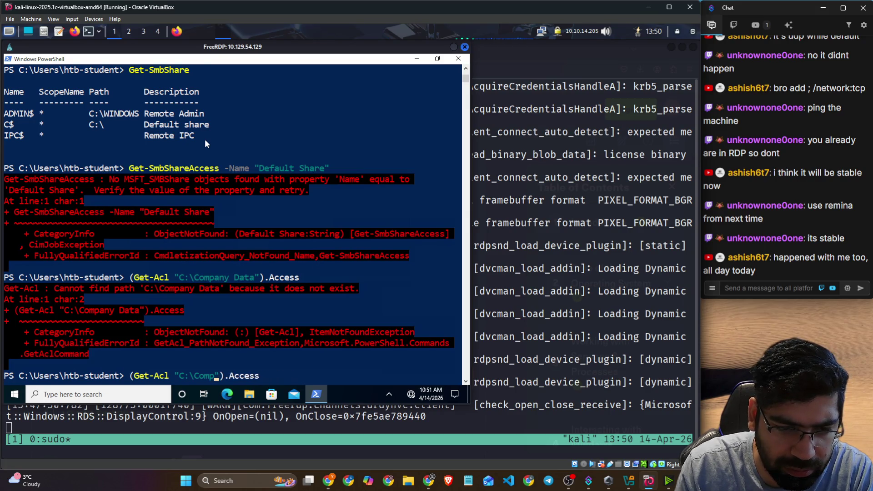
key("Return")
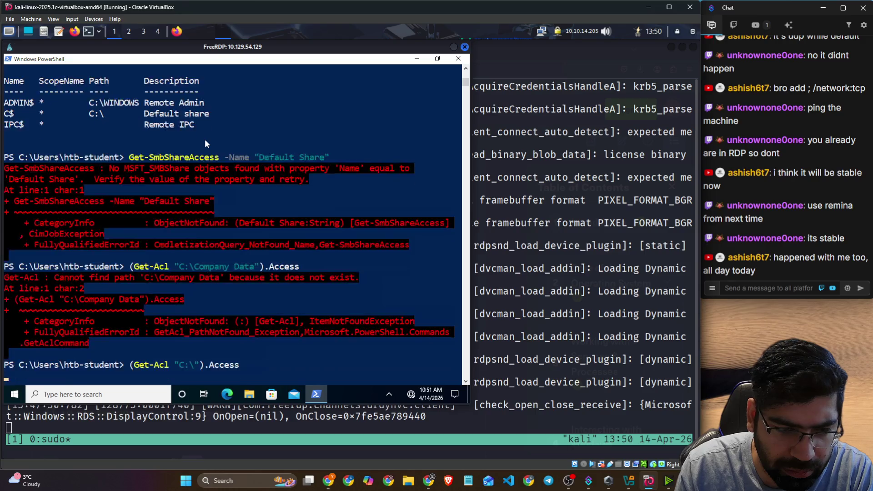
scroll(200, 146, "up", 8)
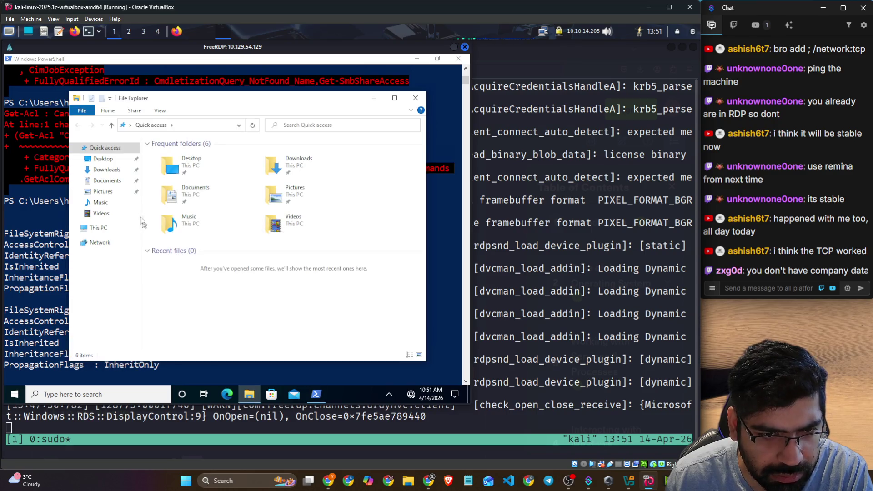
Browse Network (tsclient, WS01), then view Local Disk (C:) folders, finding no Company Data.
left_click(99, 242)
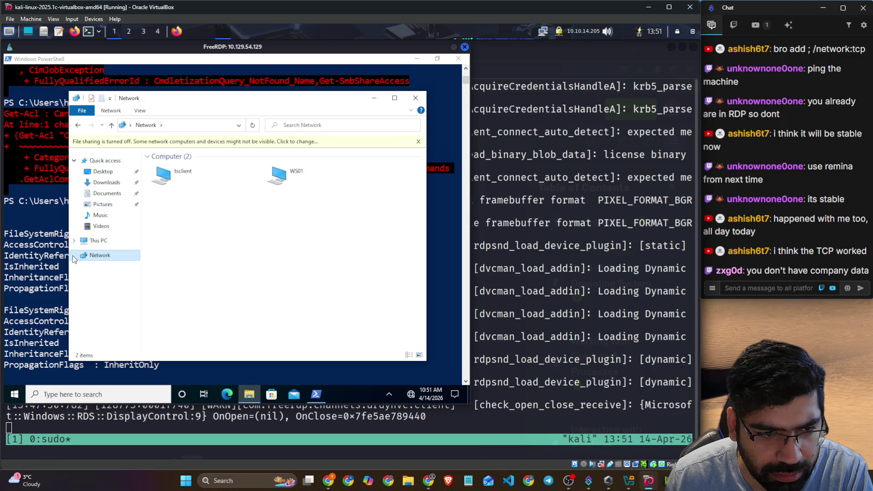
left_click(74, 255)
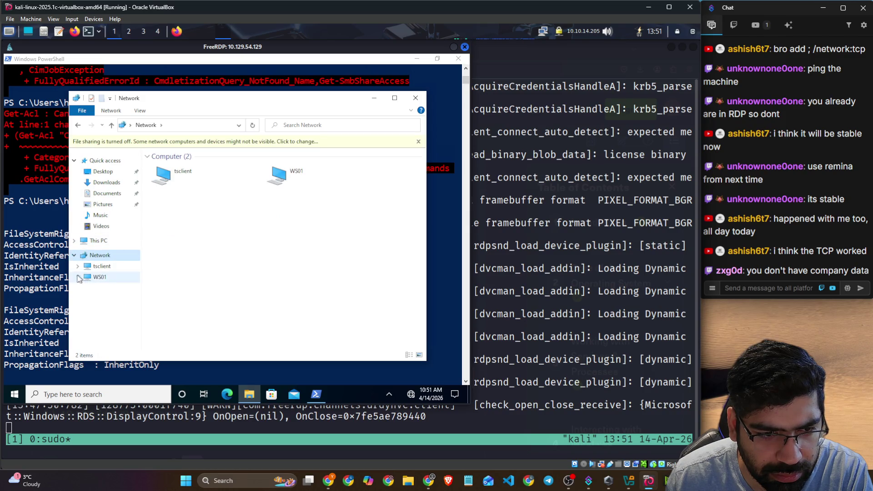
left_click(74, 241)
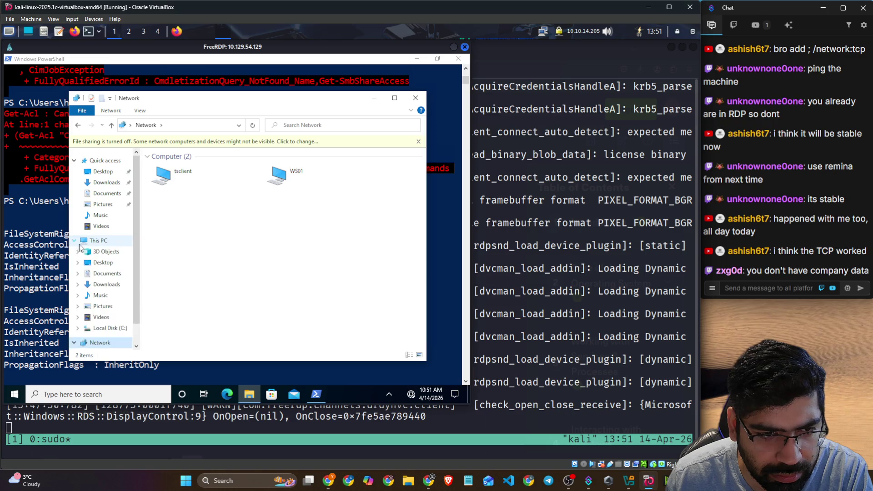
scroll(93, 256, "down", 1)
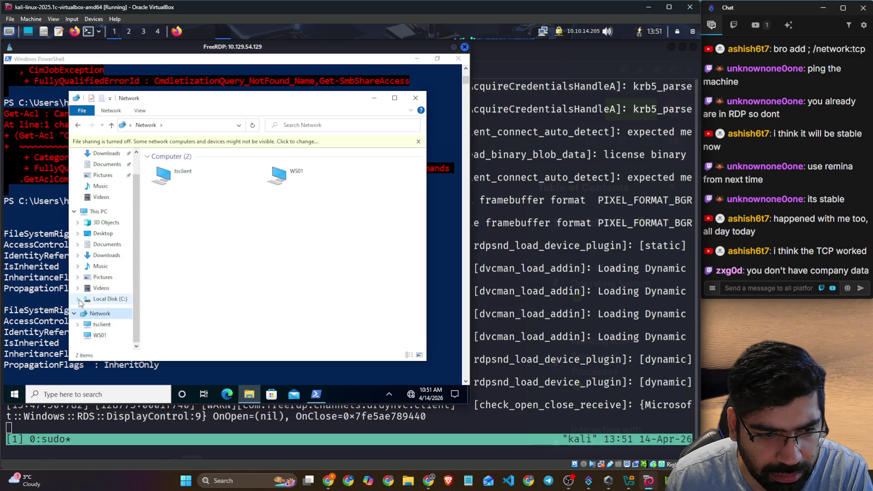
left_click(78, 295)
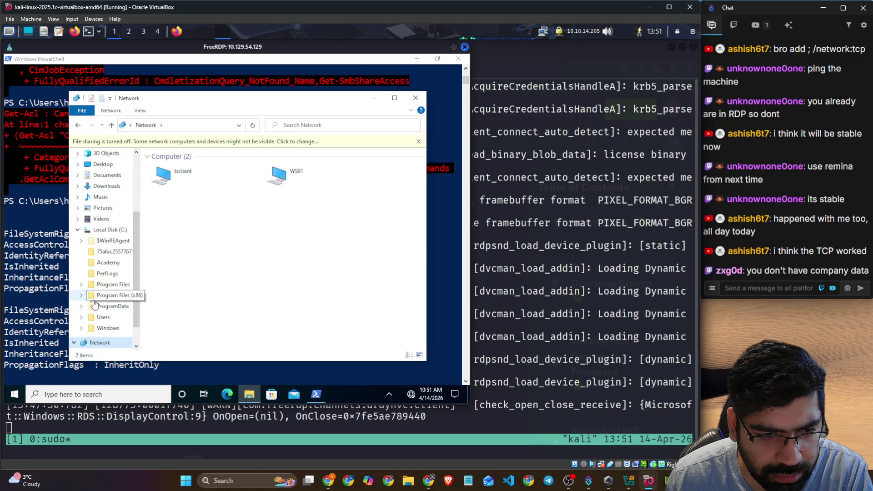
left_click(110, 229)
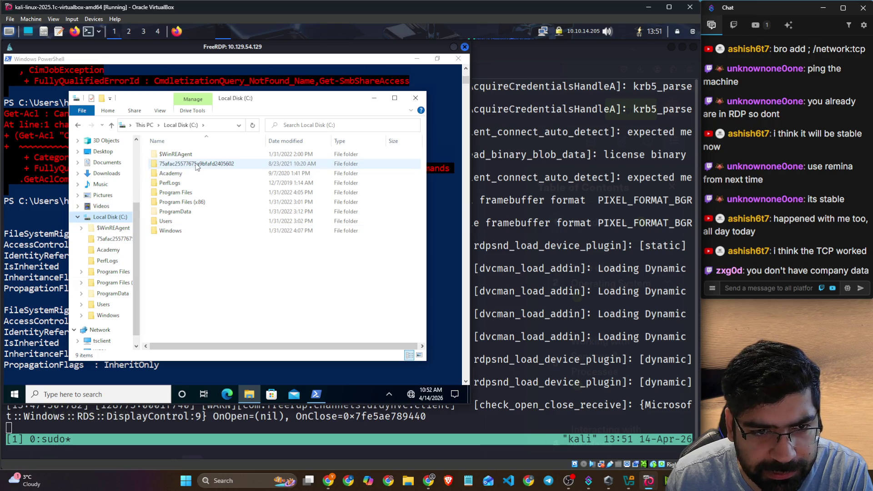
Scroll through the C:\ access entries for Authenticated Users, SYSTEM, Administrators and Users.
key("alt+Tab")
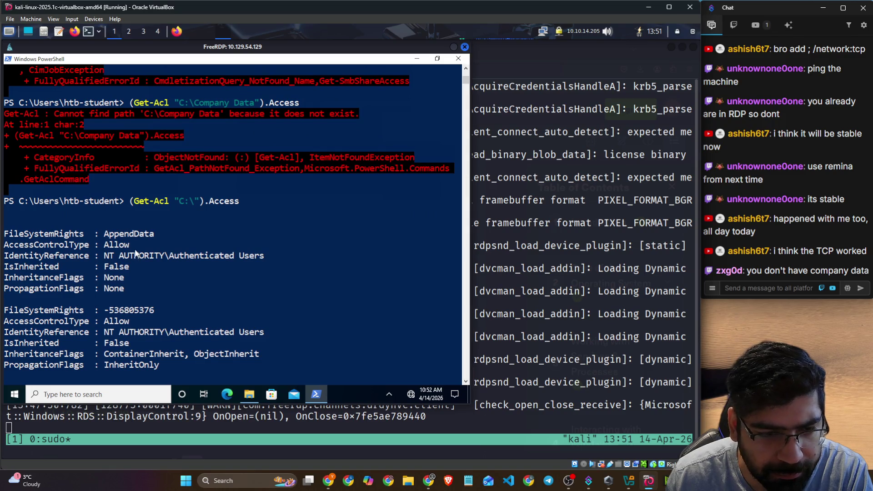
scroll(135, 253, "down", 1)
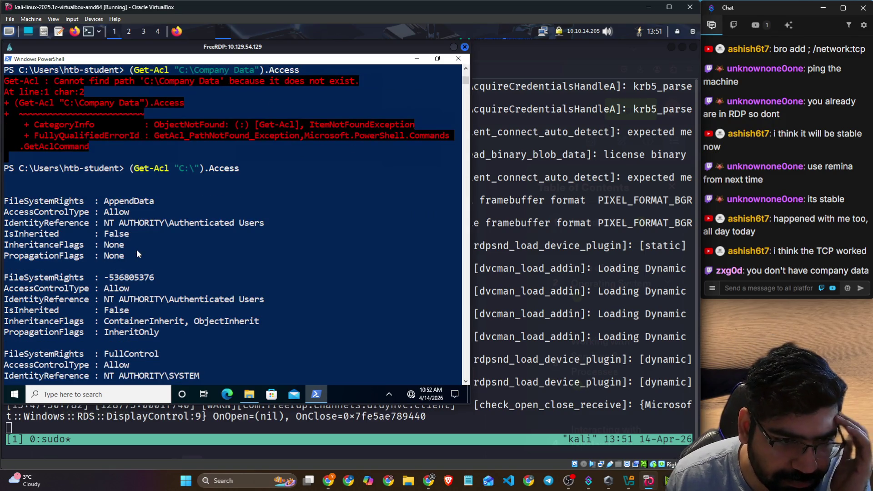
scroll(185, 261, "down", 2)
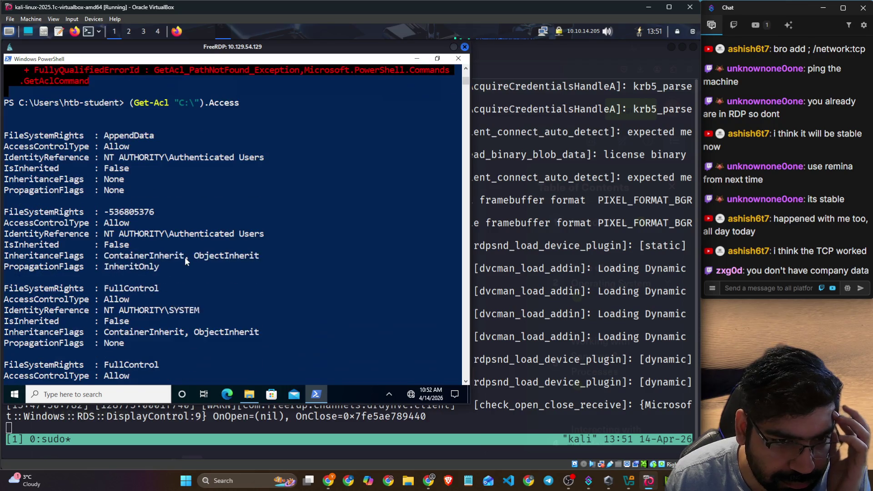
scroll(184, 259, "down", 1)
scroll(185, 259, "down", 2)
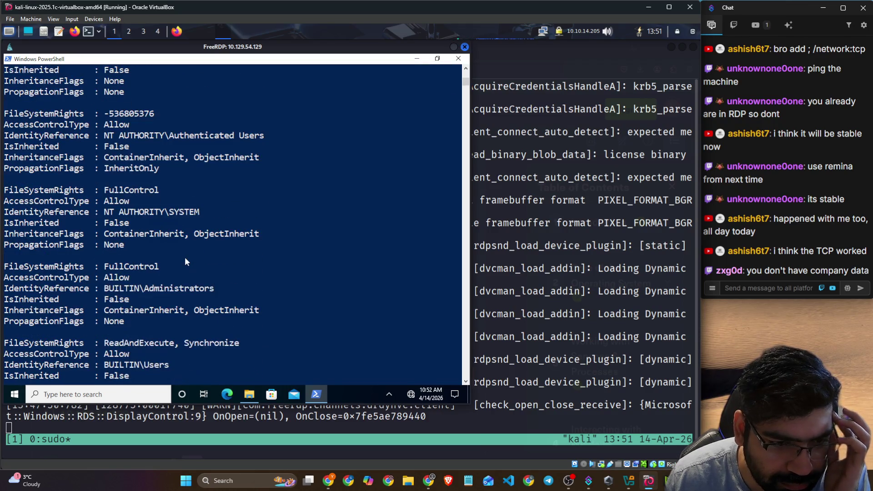
scroll(185, 260, "down", 2)
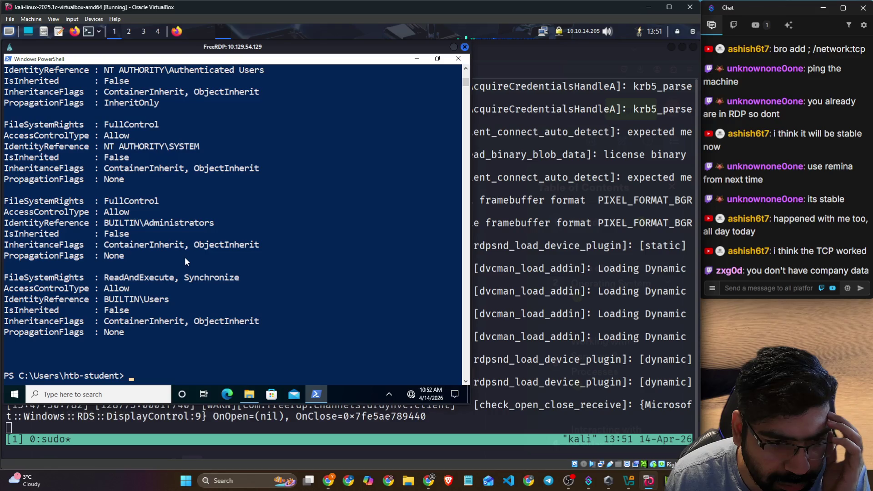
scroll(185, 258, "up", 5)
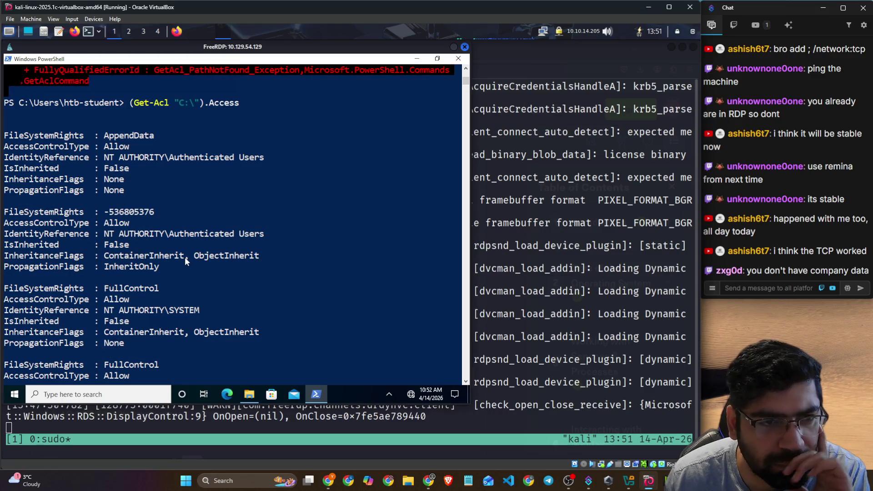
scroll(184, 257, "down", 7)
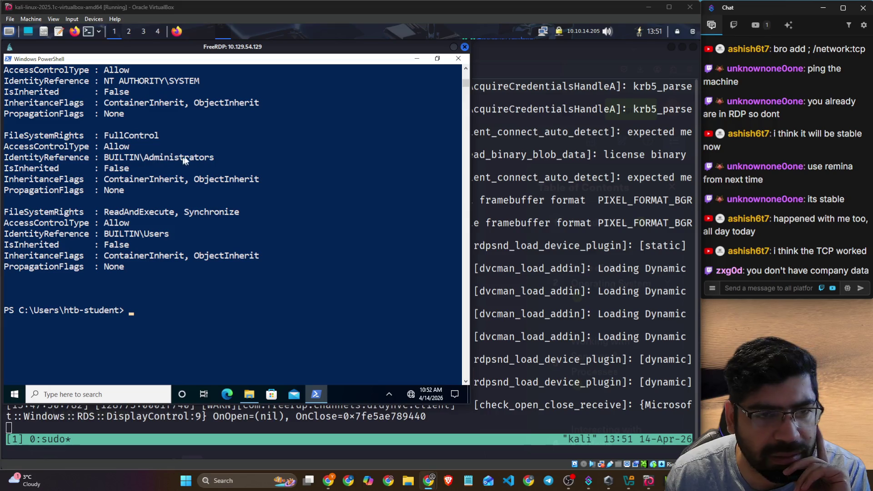
left_click(191, 54)
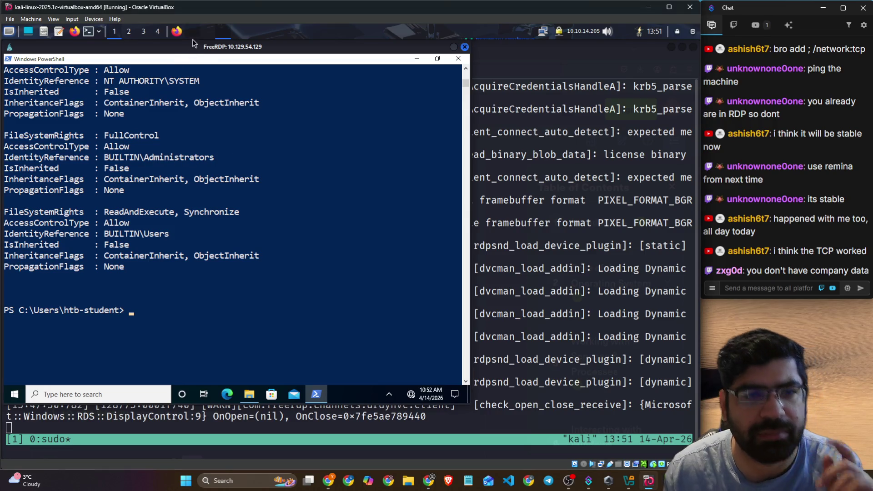
Reread HTB Academy's Question 1, then return to the Google AI Mode tab.
left_click(177, 35)
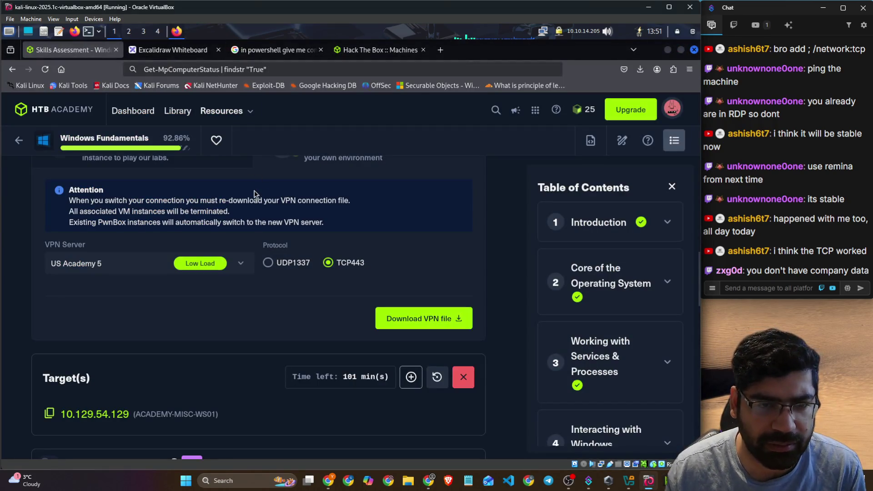
scroll(391, 273, "down", 3)
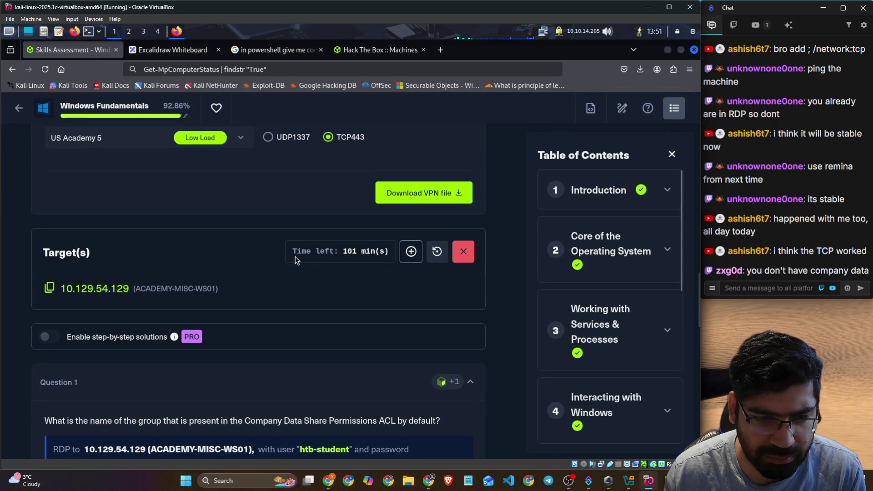
scroll(295, 256, "down", 9)
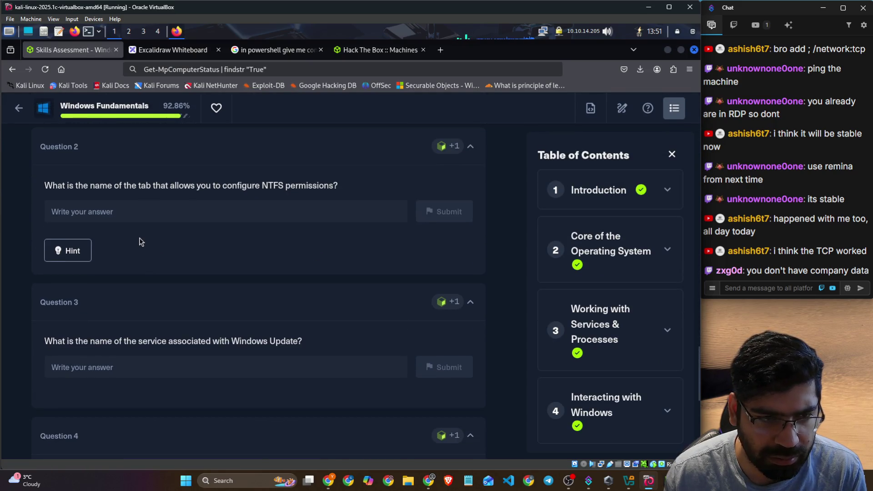
scroll(139, 241, "up", 4)
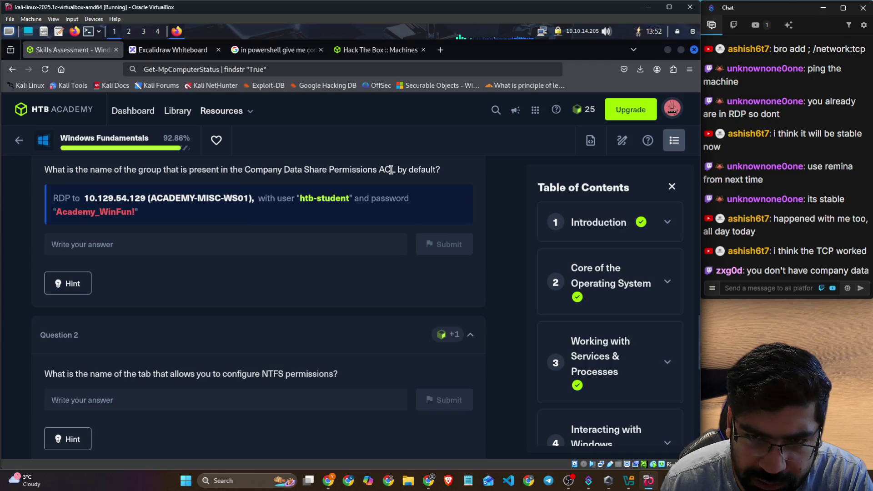
key("alt+3")
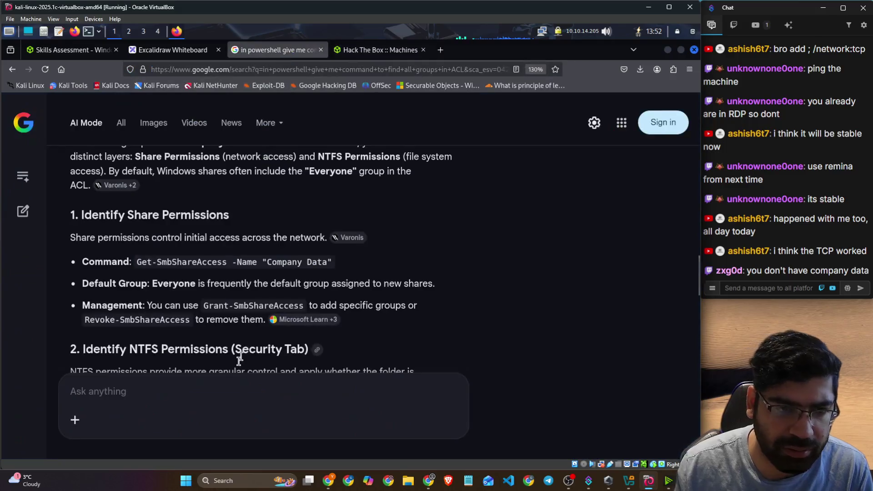
Ask AI Mode for all groups in the company data share ACL and copy the Get-Acl IdentityReference command.
left_click(217, 408)
type("get list of")
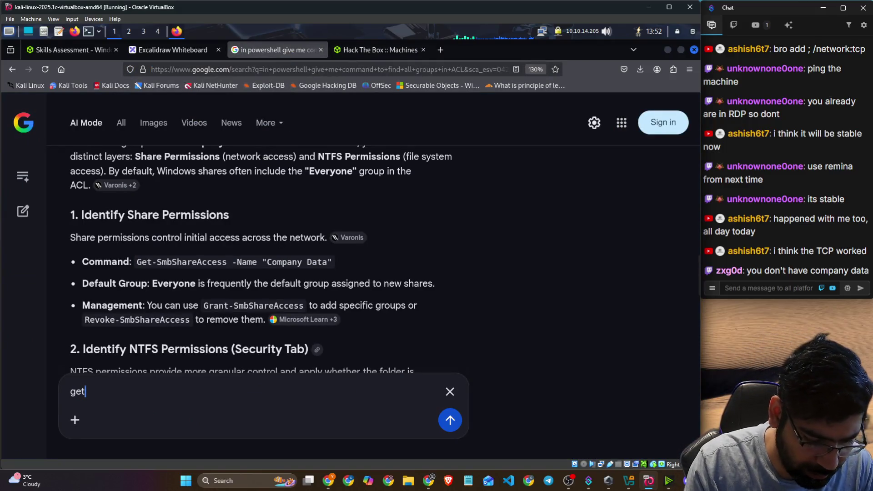
type(" all ")
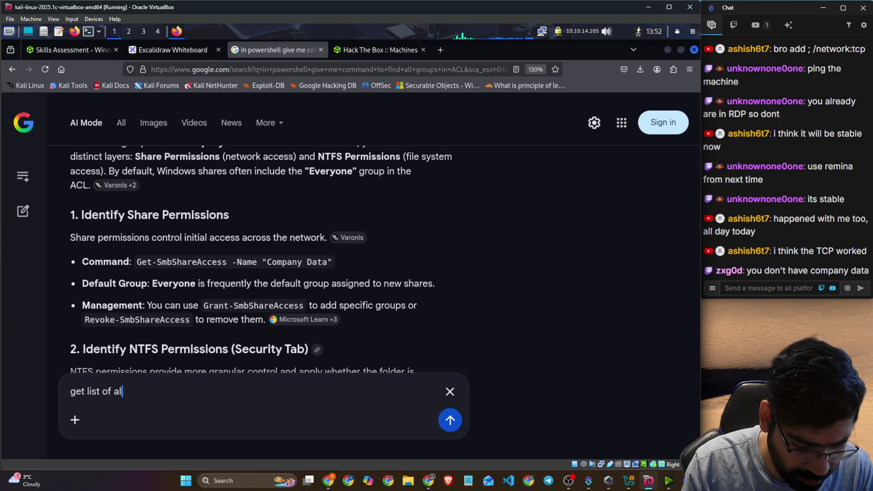
type("groups in c")
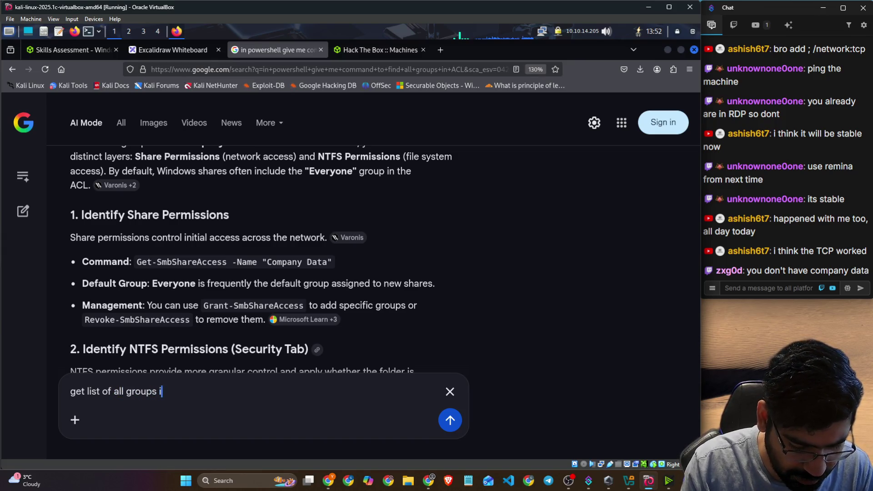
type("ompnat data ")
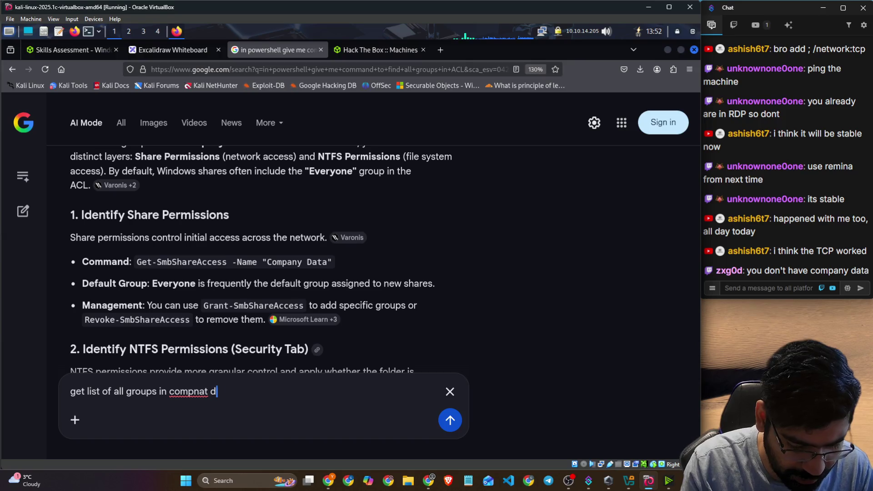
type("share ac")
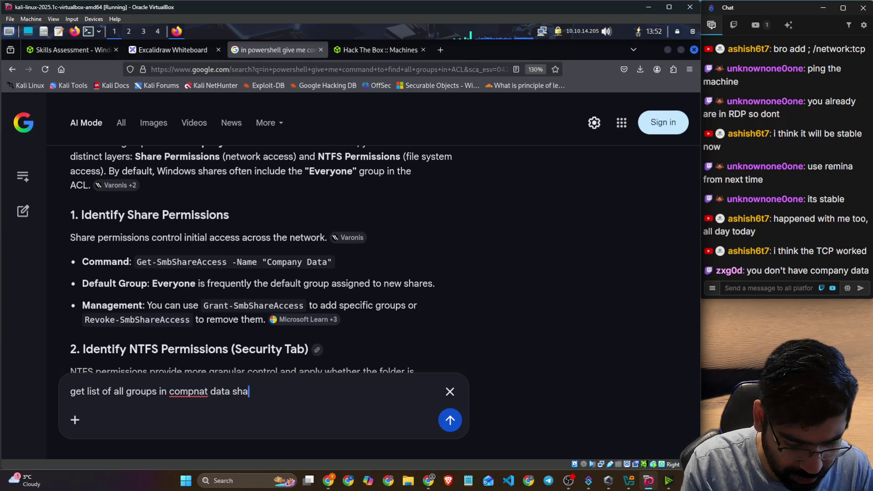
type("le")
key("Return")
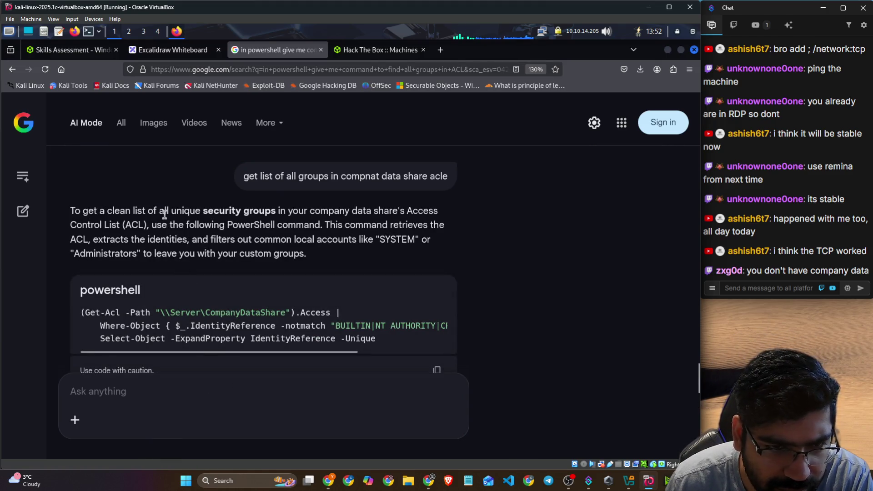
left_click_drag(169, 210, 386, 225)
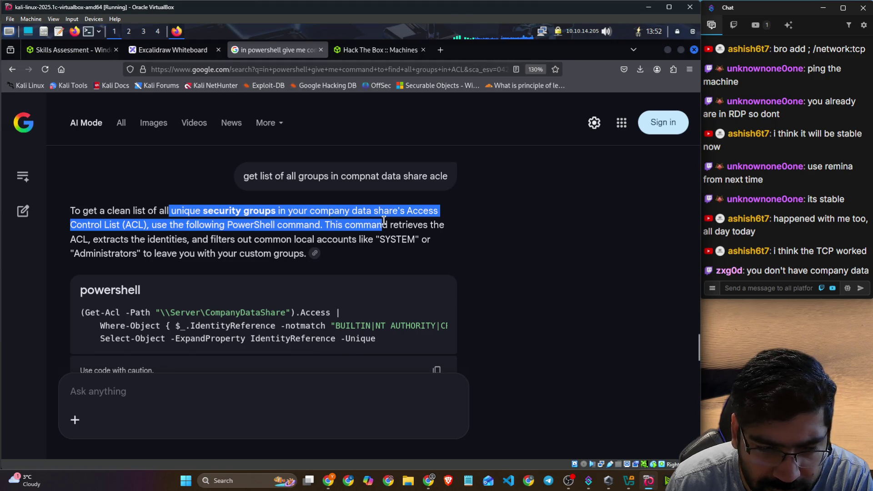
left_click(229, 249)
scroll(228, 250, "down", 2)
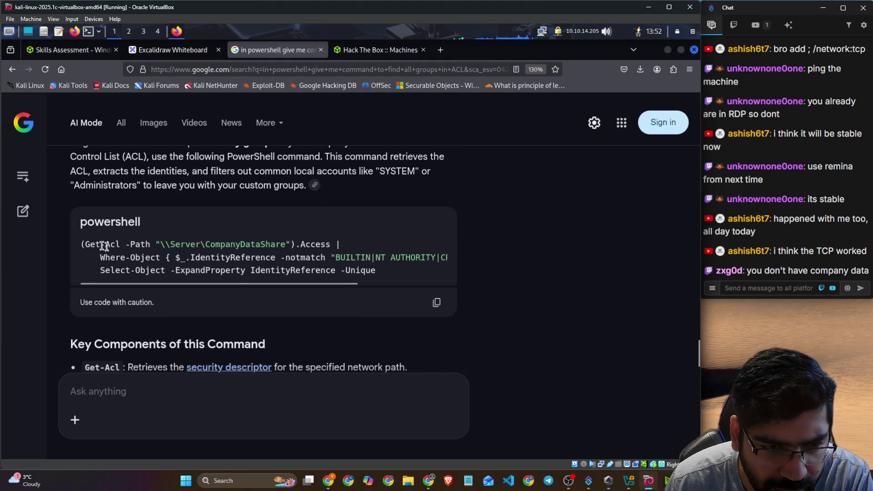
mouse_move(81, 244)
left_mouse_down()
mouse_move(336, 245)
mouse_move(351, 248)
mouse_move(357, 269)
mouse_move(378, 271)
left_mouse_up()
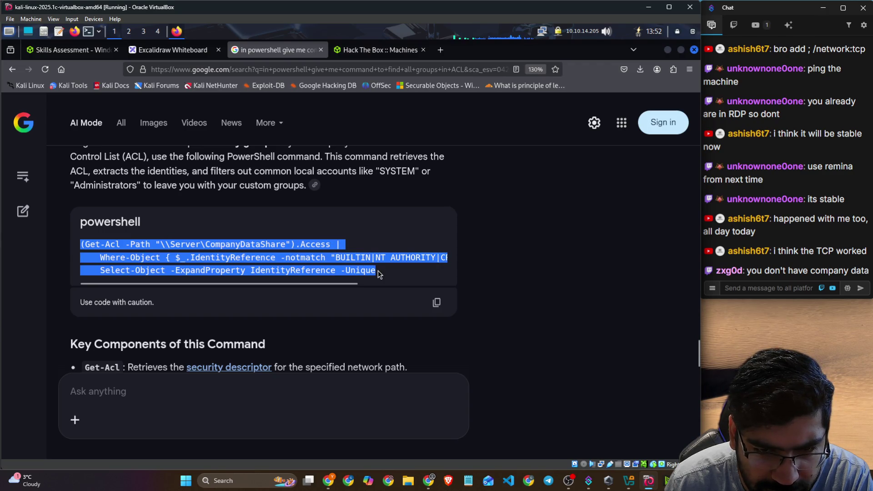
right_click(258, 269)
left_click(290, 272)
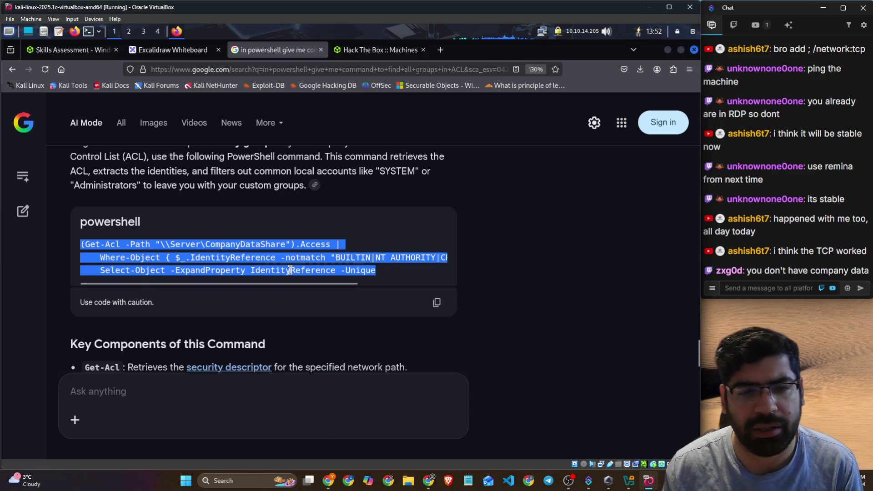
Run the copied Get-Acl pipeline for \\Server\CompanyDataShare in the remote PowerShell window.
key("alt+Tab")
right_click(236, 279)
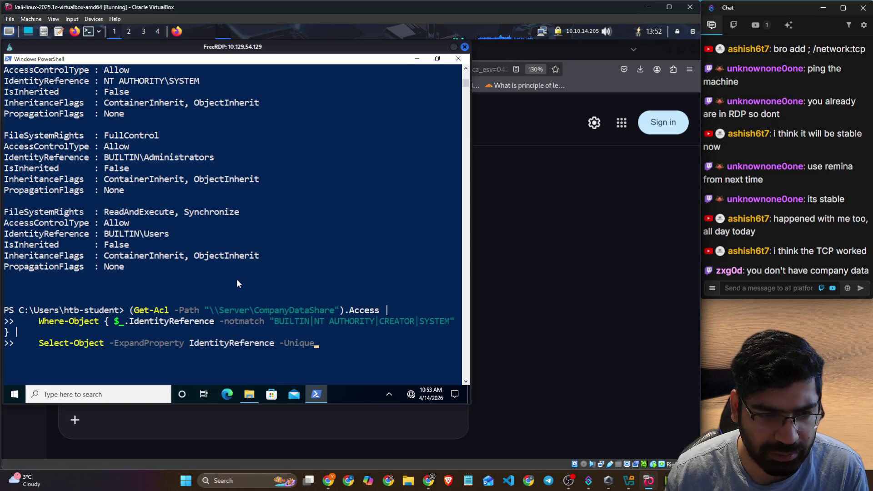
key("Return")
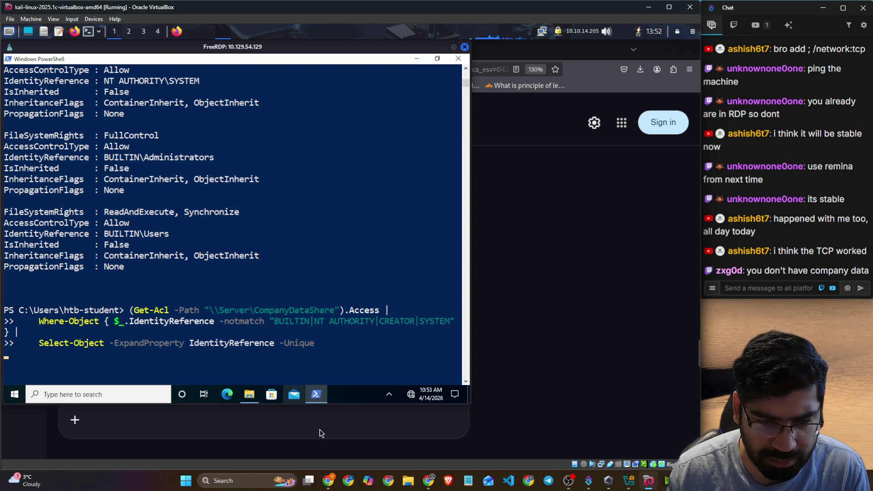
Open File Explorer on the remote machine and try to browse to \\server\.
left_click(249, 394)
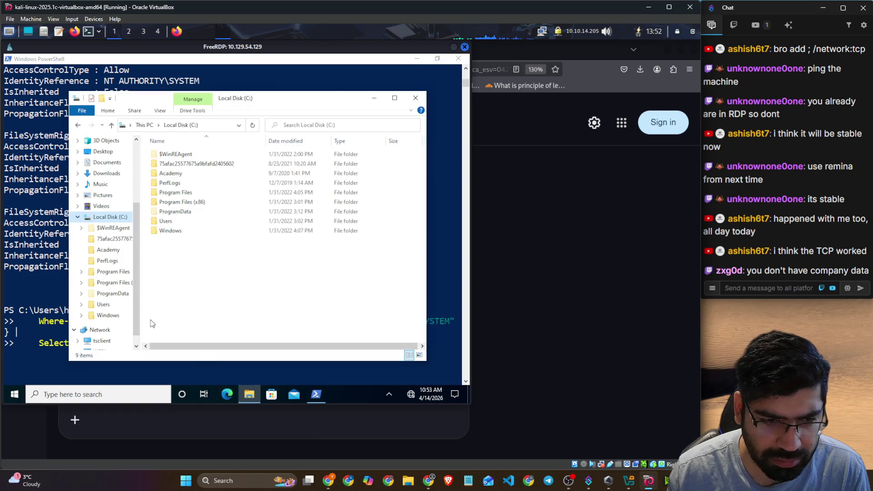
left_click(218, 127)
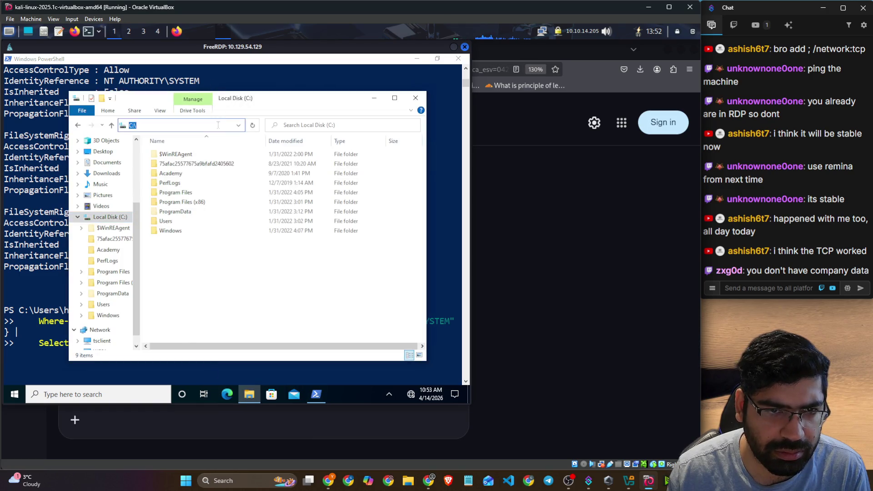
mouse_move(318, 98)
left_mouse_down()
mouse_move(367, 98)
mouse_move(394, 132)
mouse_move(248, 358)
mouse_move(285, 126)
left_mouse_up()
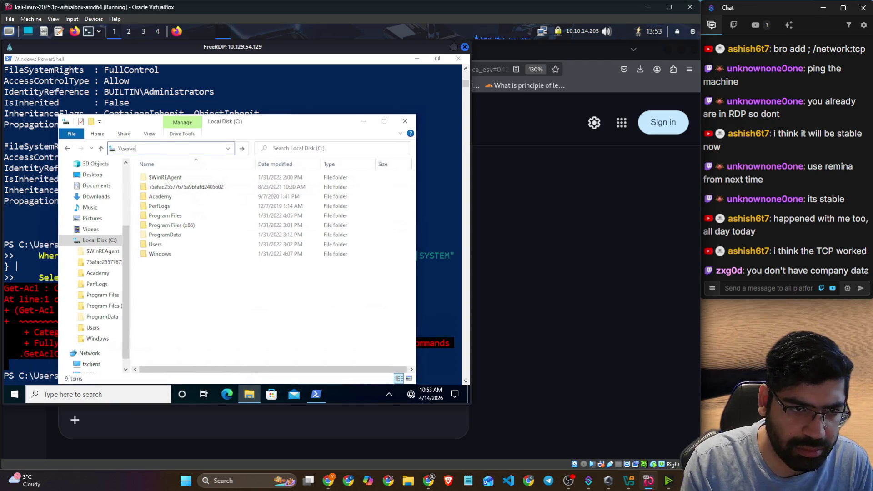
type("r")
key("End")
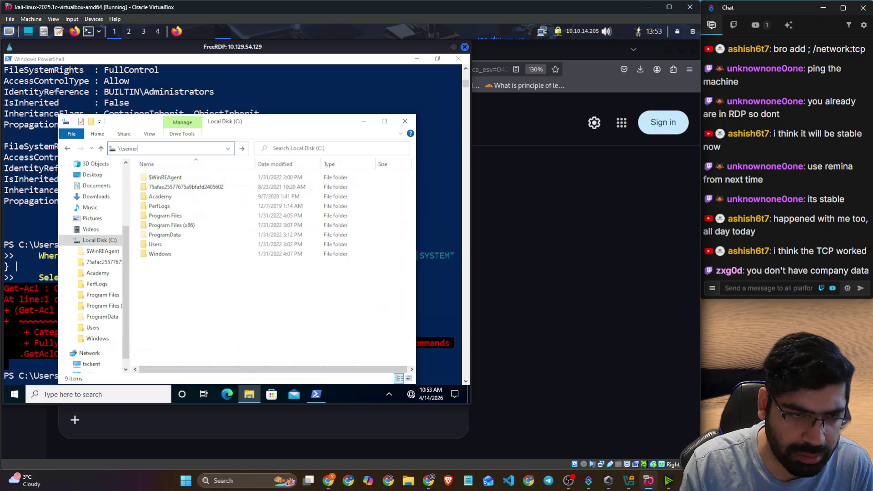
key("ctrl+a")
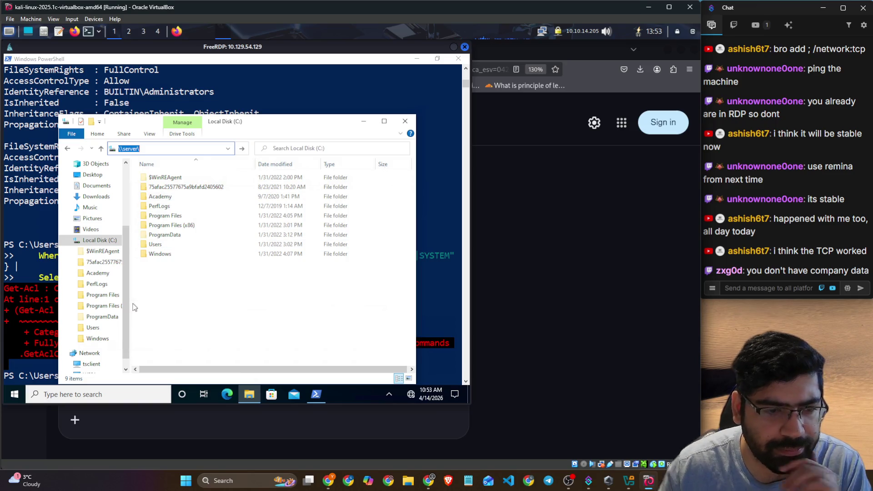
Check the WS01 and tsclient network locations, dismiss the cannot-access error, and return to PowerShell.
scroll(115, 305, "down", 1)
left_click(86, 364)
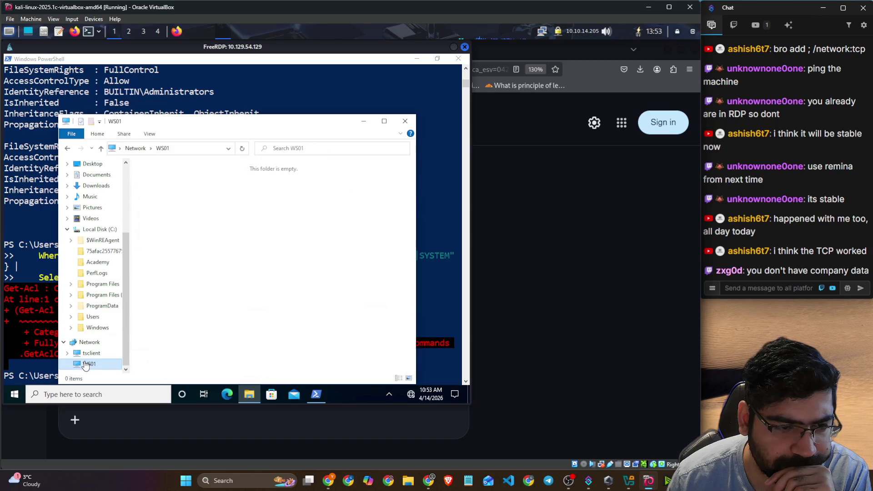
left_click(83, 354)
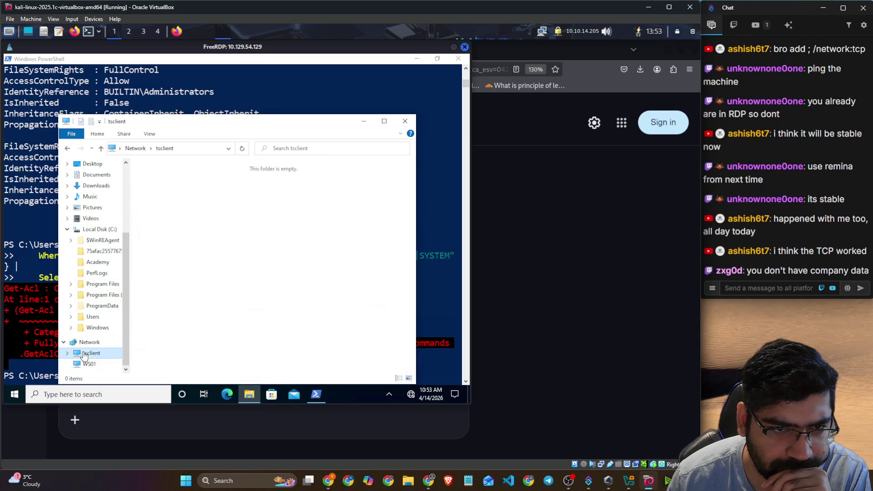
right_click(79, 366)
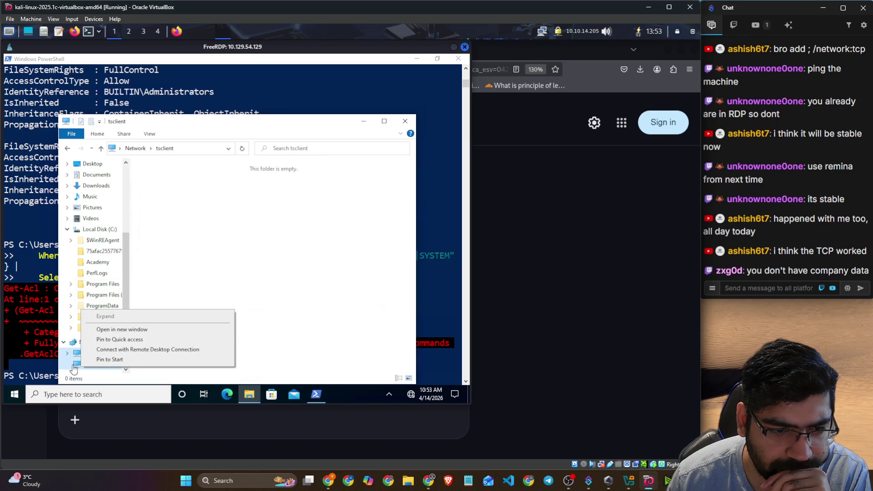
right_click(75, 367)
right_click(76, 368)
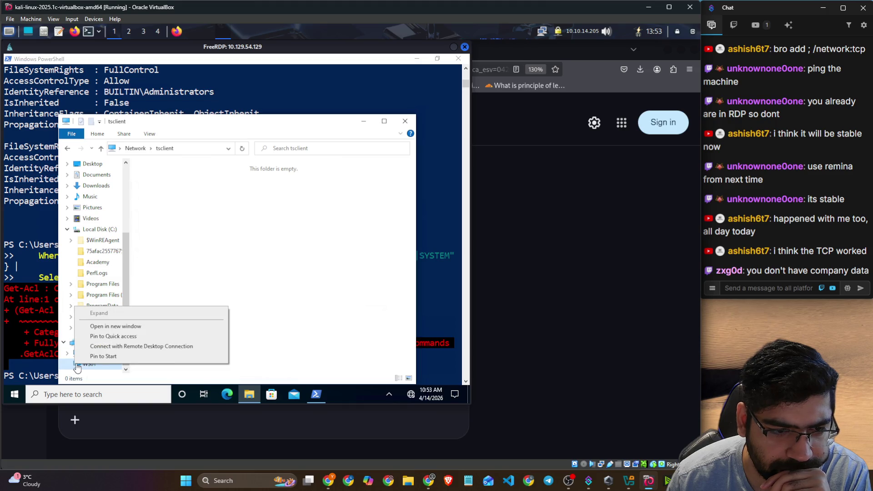
left_click(76, 368)
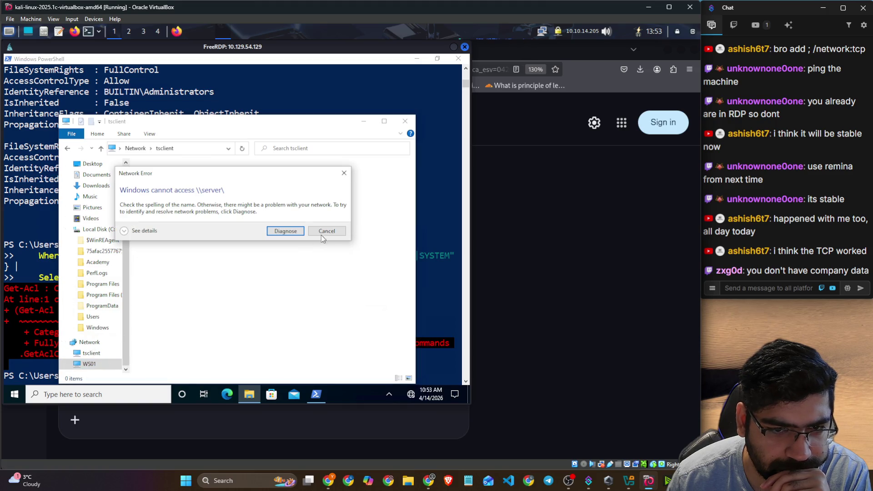
left_click(337, 231)
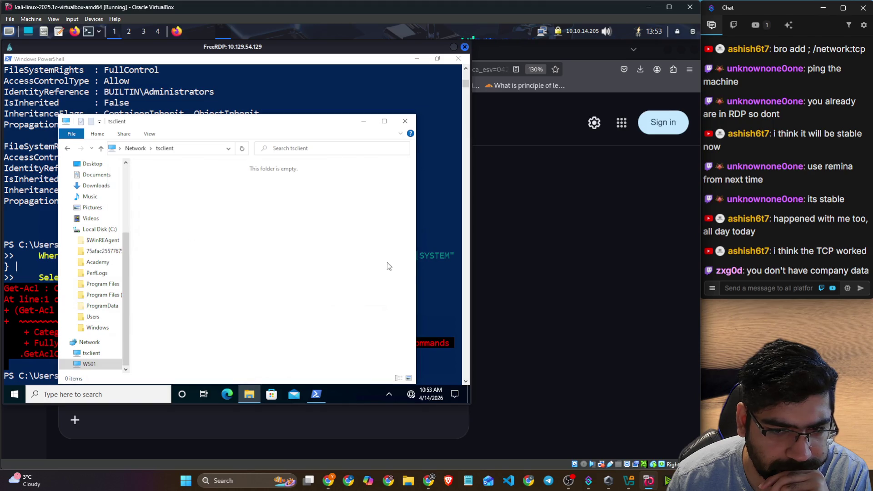
left_click(419, 263)
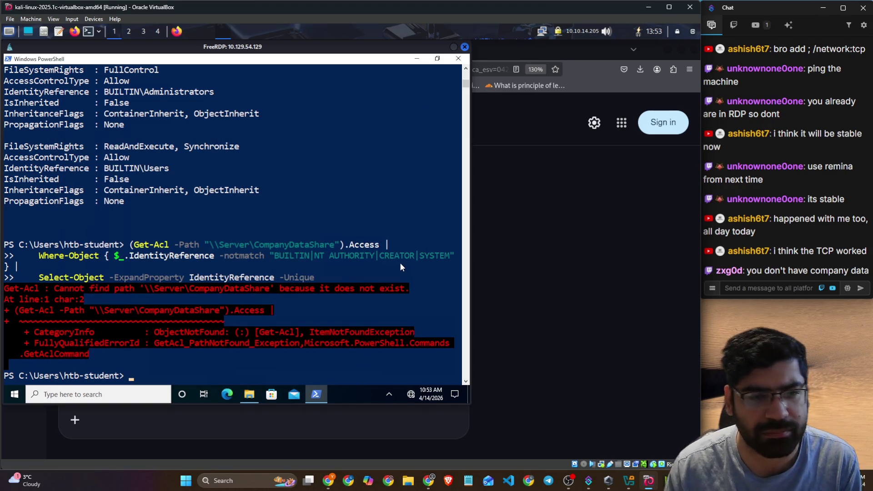
Recall the Get-Acl command, trim its path from \\Server\CompanyDataShare to \\Server, and rerun it.
key("Up")
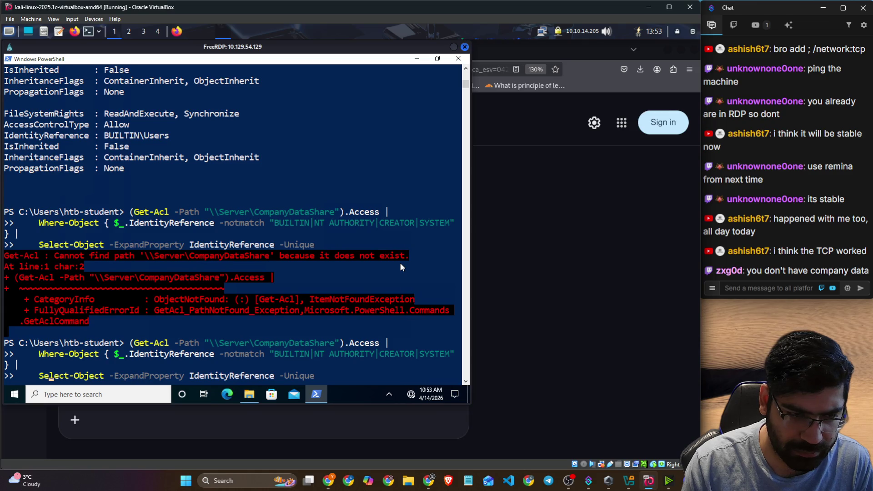
key("Up")
key("Up")
key("Left")
key("Left")
key("Left")
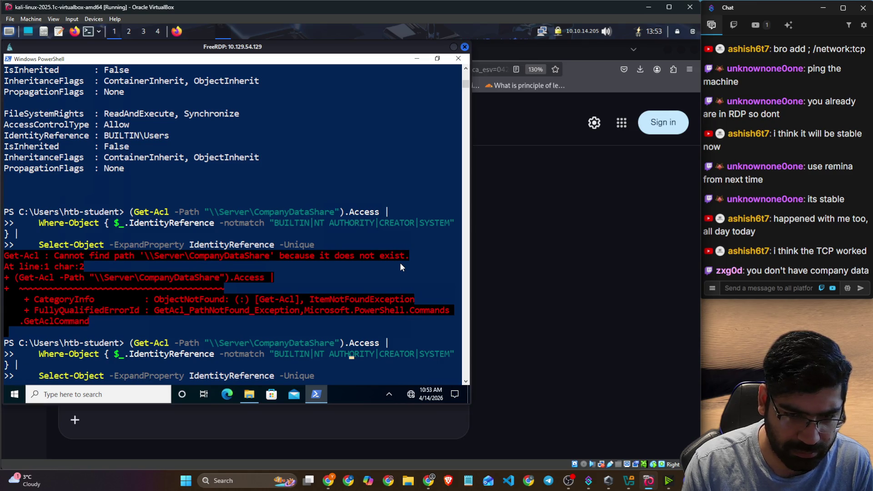
key("Up")
key("Home")
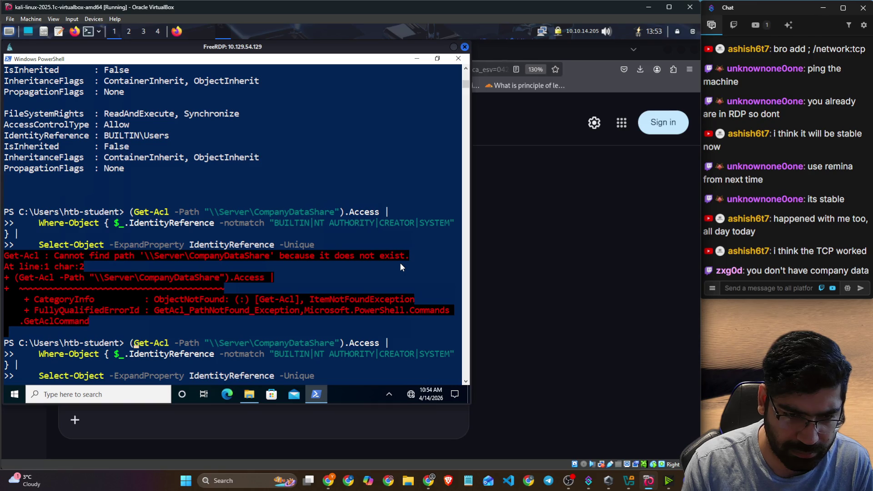
key("Right")
key("Right")
key("Right")
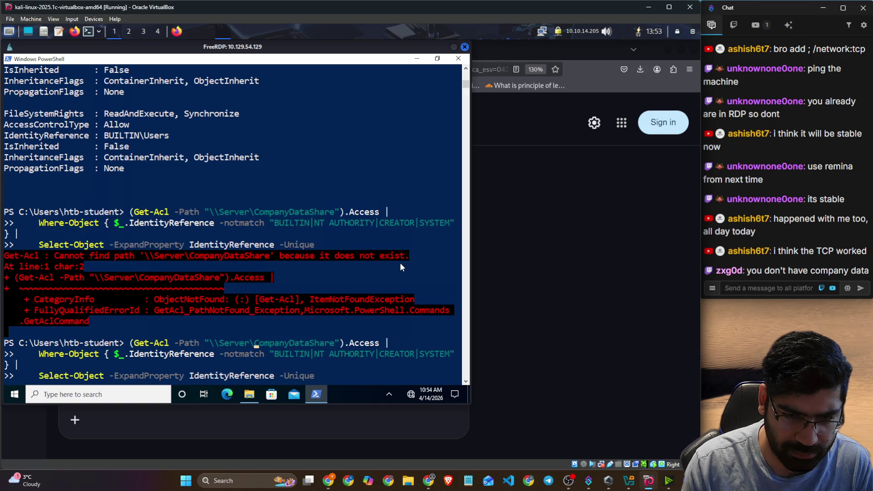
key("Right")
key("Right")
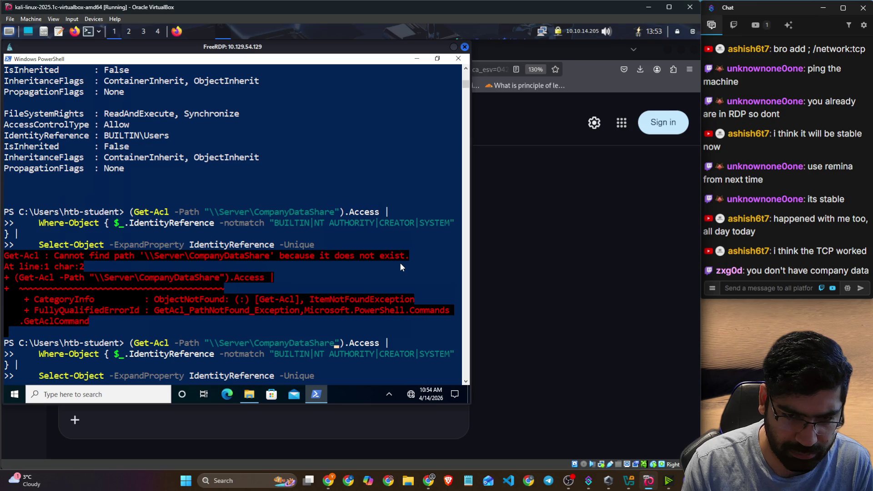
key("BackSpace")
key("BackSpace")
key("BackSpace")
key("BackSpace")
key("BackSpace")
key("BackSpace")
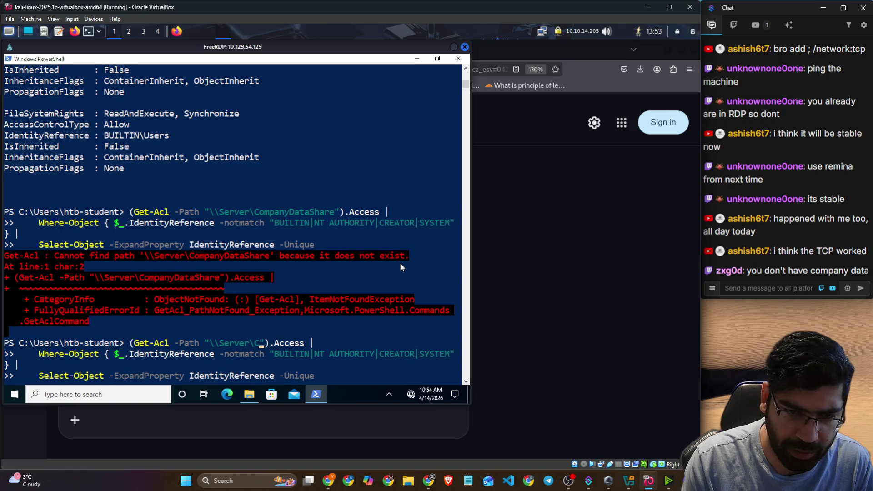
key("BackSpace")
key("BackSpace")
key("Return")
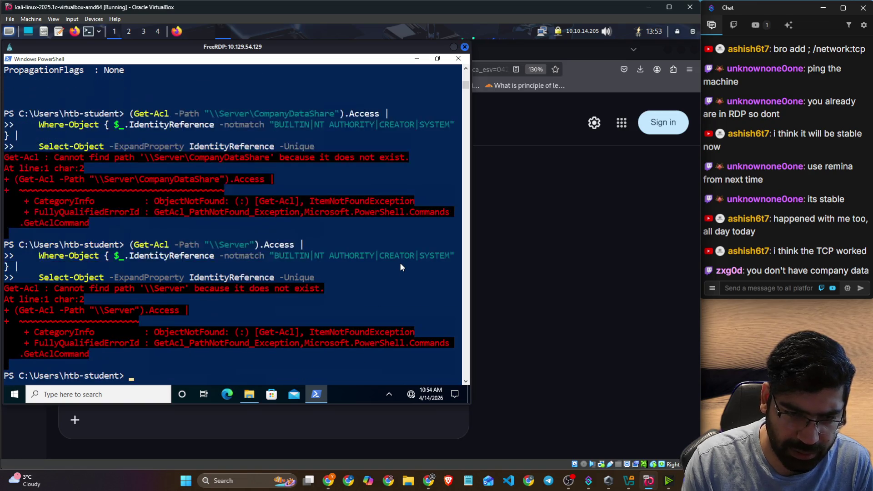
Ask Google AI Mode 'list all acls in local domain machine'.
left_click(342, 422)
type("le")
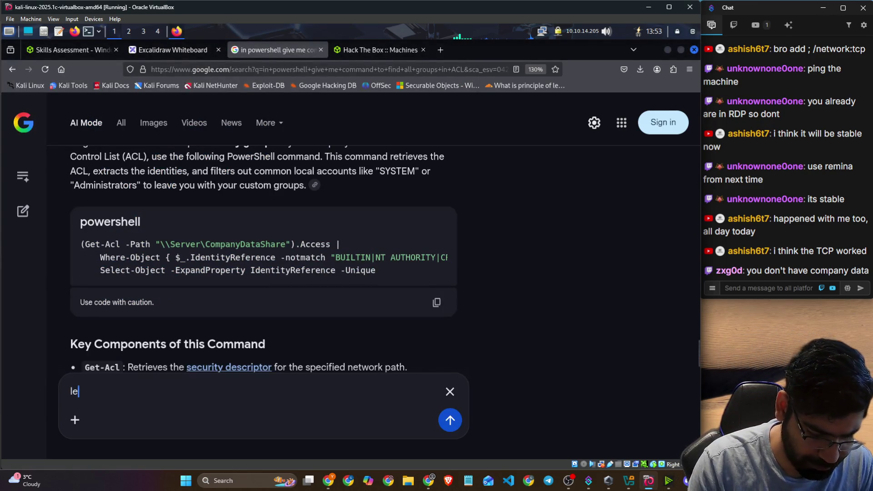
type("list all a")
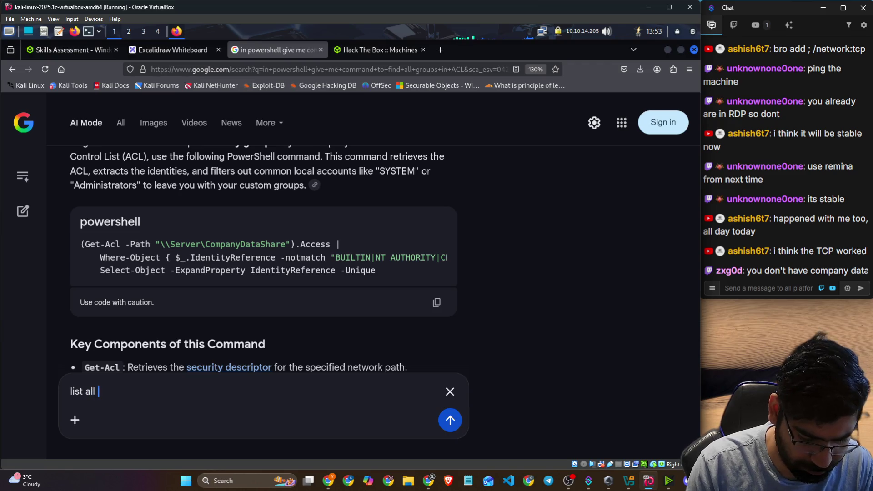
type("cls in")
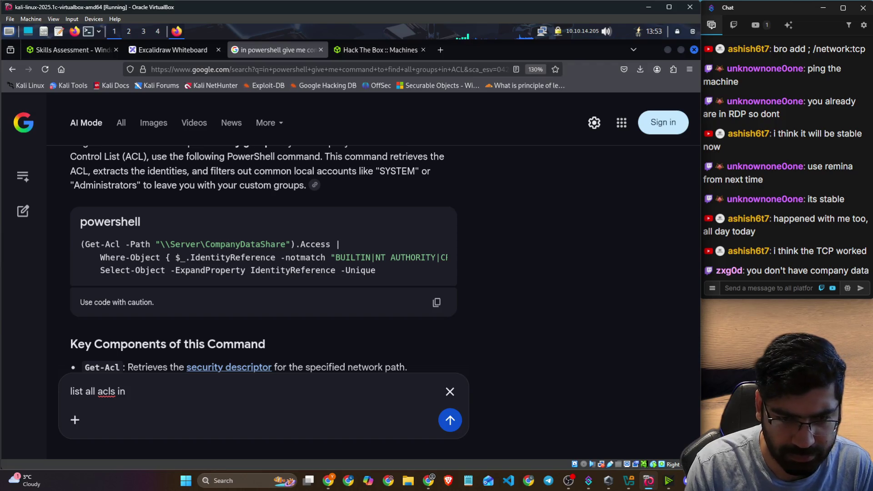
type(" local and")
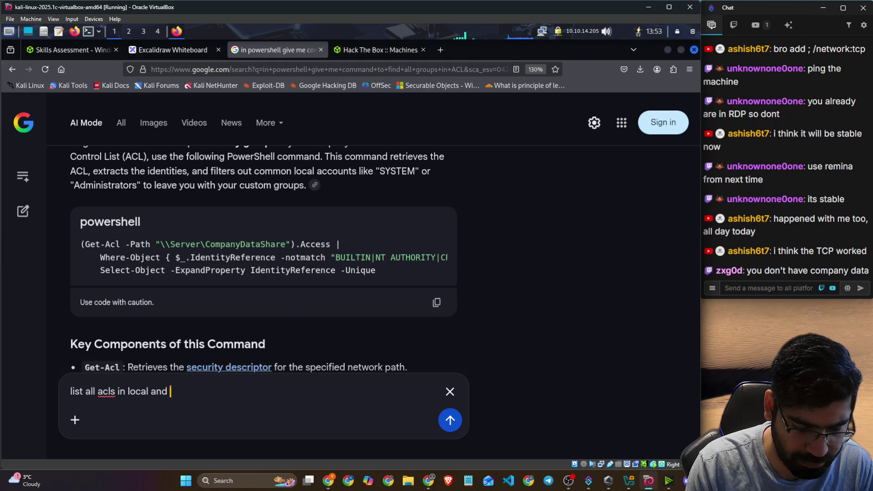
key("BackSpace")
key("BackSpace")
key("BackSpace")
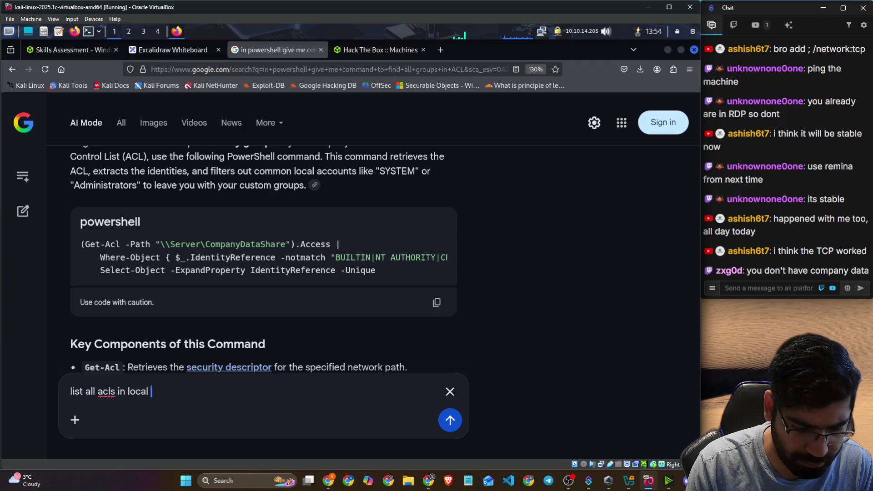
type("domain machine")
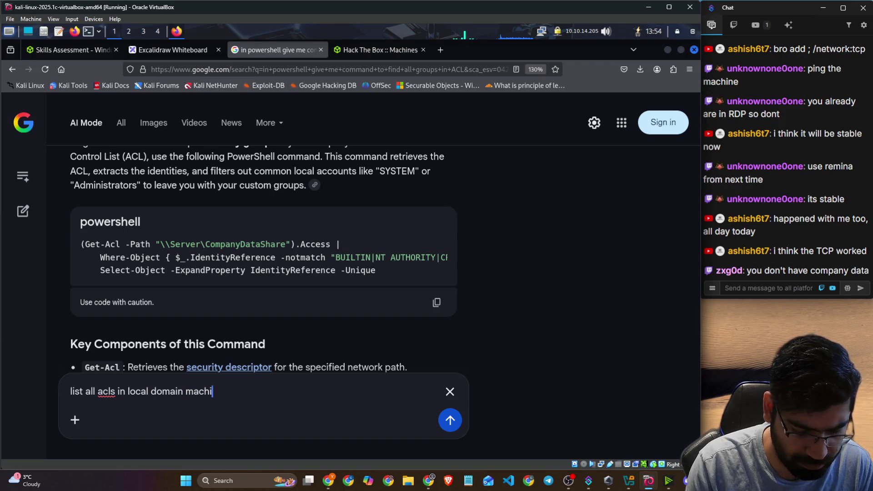
key("Return")
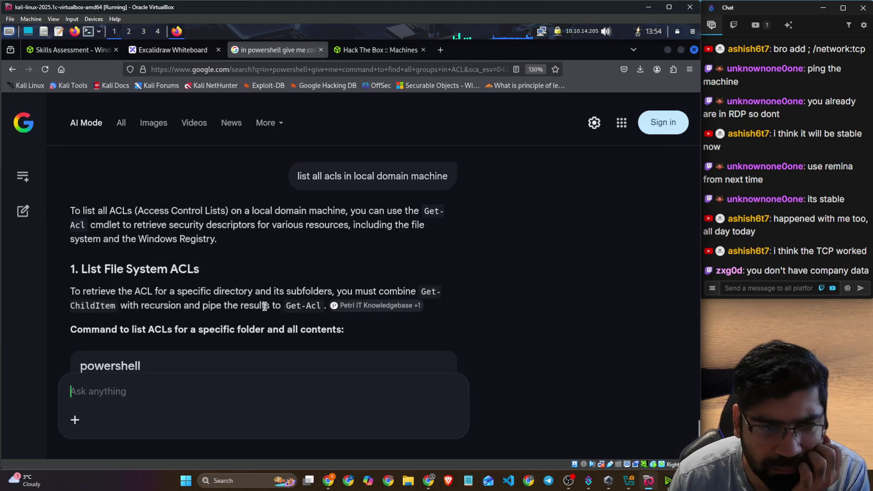
Copy the suggested Get-ChildItem ACL command line from the answer.
scroll(266, 308, "down", 2)
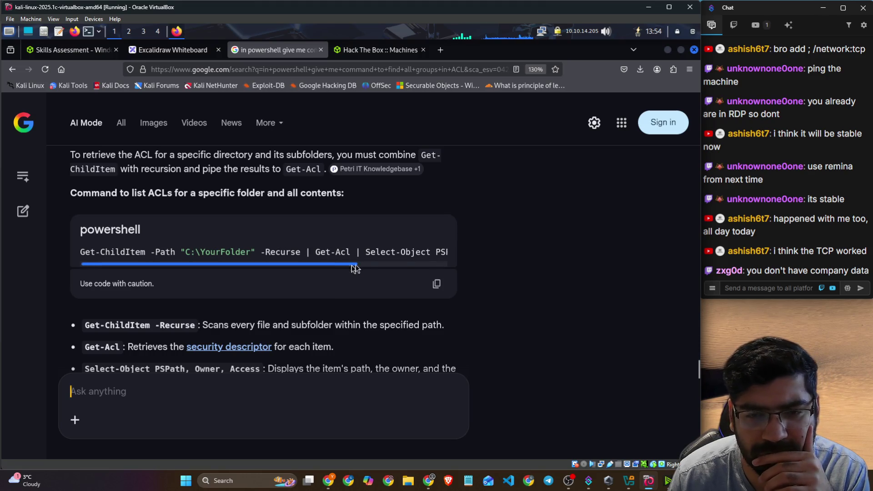
left_click_drag(340, 266, 432, 266)
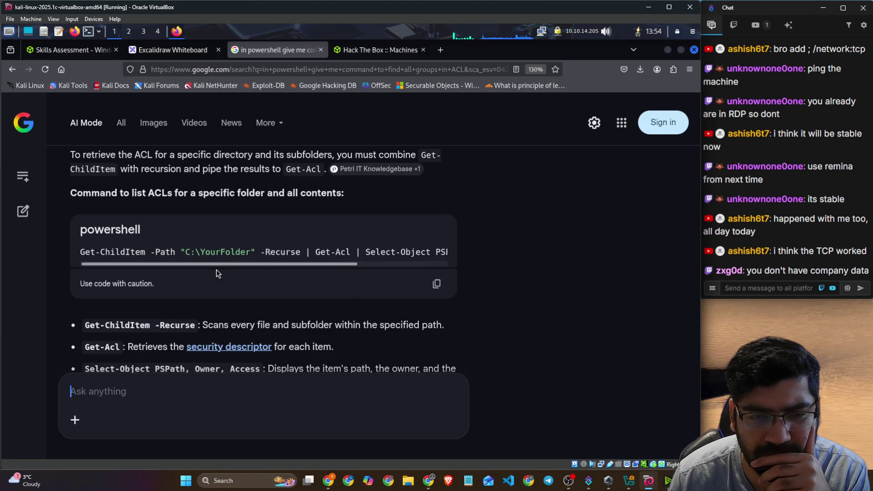
triple_click(220, 253)
right_click(222, 255)
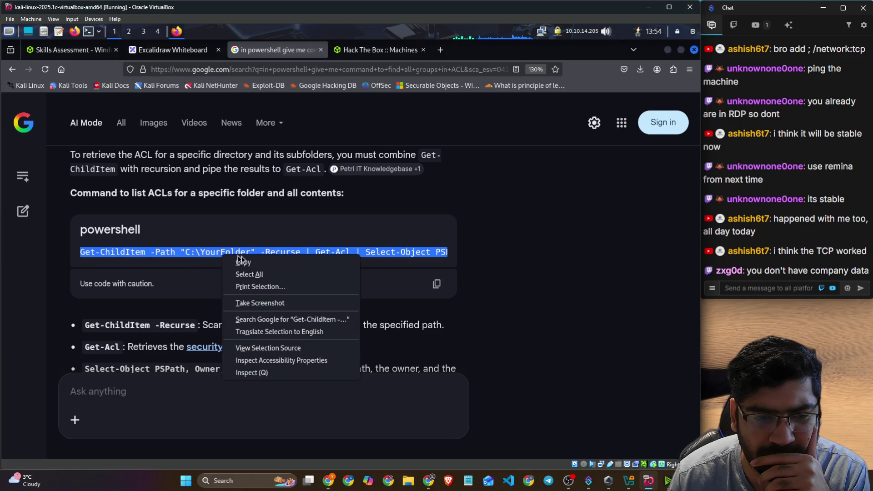
left_click(243, 262)
Cancel the leftover command in remote PowerShell and clear the console.
key("alt+Tab")
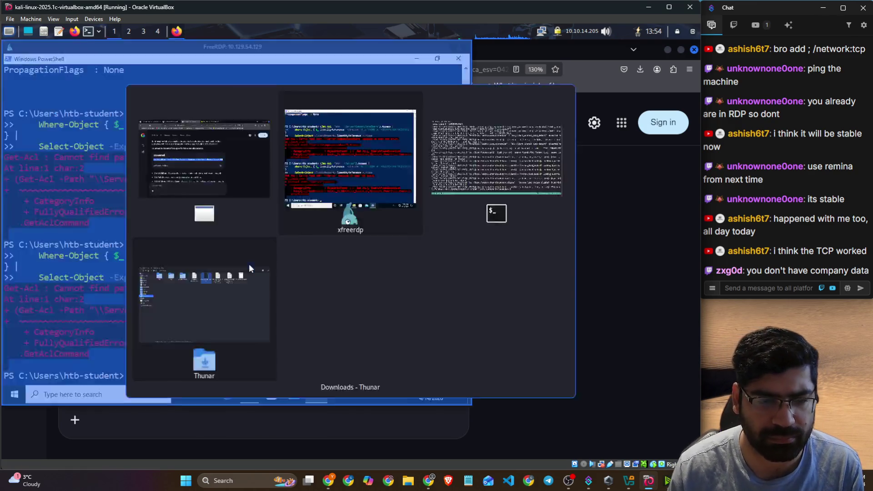
right_click(245, 287)
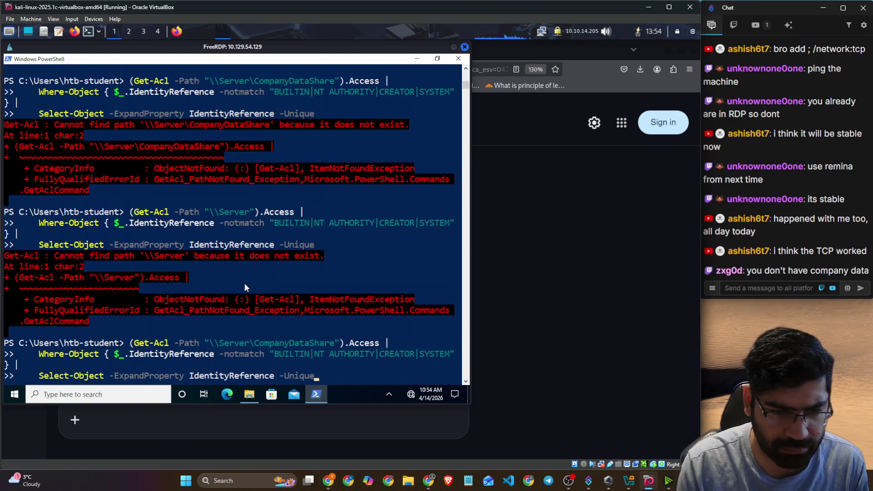
key("Left")
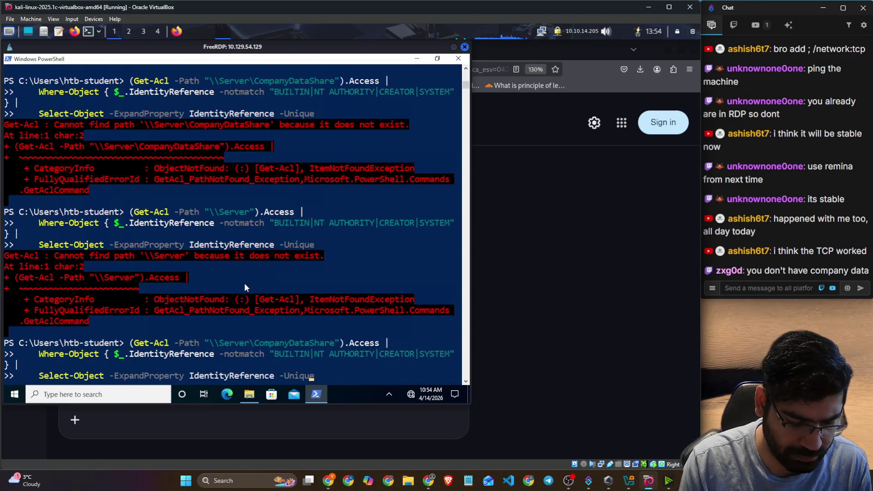
key("ctrl+c")
key("ctrl+l")
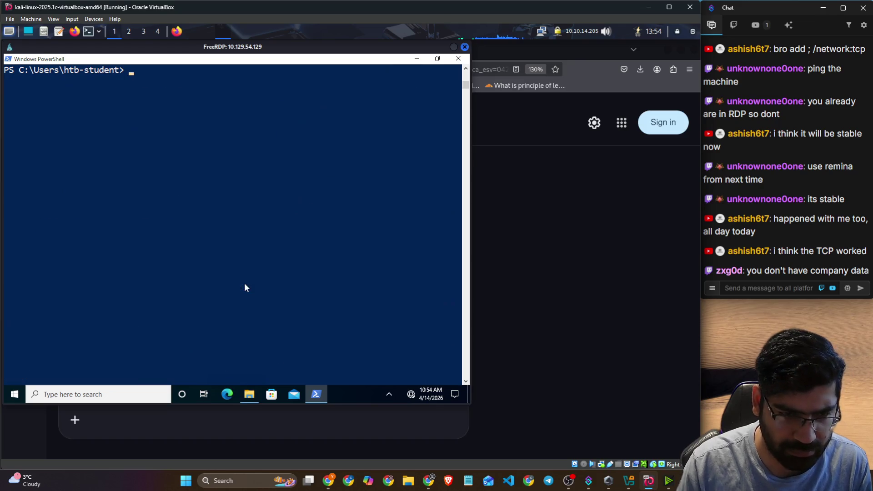
left_click(265, 424)
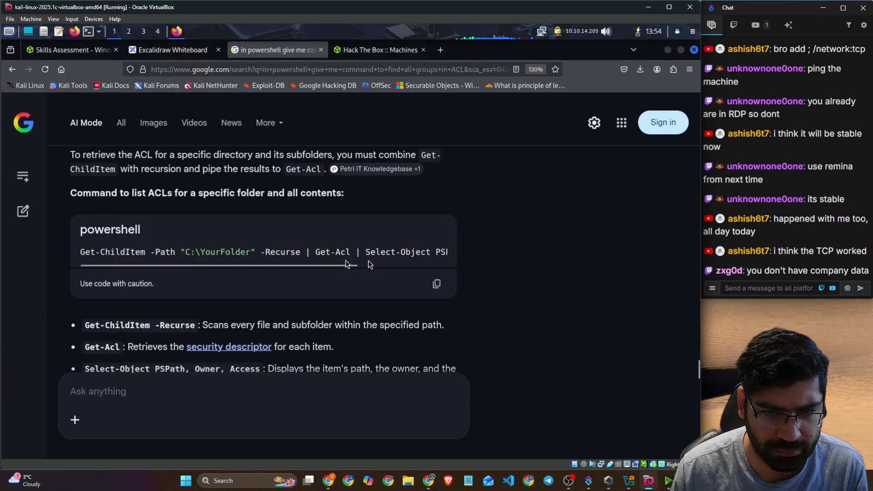
Paste the Get-ChildItem command into the address bar and replace YourFolder with htb-user.
left_click(437, 283)
left_click(285, 68)
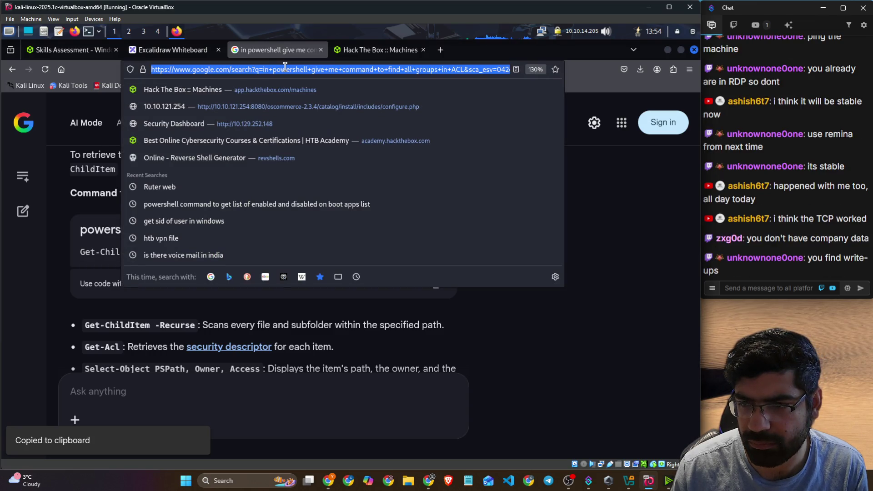
key("ctrl+v")
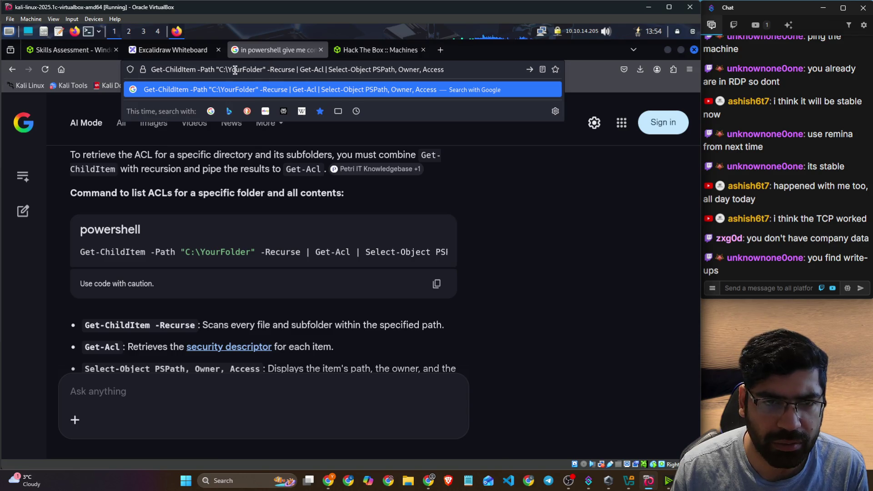
double_click(235, 69)
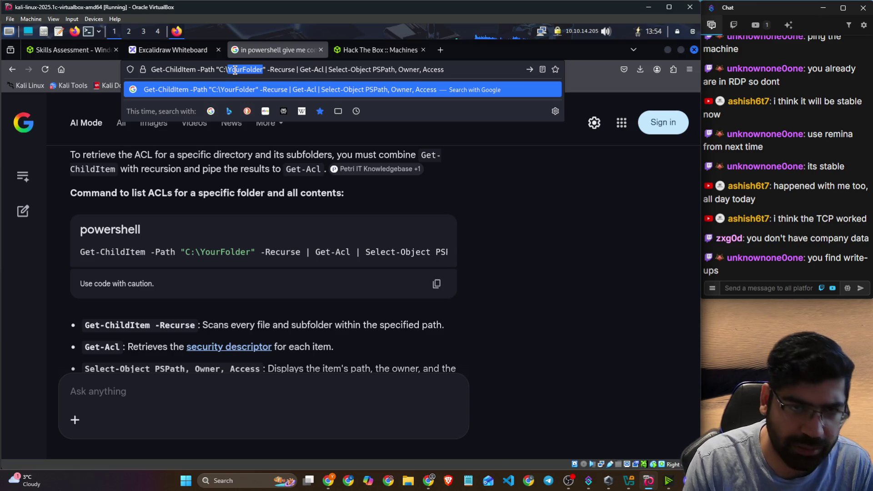
type("htb")
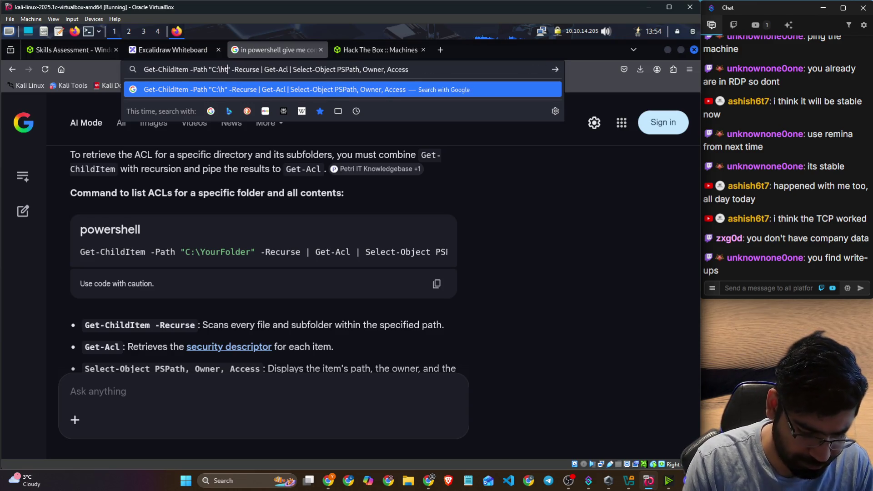
type("-user")
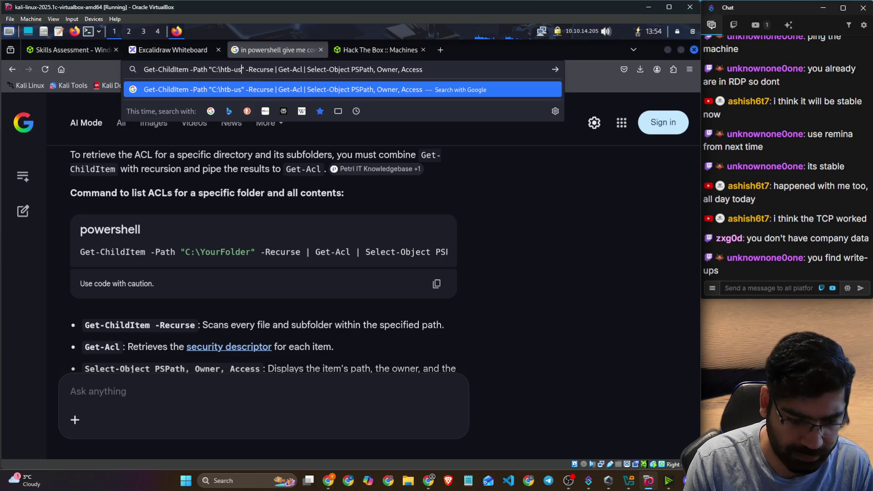
key("ctrl+a")
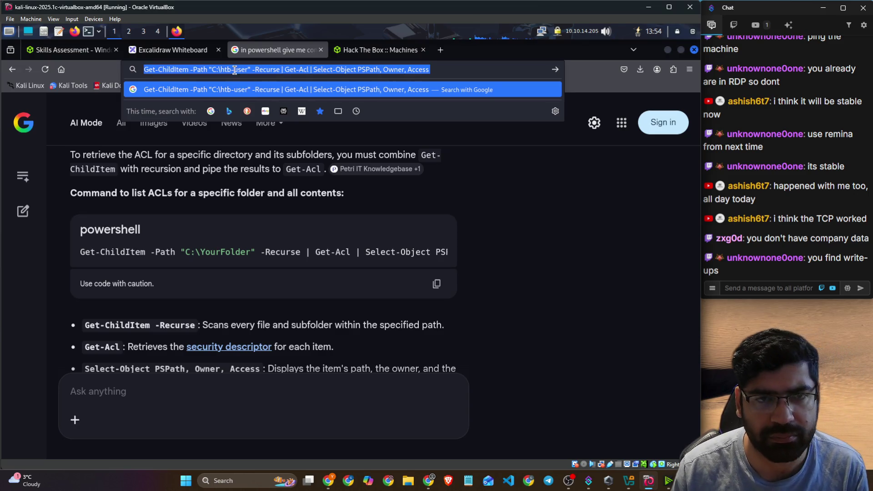
key("alt+Tab")
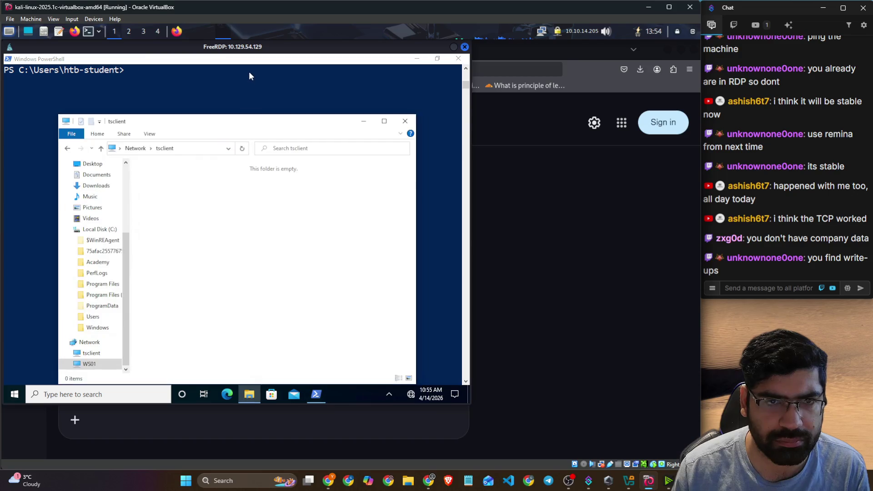
Correct the path to C:\htb-student, select the command, and close the empty tsclient Explorer window.
left_click(498, 176)
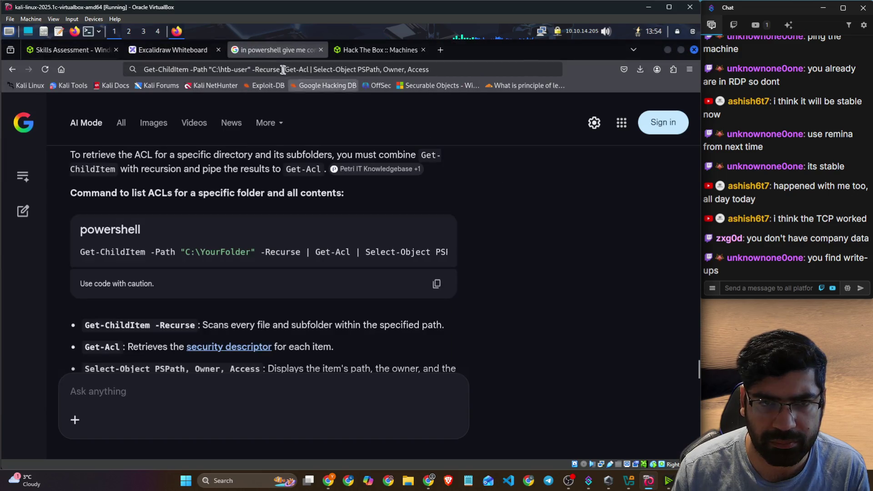
double_click(240, 69)
type("student")
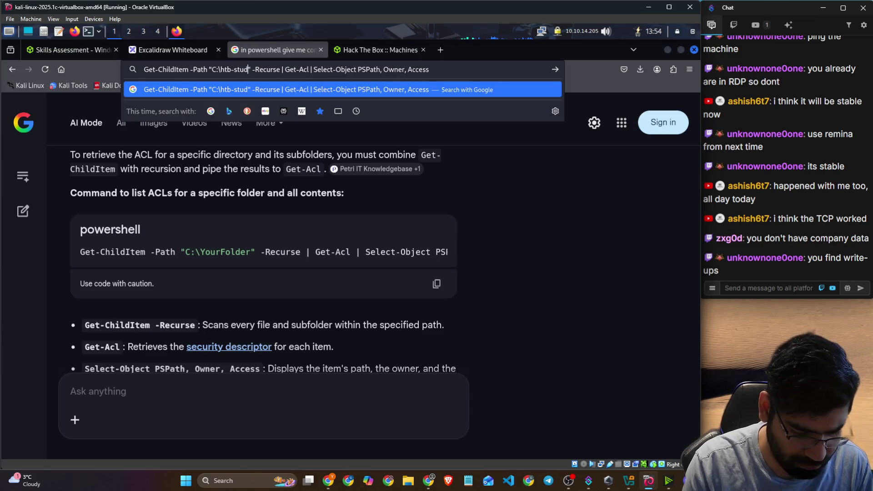
key("ctrl+a")
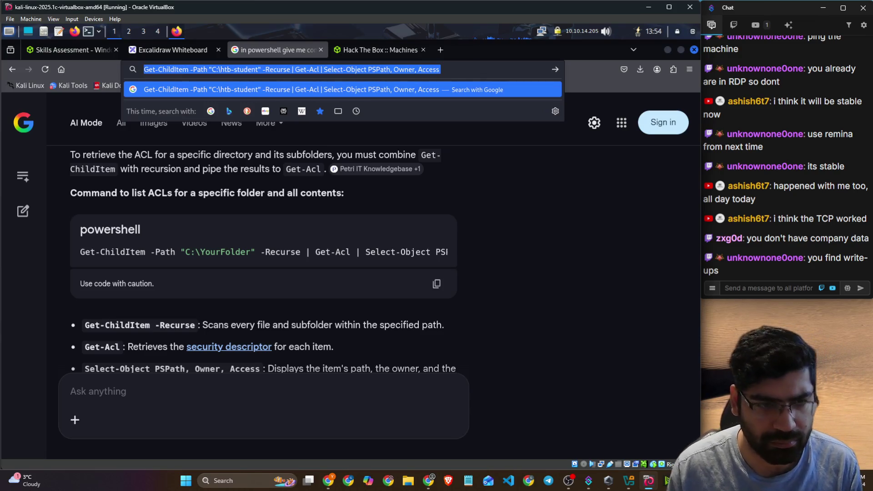
key("alt+Tab")
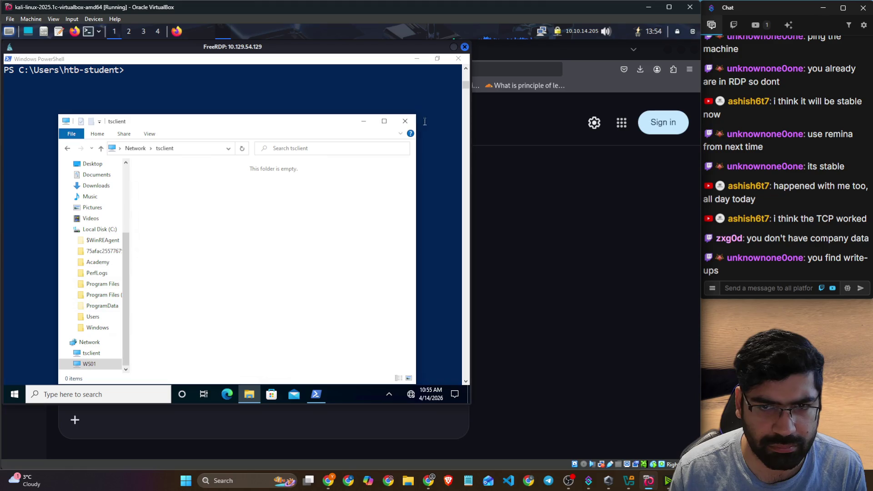
left_click(411, 123)
Run the recursive Get-ChildItem | Get-Acl command on C:\htb-student and scroll back through the access-denied errors.
right_click(275, 127)
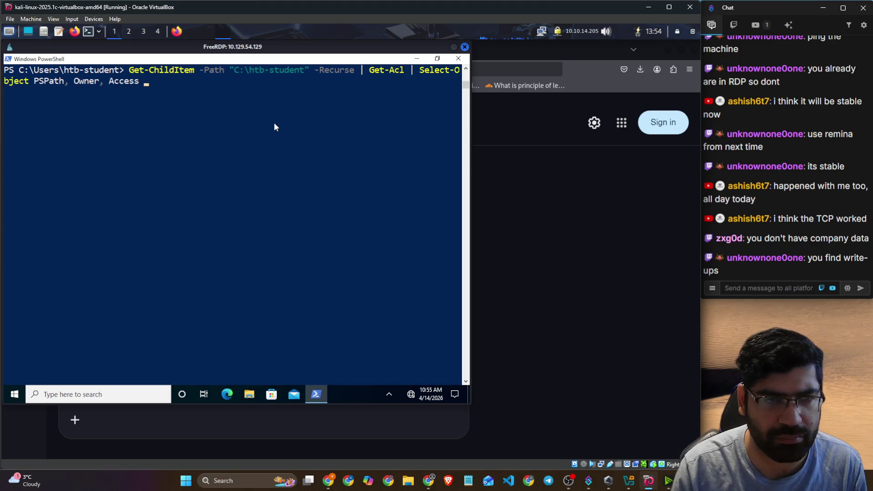
key("Return")
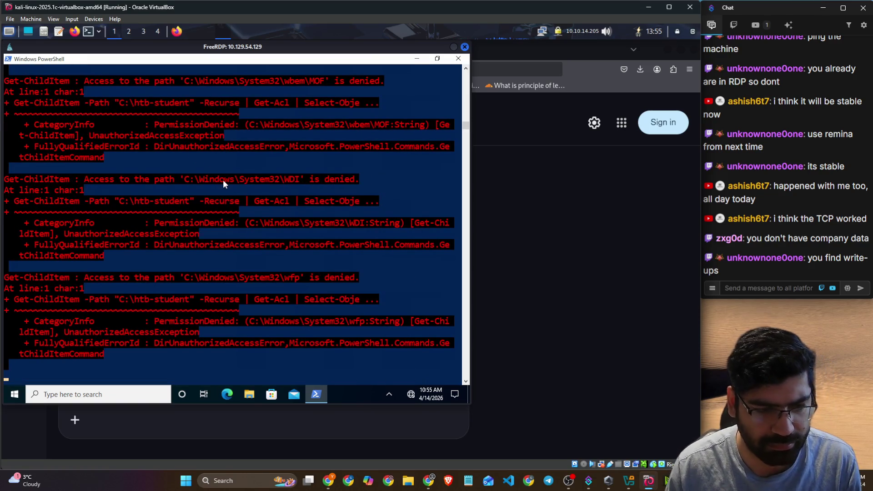
scroll(228, 182, "up", 10)
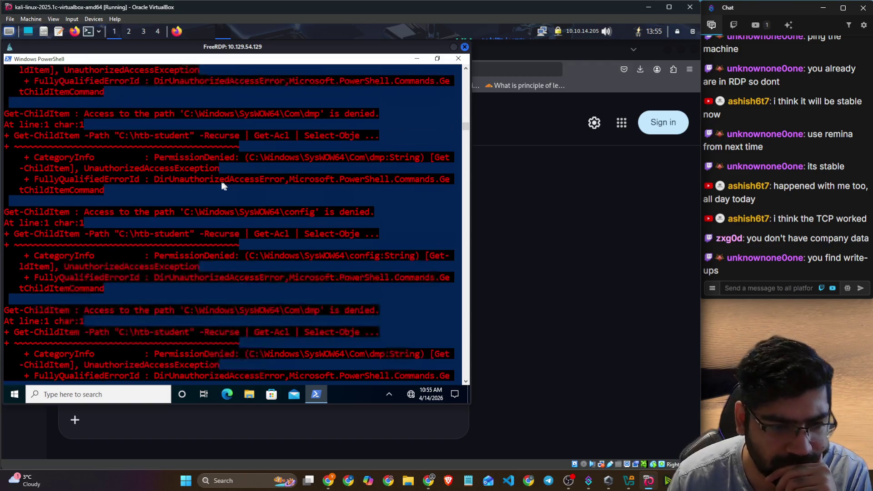
scroll(220, 181, "up", 10)
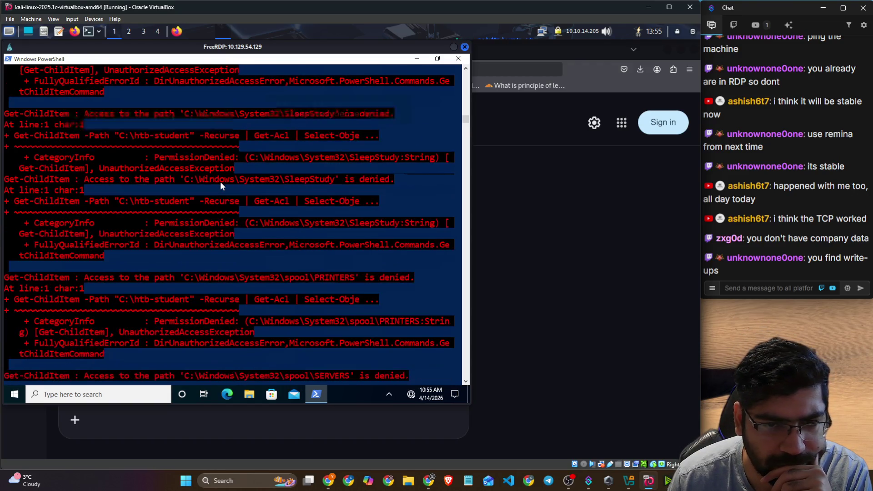
scroll(220, 182, "up", 5)
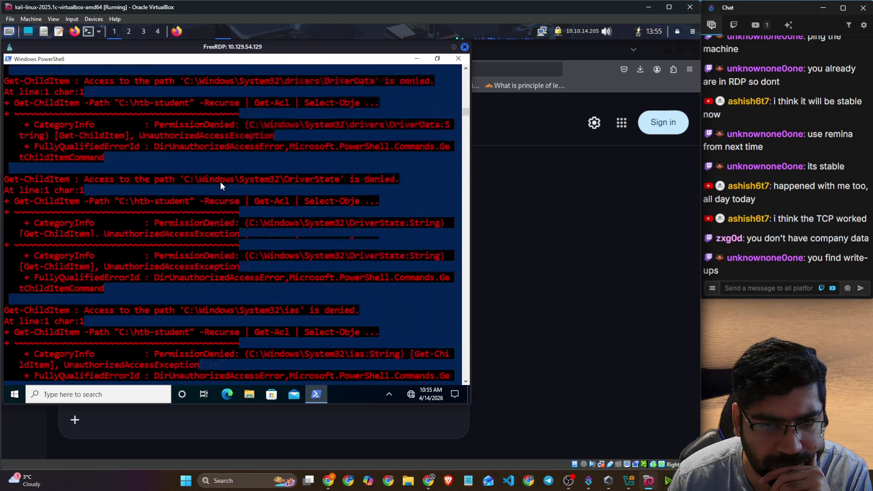
scroll(274, 103, "up", 10)
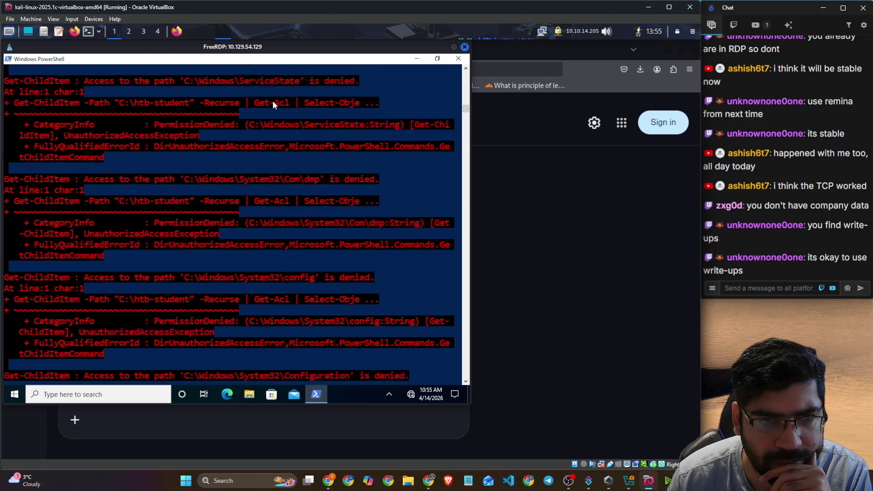
scroll(282, 100, "up", 6)
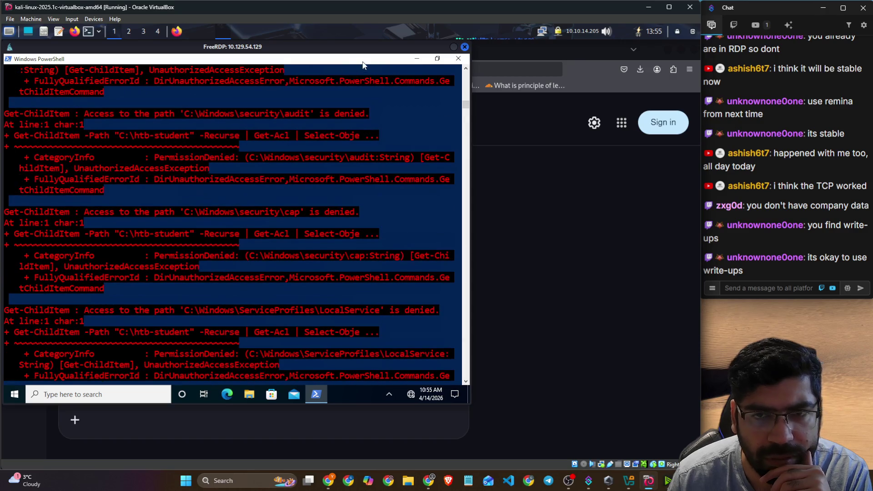
Minimize the current PowerShell and launch a new one as Administrator, approving the UAC prompt.
right_click(364, 62)
left_click(389, 98)
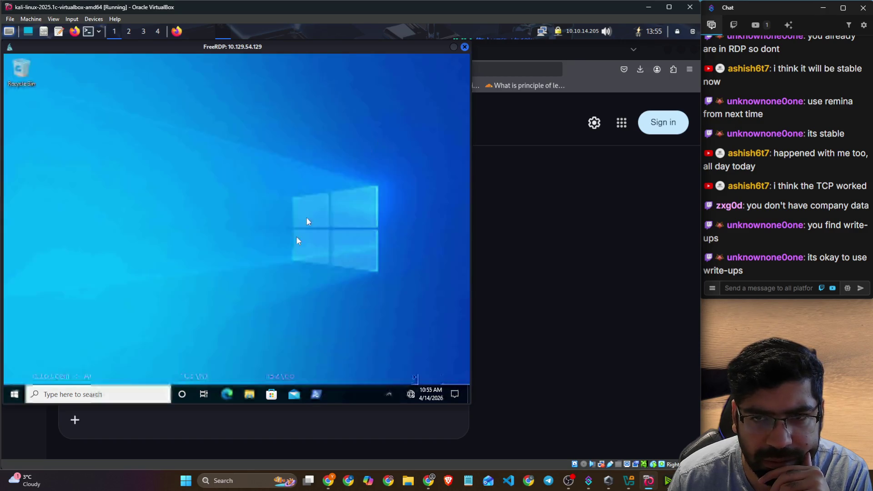
left_click_drag(319, 392, 313, 337)
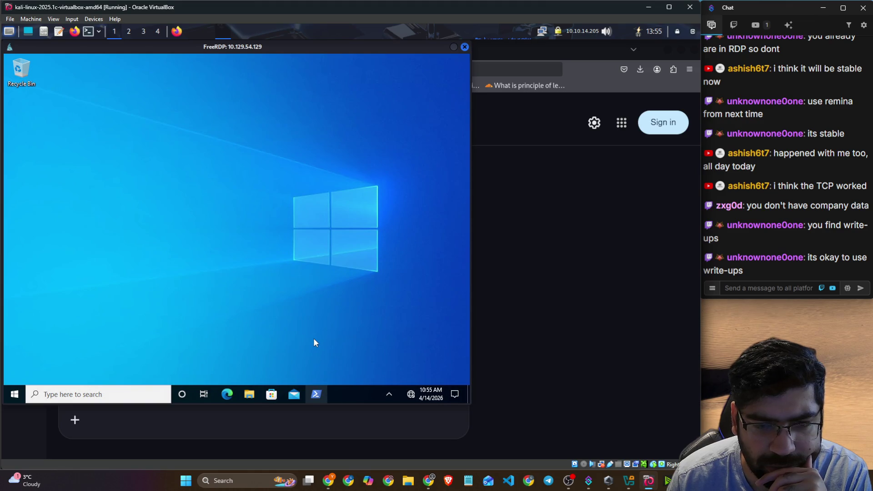
left_click(313, 323)
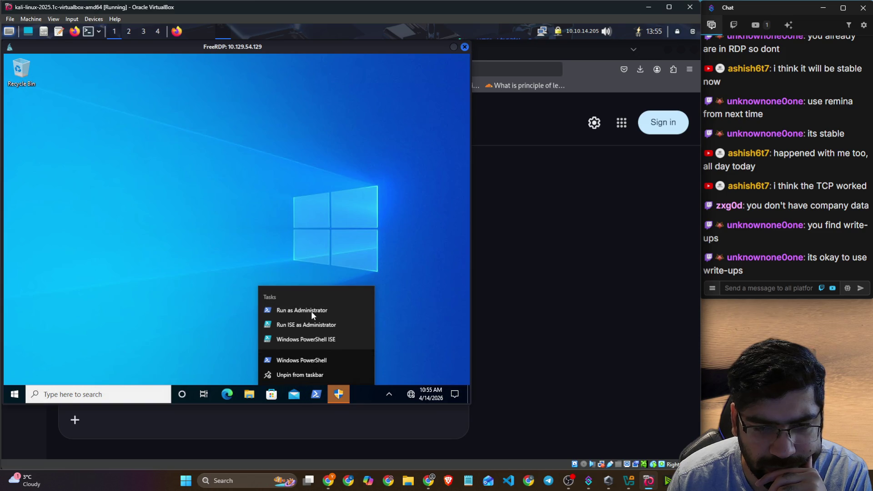
left_click(344, 390)
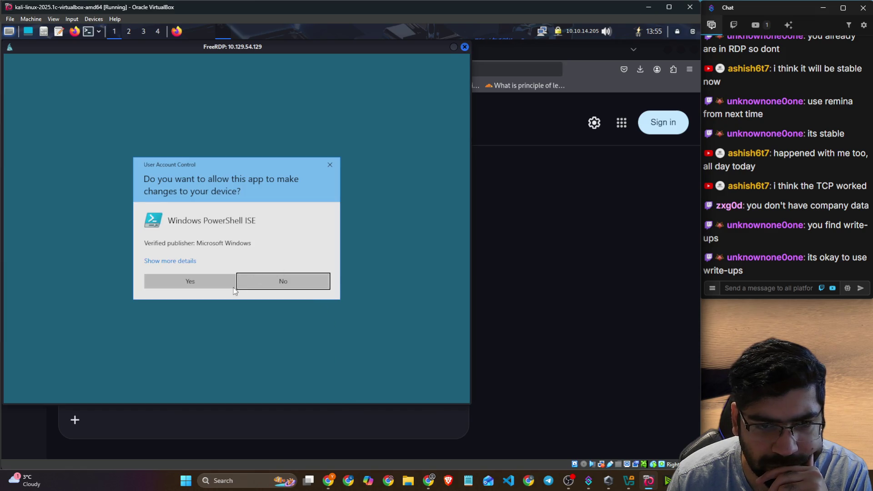
left_click(279, 286)
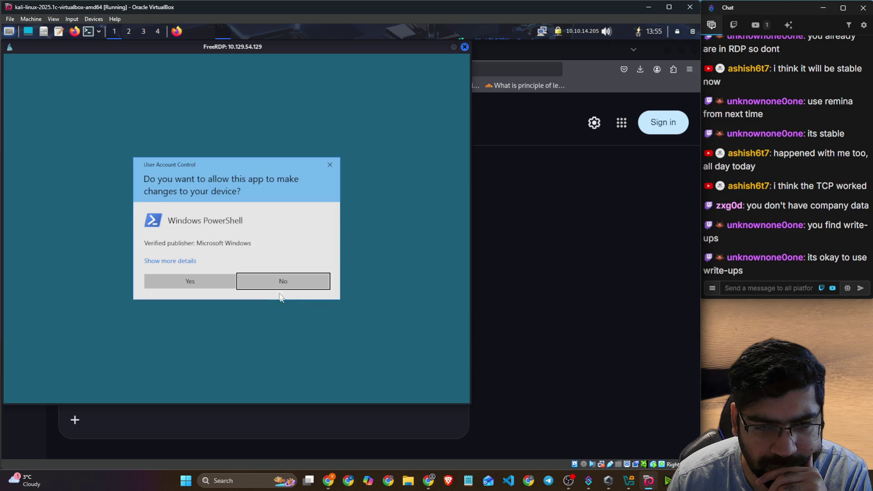
left_click(208, 280)
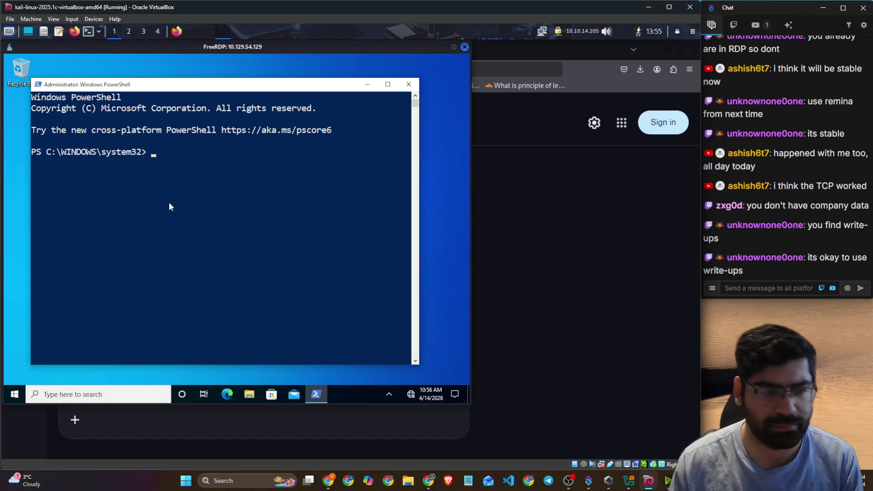
Move up twice with cd .. to C:\ and list its folders.
type("ls")
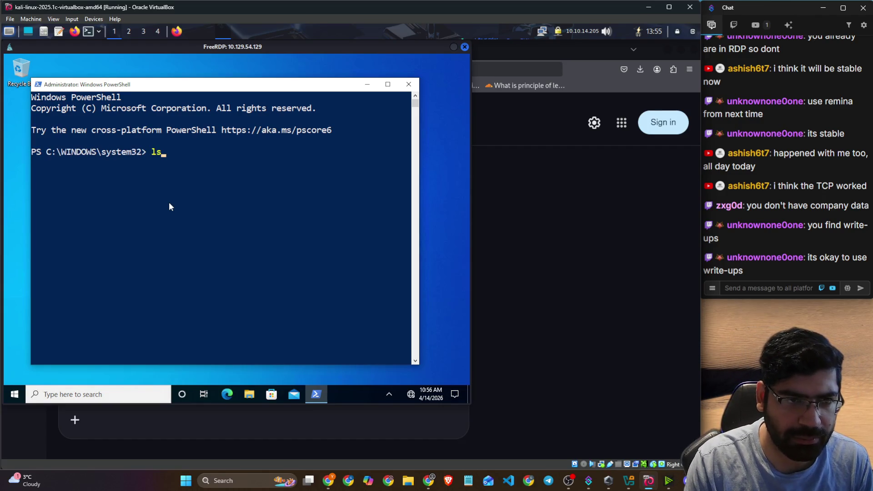
key("BackSpace")
key("BackSpace")
type("cd ..")
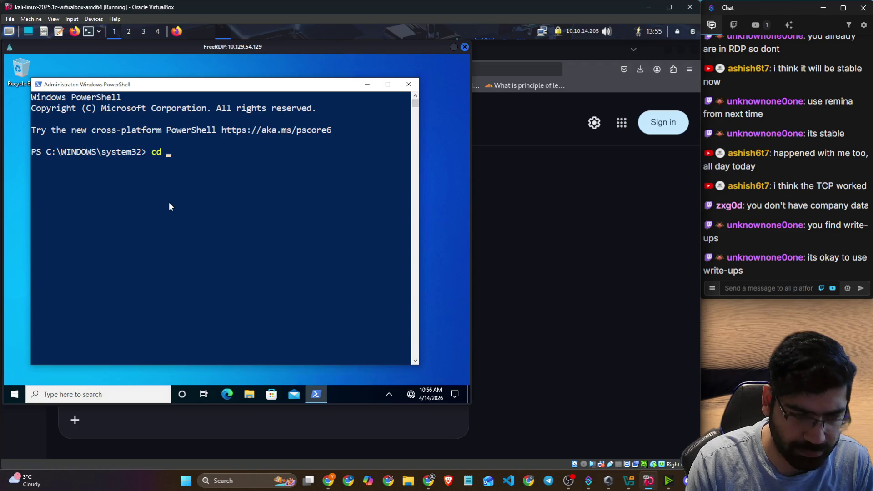
key("Return")
type("cd ..")
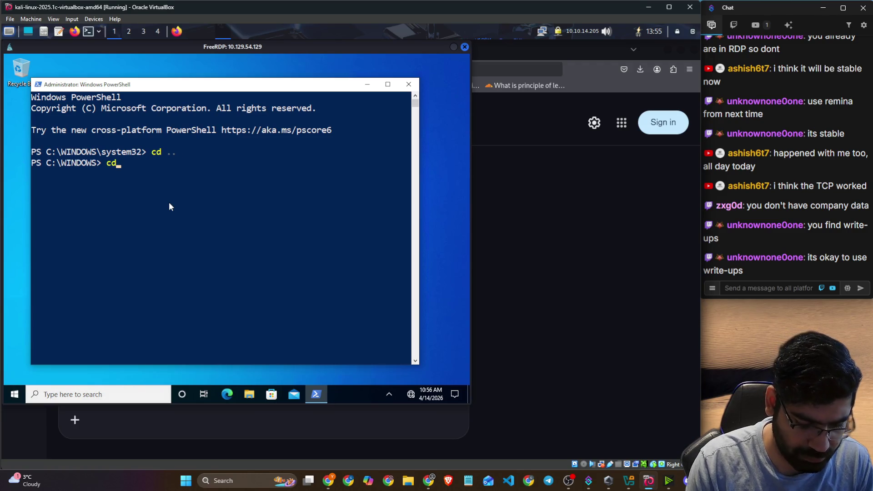
key("Return")
type("ls")
key("Return")
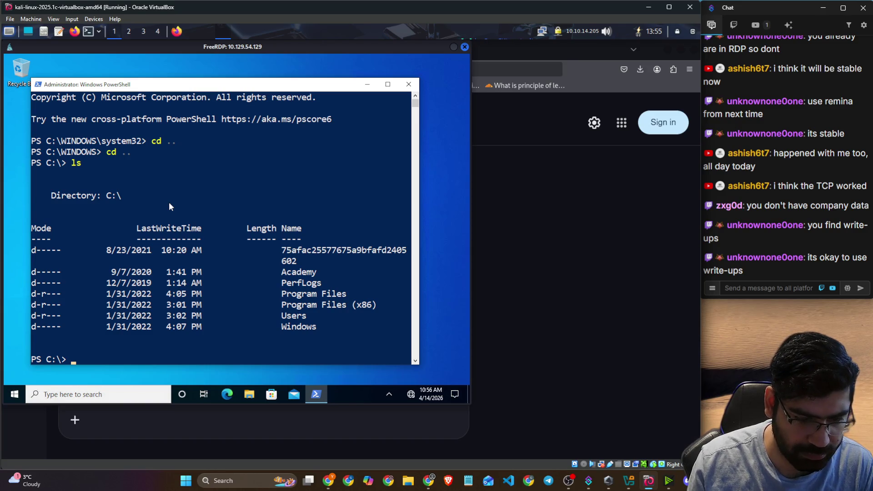
Run Get-ChildItem -Path "C:\" | Get-Acl | Select-Object PSPath, Owner without recursion.
type("Get-ChildItem -Path \"C:\\htb-student\" -Recurse | Get-Acl | Select-Object PSPath, Owner, Access")
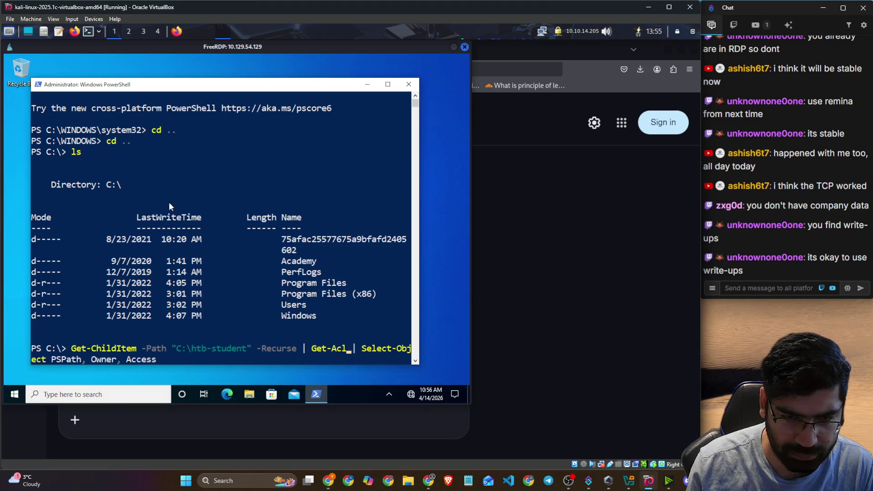
key("BackSpace")
key("BackSpace")
key("BackSpace")
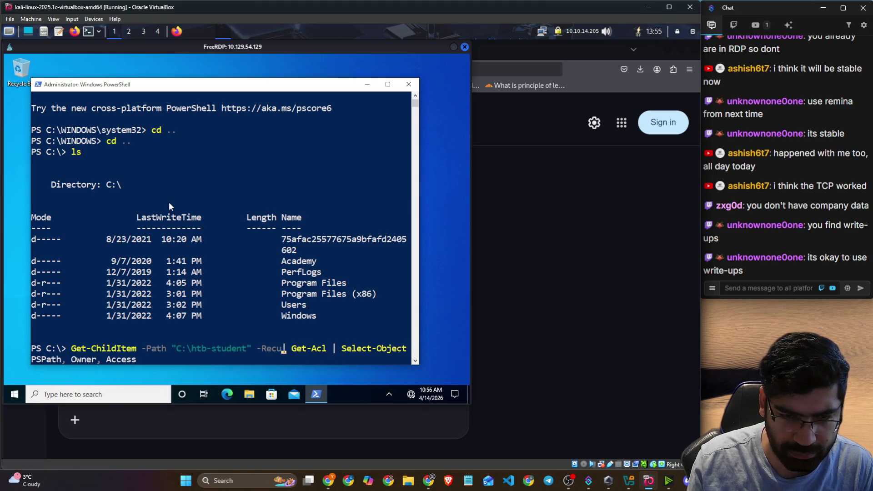
key("BackSpace")
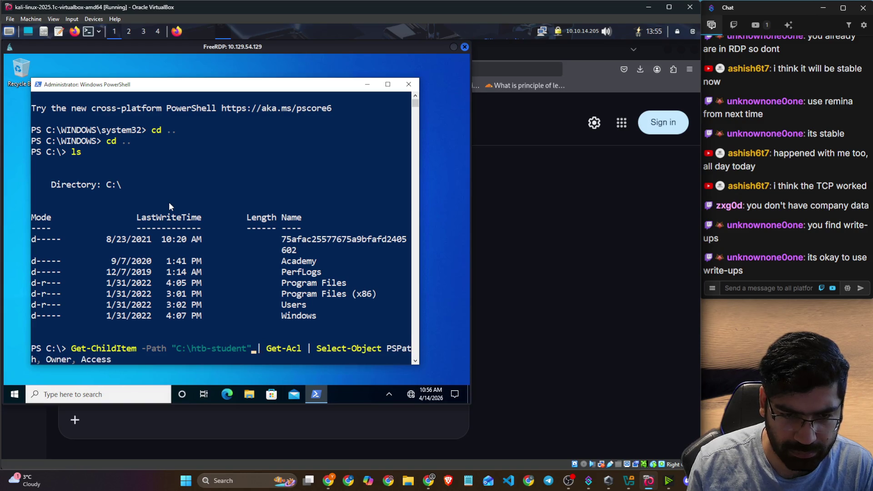
key("BackSpace")
key("BackSpace")
key("BackSpace")
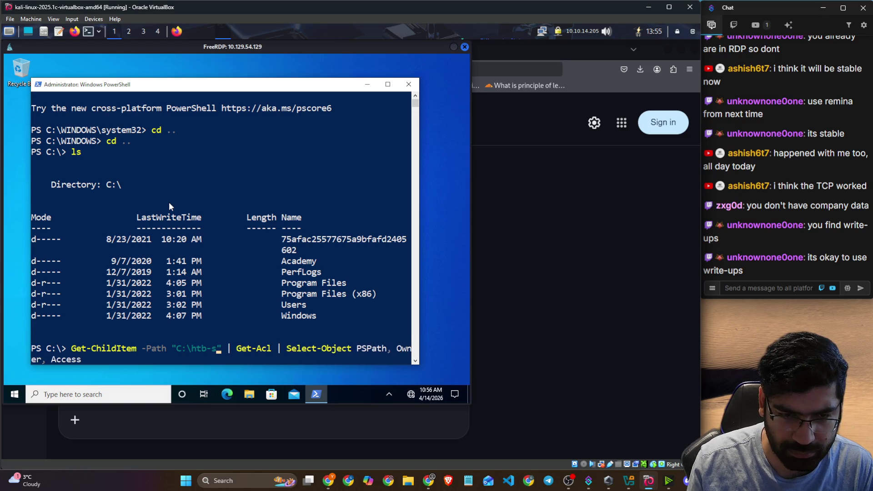
key("BackSpace")
key("BackSpace")
key("BackSpace")
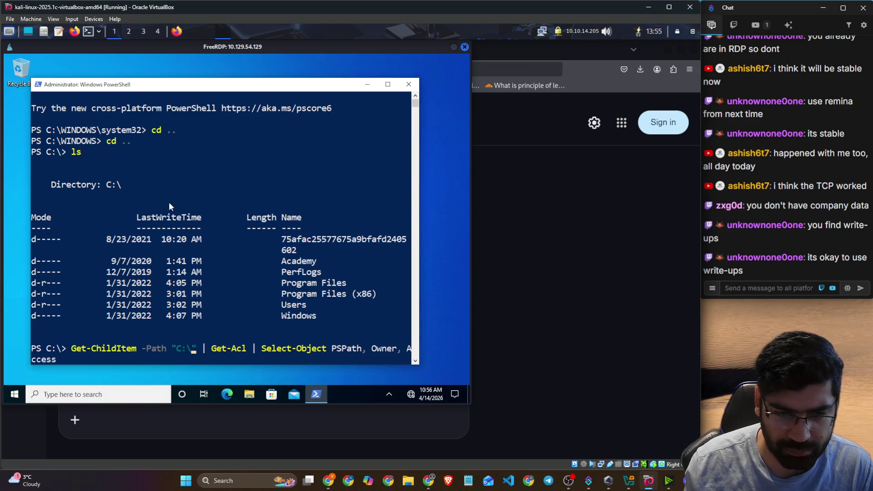
key("Return")
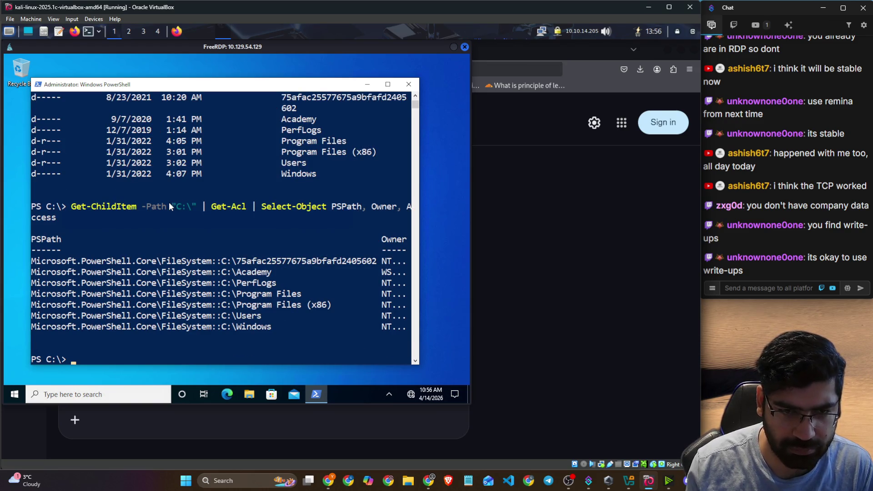
Maximize PowerShell and rerun the C:\ owner listing to show full owner names.
left_click(389, 85)
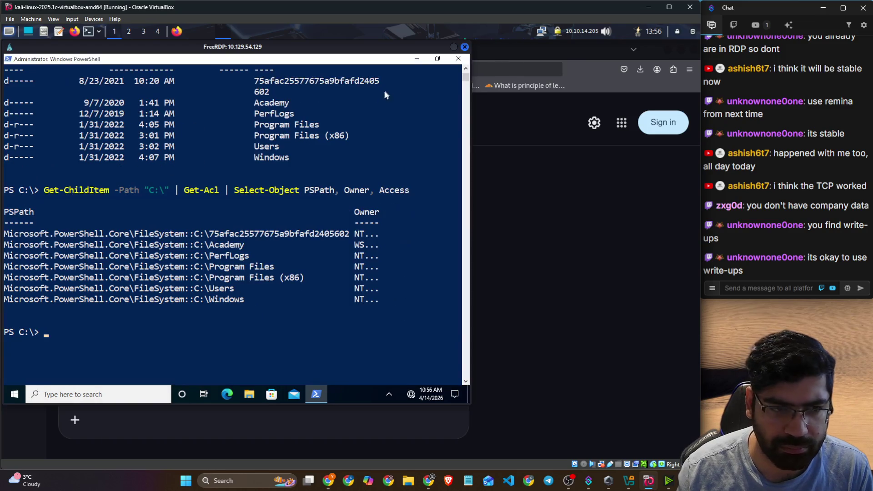
key("Up")
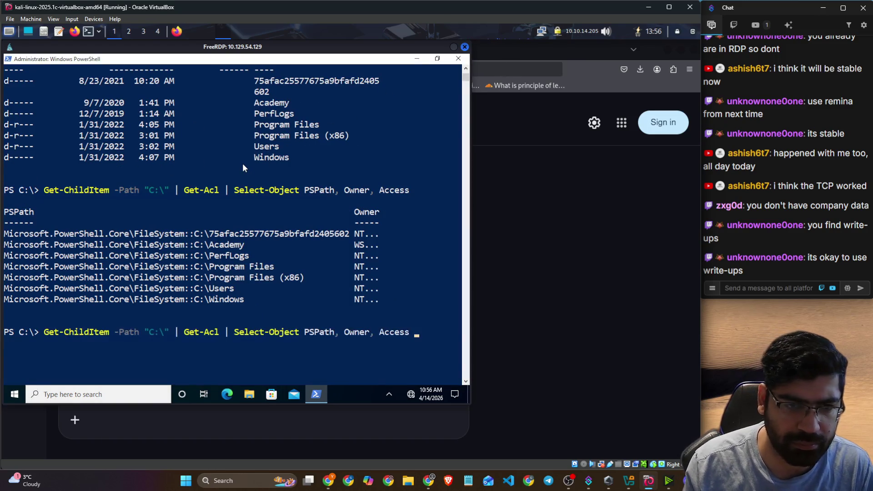
key("Return")
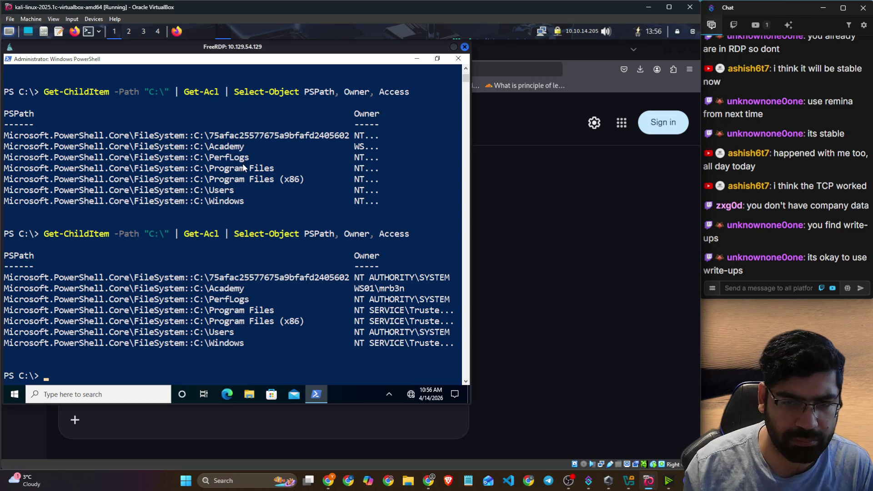
left_click(355, 423)
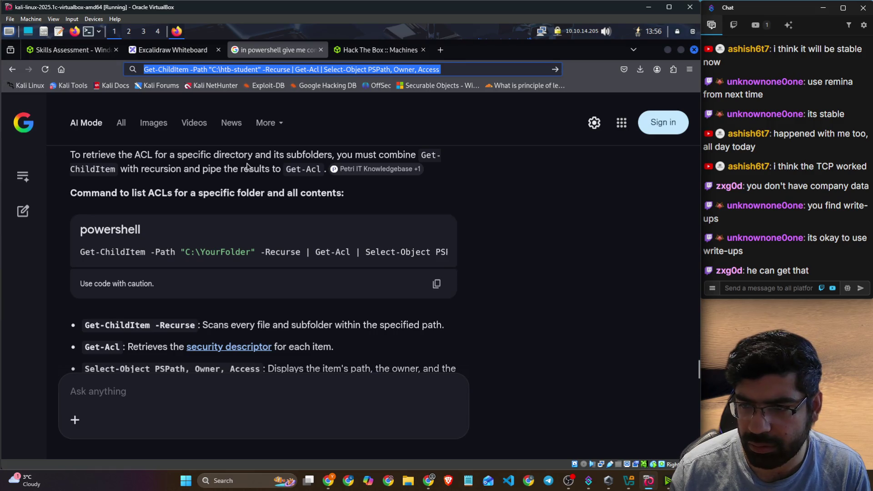
key("alt+Tab")
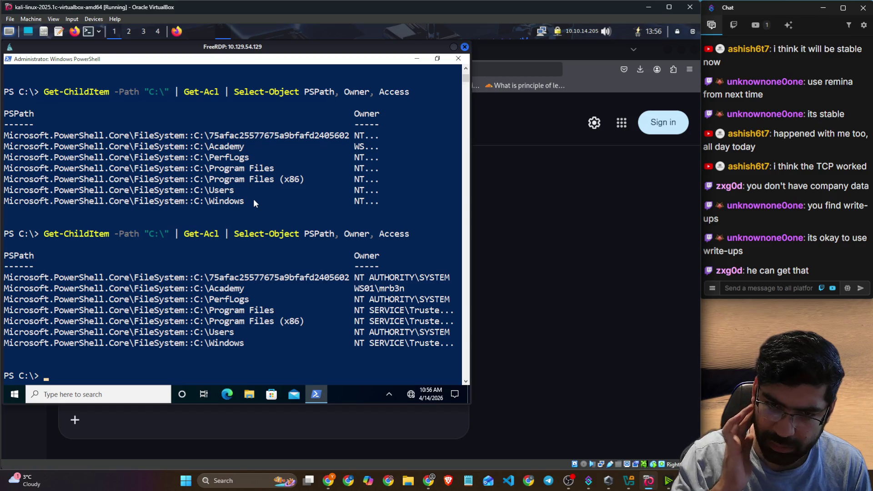
Copy the NT AUTHORITY\SYSTEM owner name from the results and move the remote window aside.
double_click(214, 139)
left_click(236, 136)
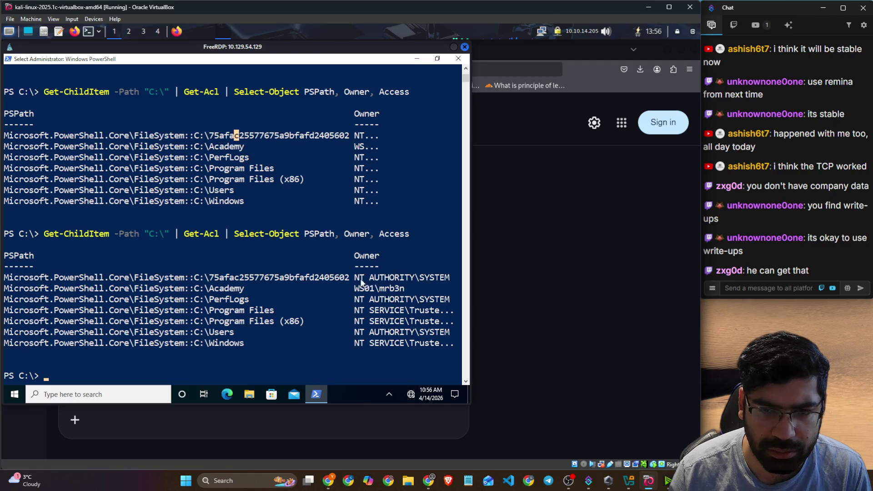
left_click_drag(355, 278, 447, 276)
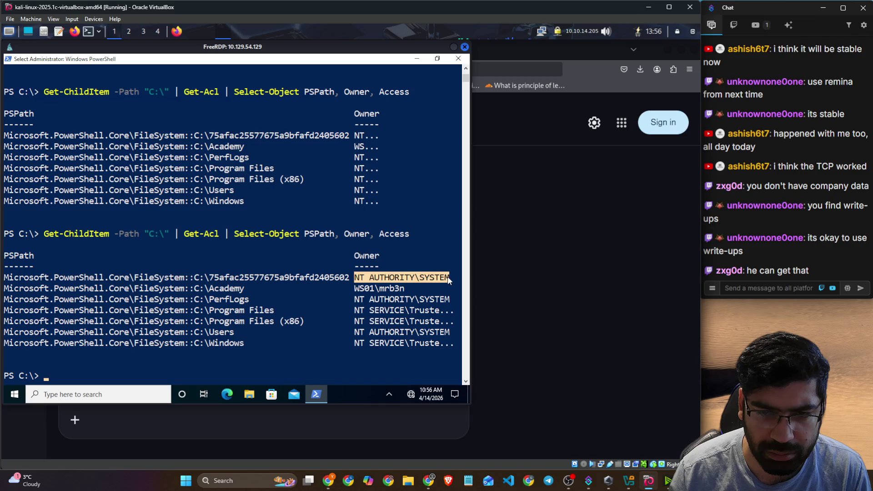
right_click(395, 283)
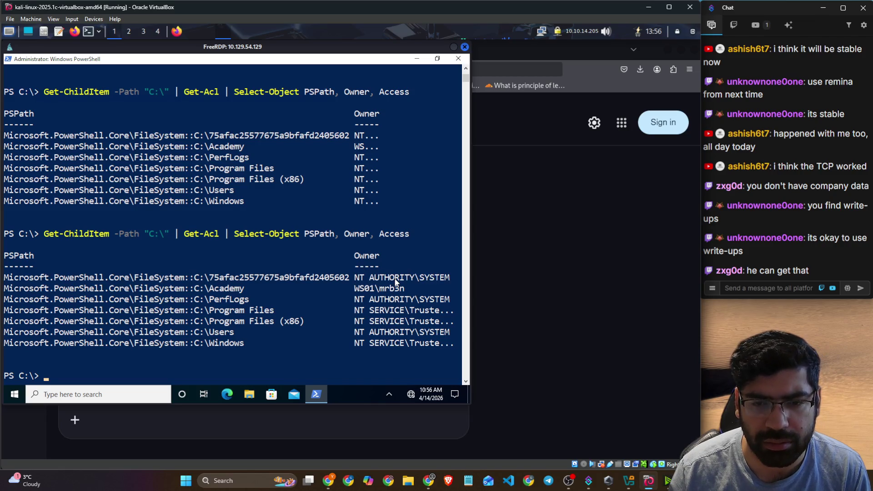
left_click_drag(197, 48, 465, 91)
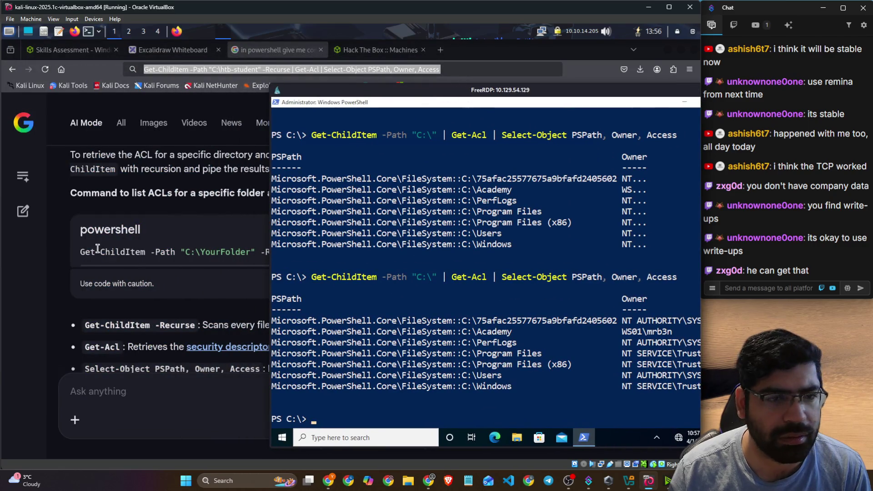
Return to the Skills Assessment tab and place the cursor in Question 1's answer field.
left_click(105, 50)
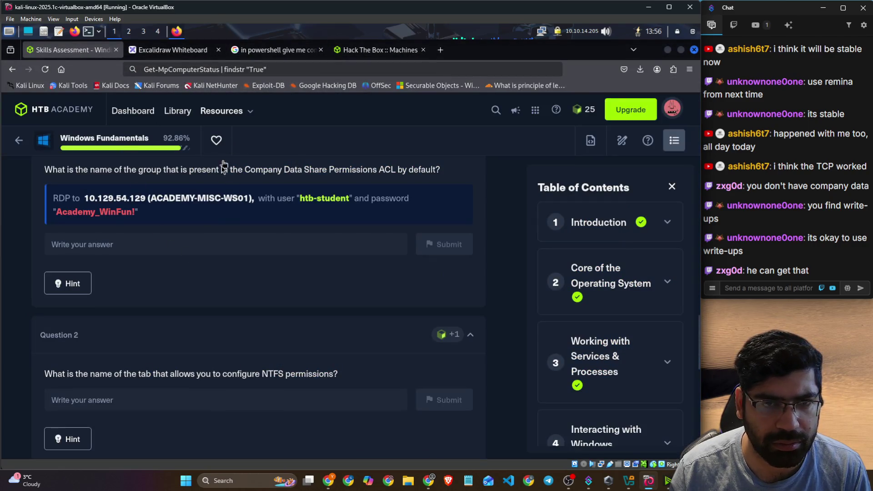
left_click(198, 244)
key("alt+Tab")
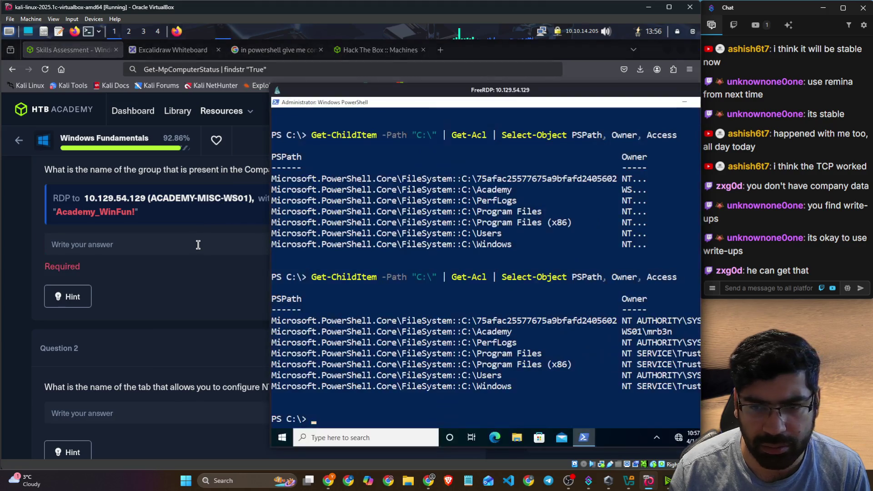
left_click(198, 244)
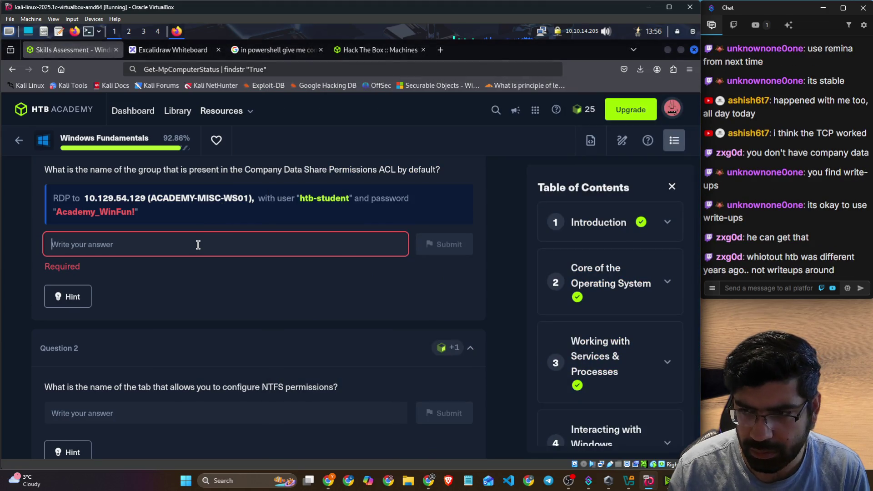
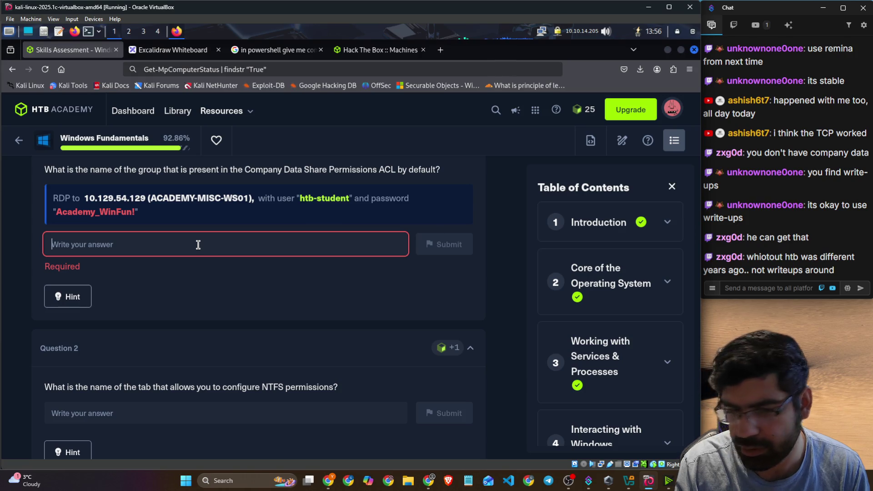
Enter NT AUTHORITY\SYSTEM in the Question 1 field after checking owners in remote PowerShell.
key("alt+Tab")
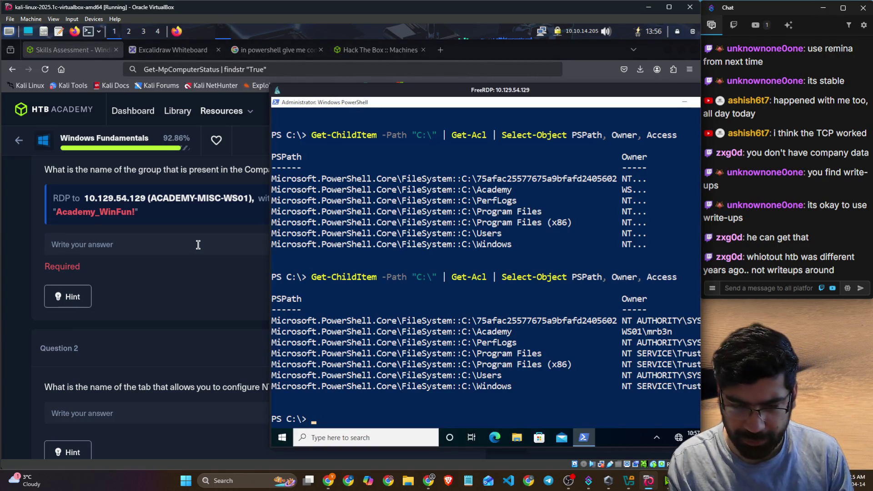
left_click(197, 244)
type("NT A")
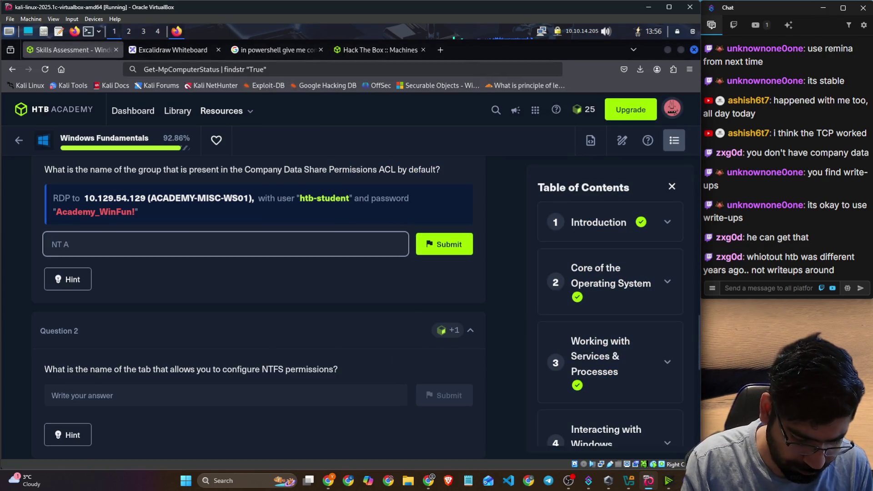
type("UTHORITY")
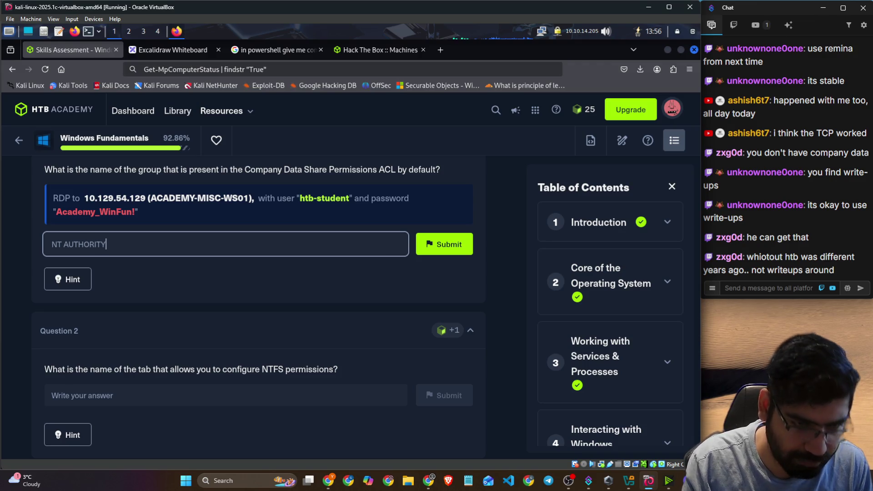
key("alt+Tab")
left_click(198, 245)
type("\\")
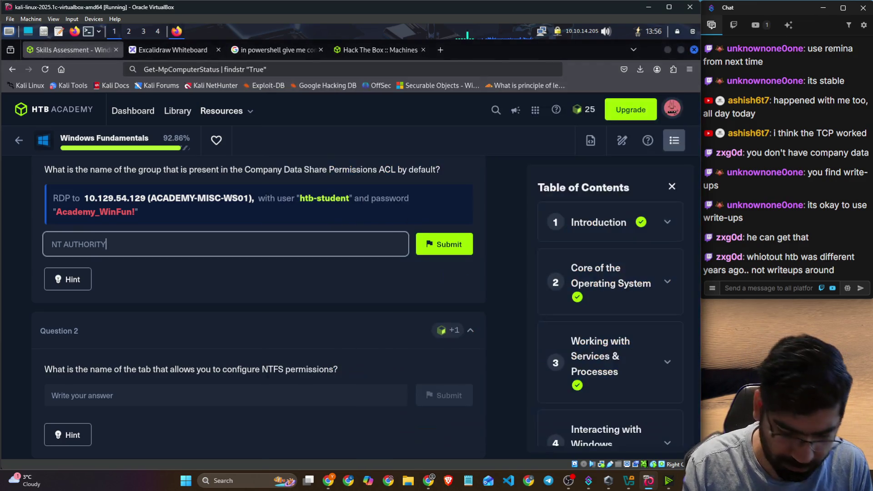
type("SYSTEM")
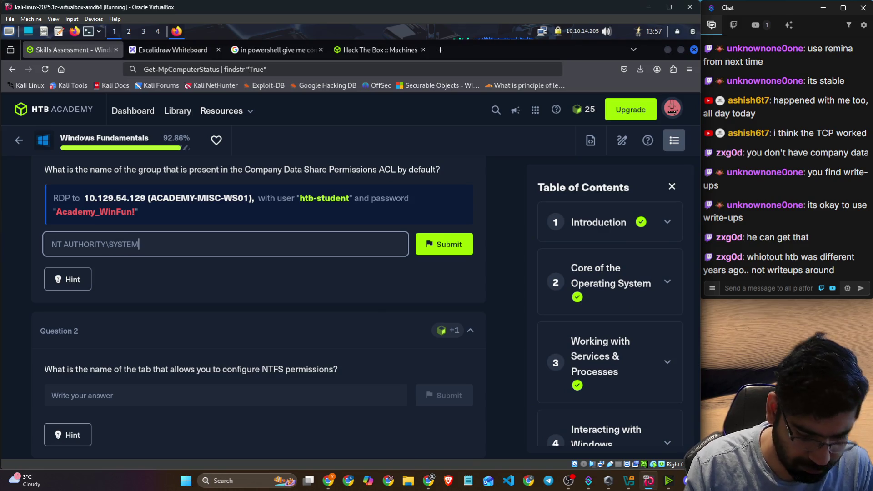
key("Return")
key("alt+Tab")
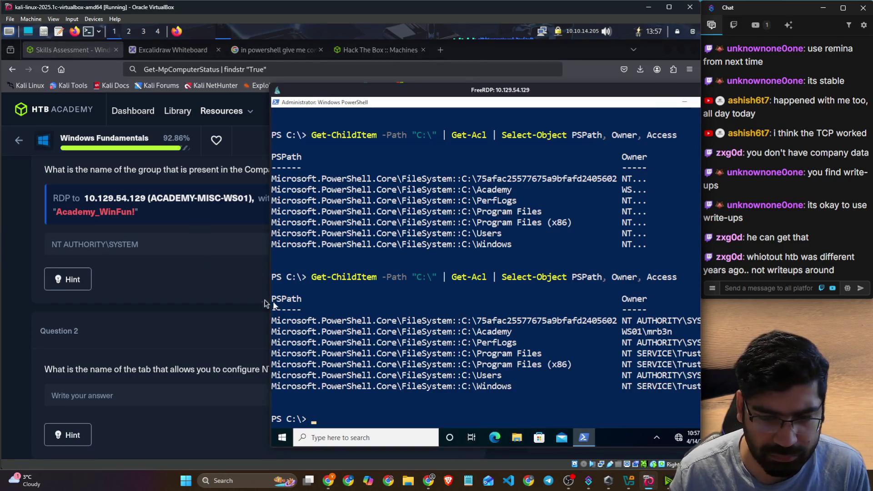
left_click(623, 322)
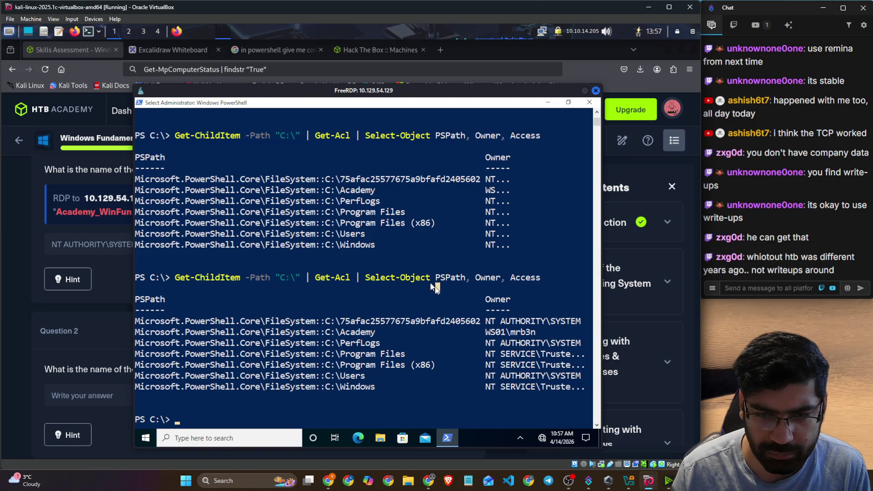
Switch the PowerShell console to a smaller font size through its Properties Font tab.
right_click(262, 102)
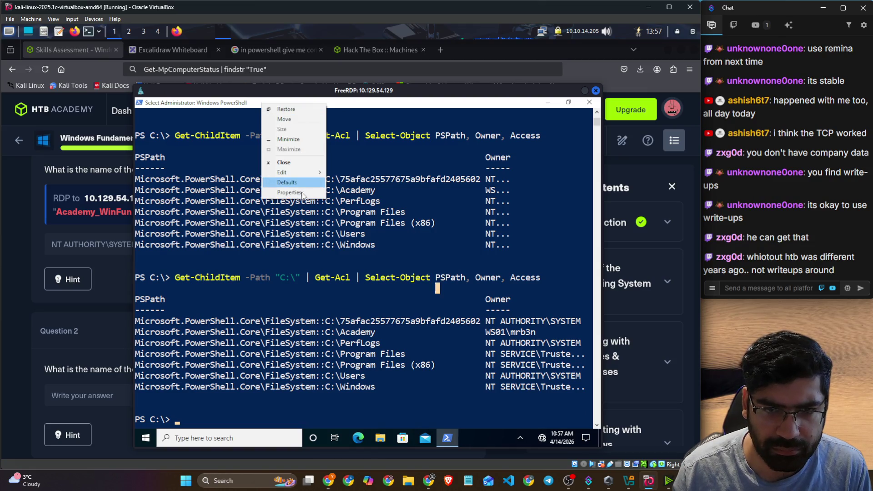
left_click(300, 193)
left_click(180, 124)
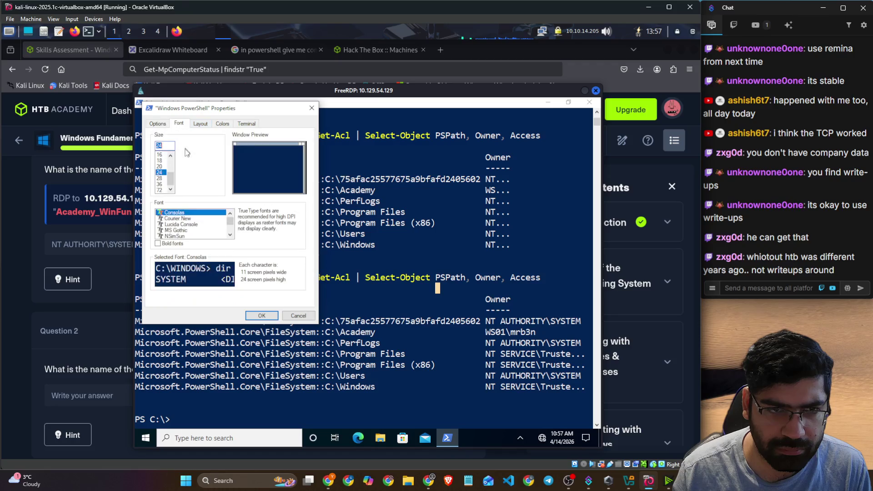
left_click(159, 166)
left_click(261, 315)
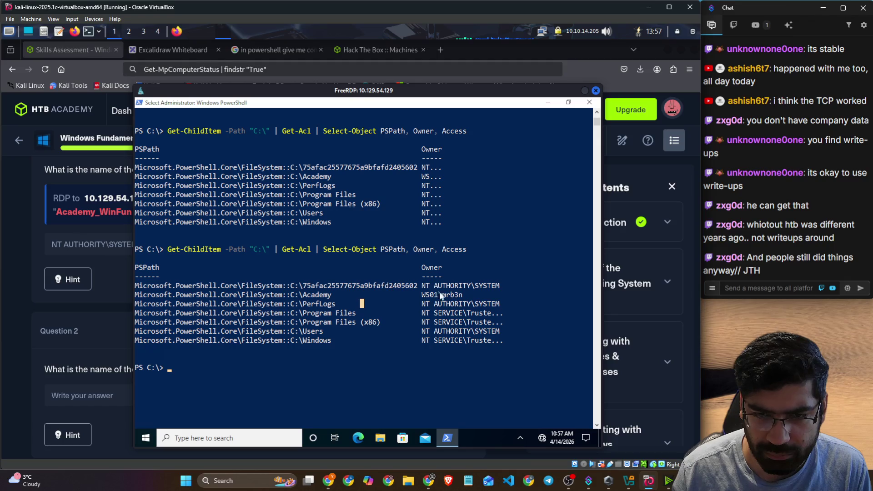
Select the owner WS01\mrb3n, then select the whole HTB answer text.
mouse_move(419, 295)
left_mouse_down()
mouse_move(463, 298)
mouse_move(422, 296)
left_mouse_up()
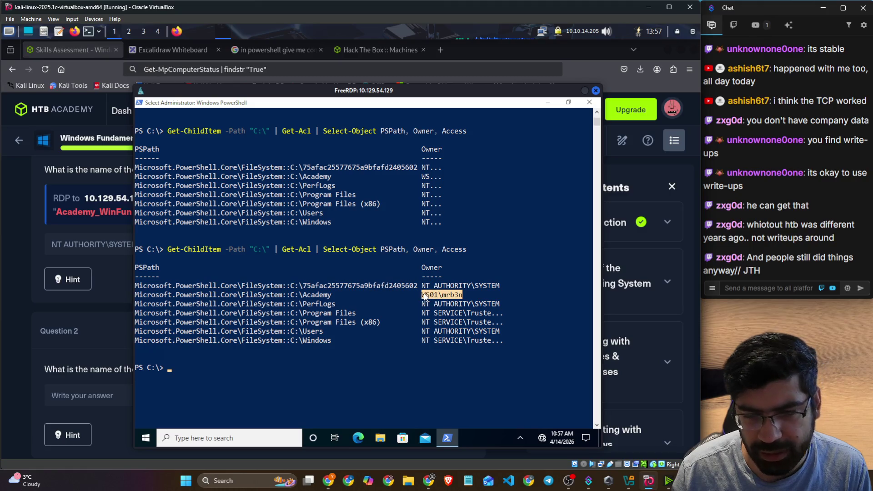
left_click(126, 244)
triple_click(139, 245)
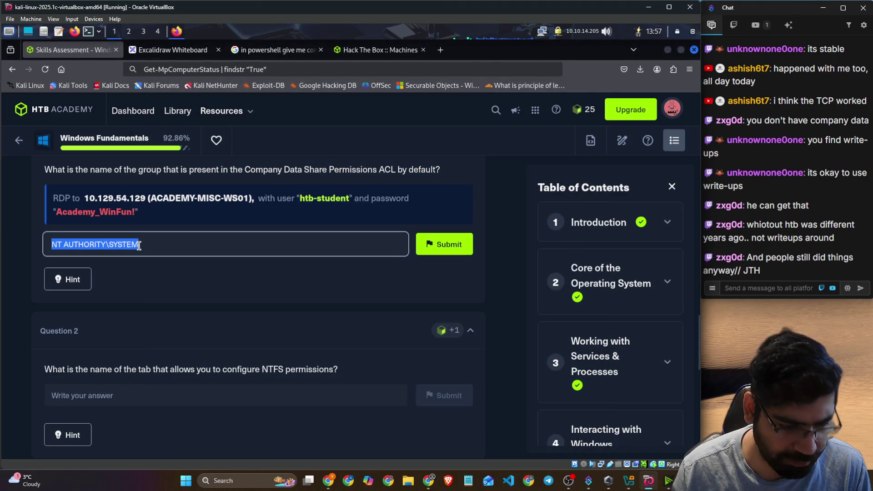
Copy the owner name WS01\mrb3n from the remote PowerShell output.
left_click(139, 245)
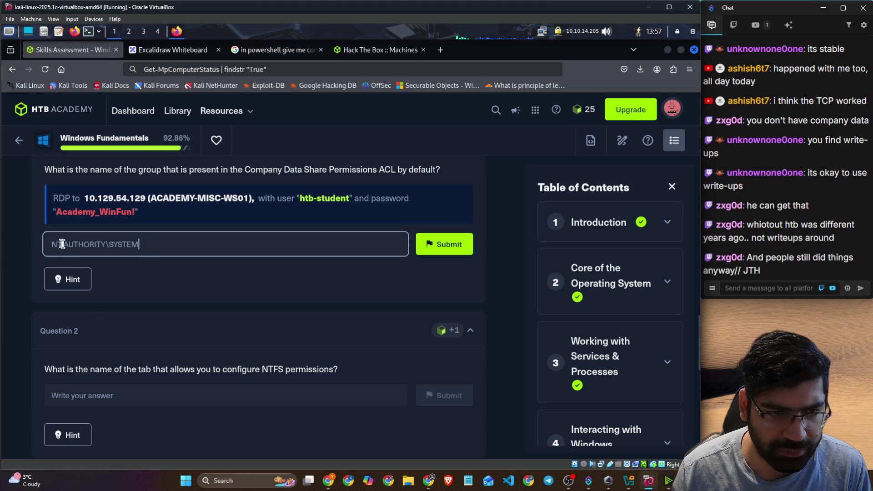
key("alt+Tab")
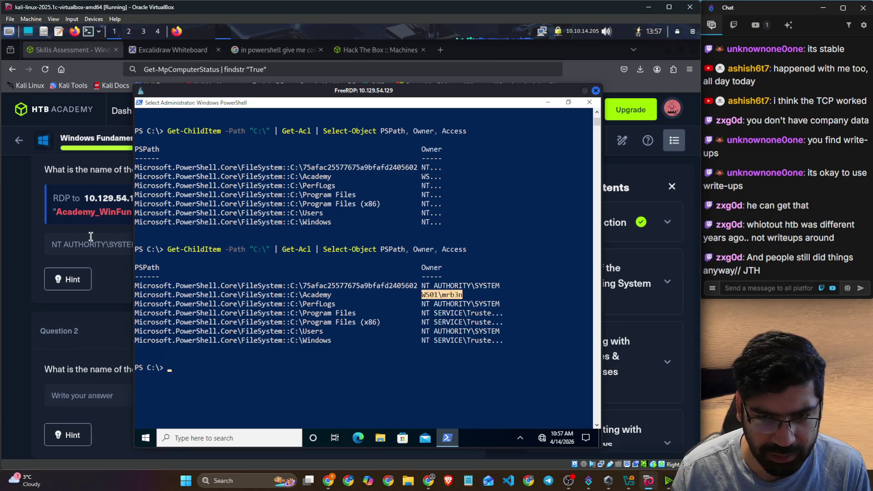
right_click(452, 296)
mouse_move(468, 296)
left_mouse_down()
mouse_move(417, 296)
mouse_move(429, 298)
left_mouse_up()
right_click(428, 298)
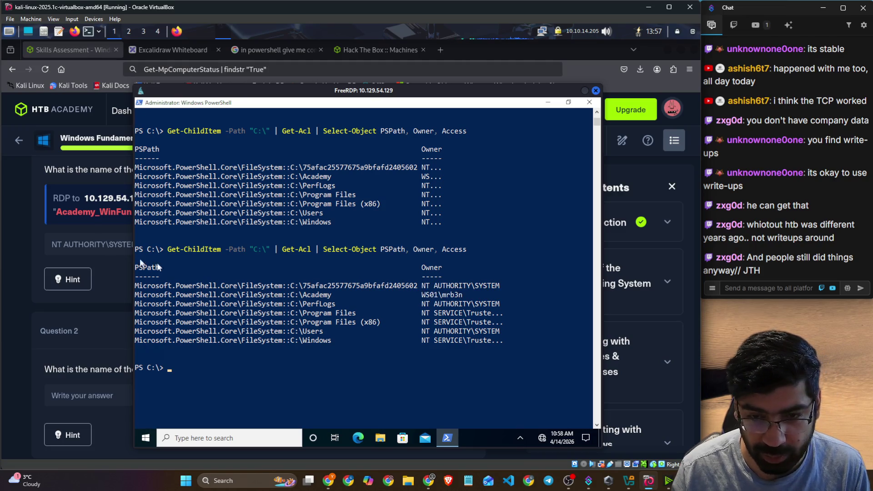
left_click(87, 218)
left_click(100, 245)
double_click(100, 245)
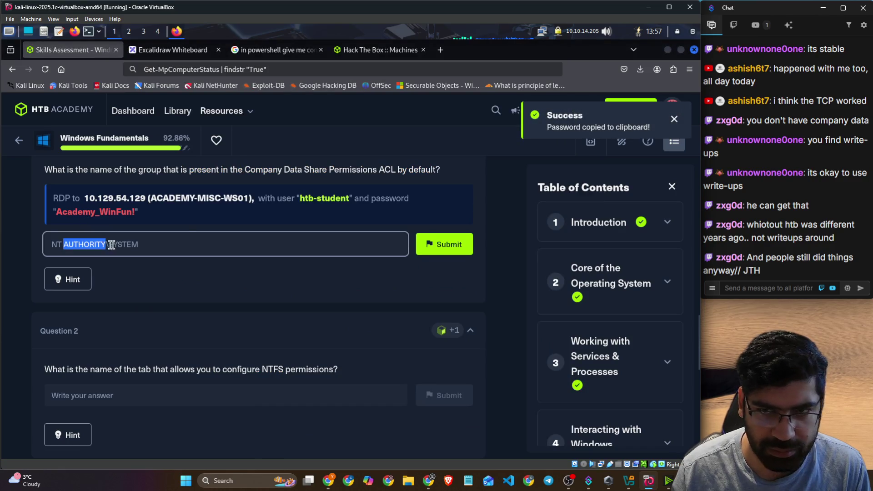
Replace the Question 1 answer with WS01\mrb3n and submit it.
key("alt+Tab")
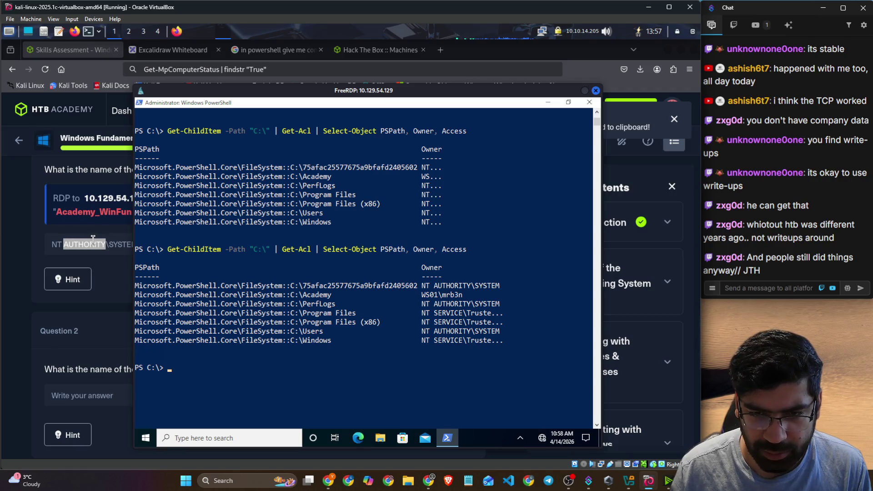
left_click(93, 239)
key("ctrl+a")
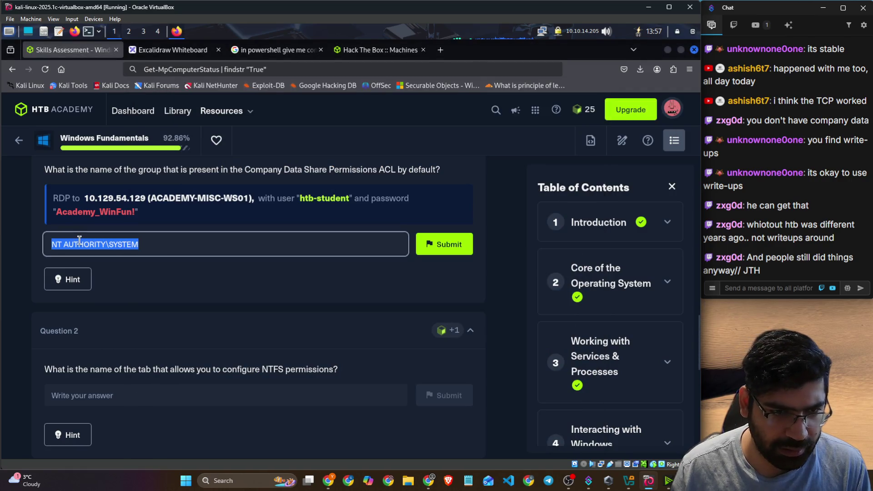
type("WS01\\")
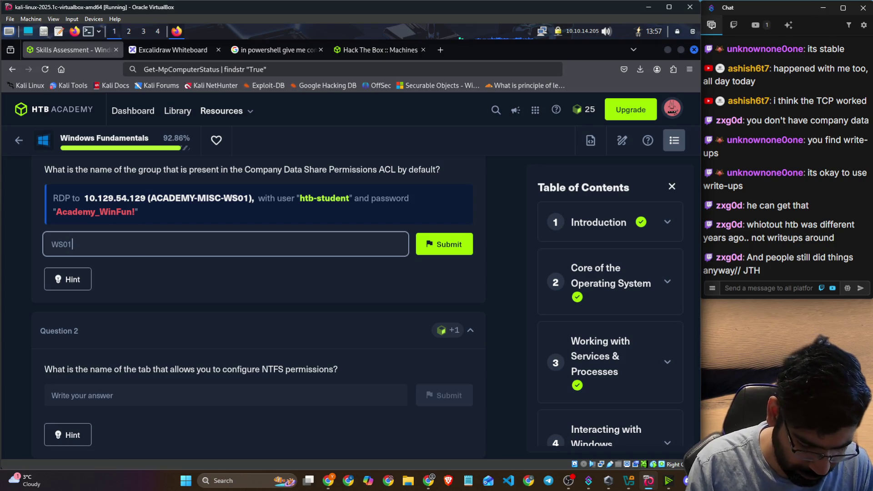
type("mrb3")
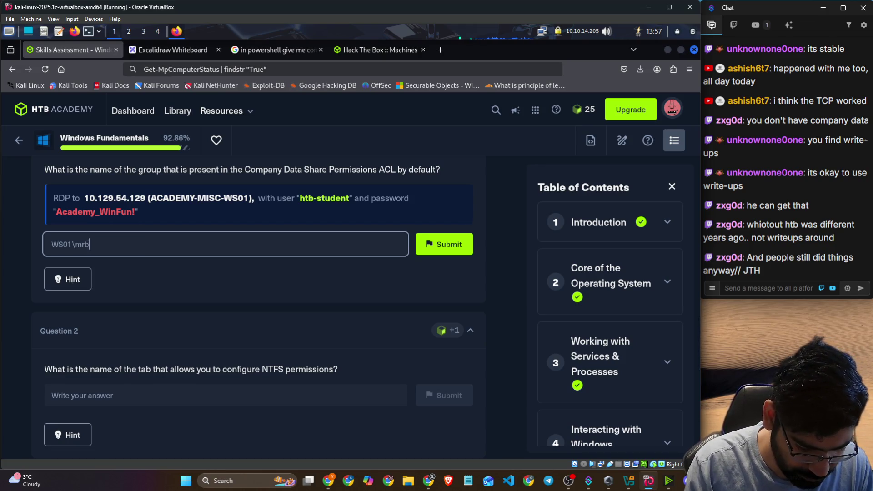
type("n")
key("alt+Tab")
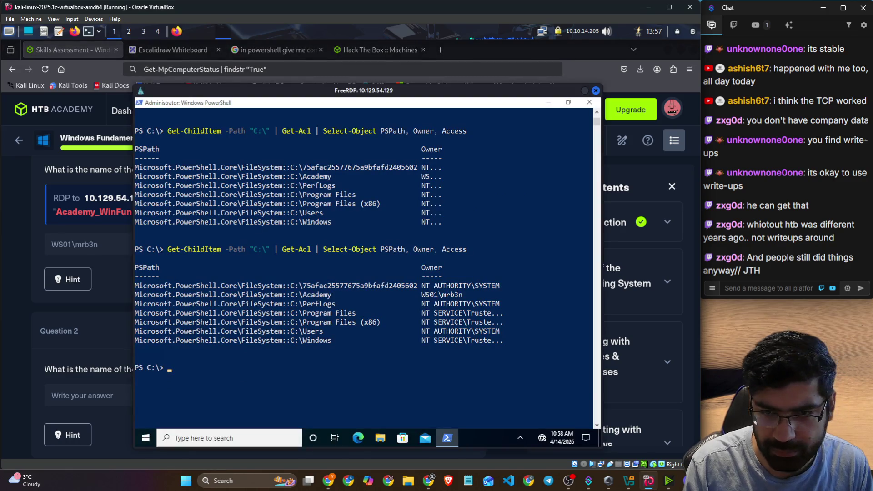
key("alt+Tab")
key("Return")
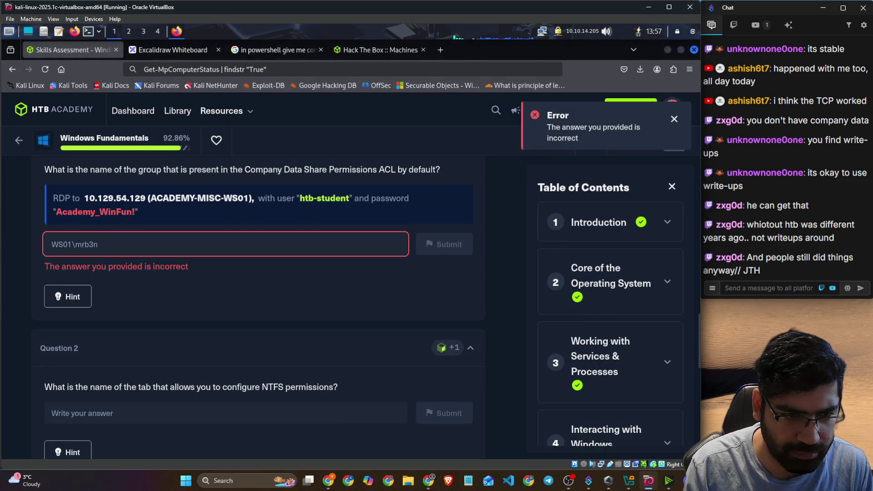
key("alt+Tab")
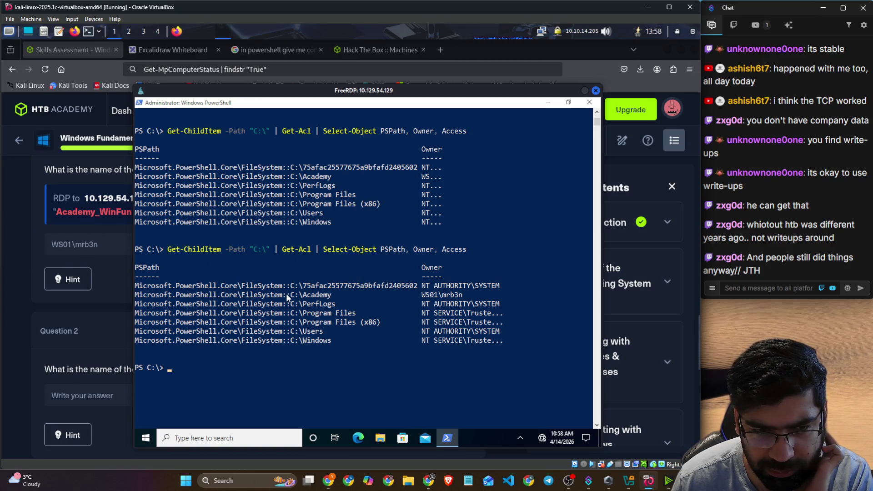
Rerun the command as Get-ChildItem -Path "C:\" | Get-Acl, without the Select-Object part.
left_click(287, 294)
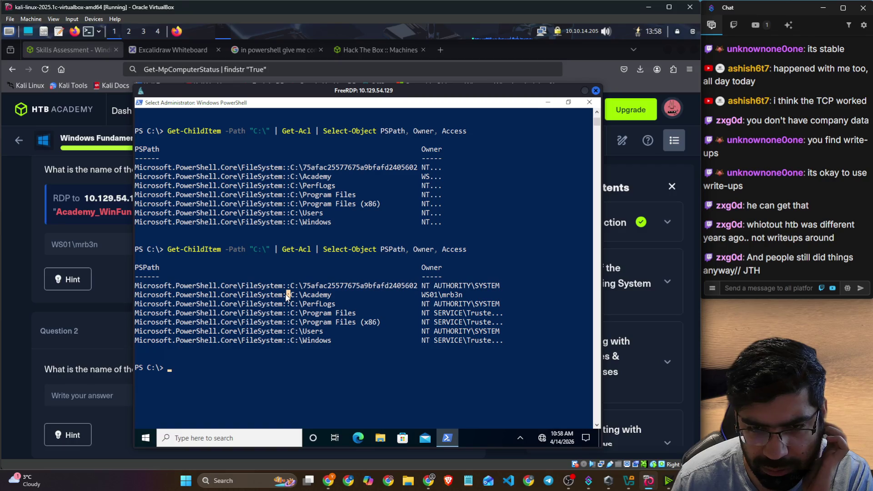
key("Up")
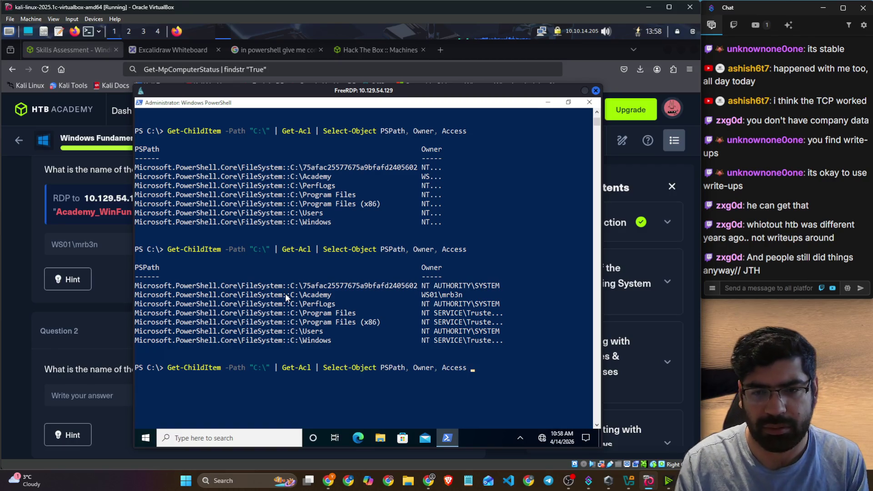
key("BackSpace")
key("BackSpace")
key("BackSpace")
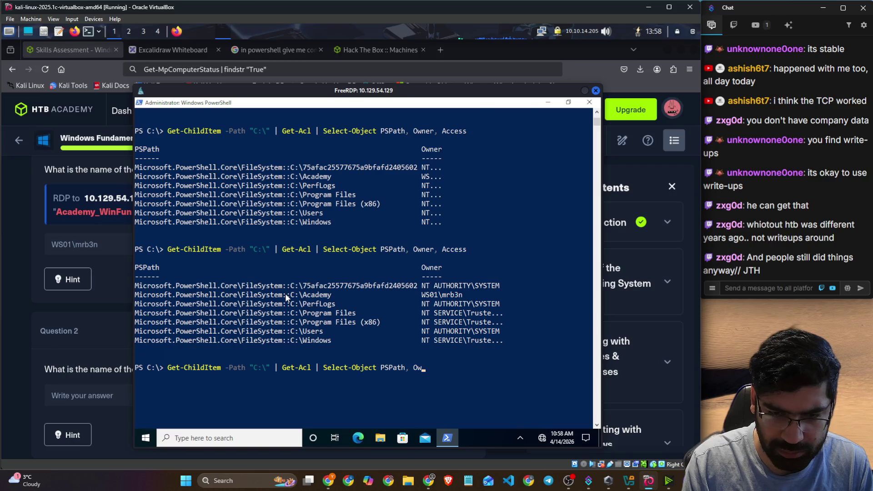
key("BackSpace")
key("BackSpace")
key("BackSpace")
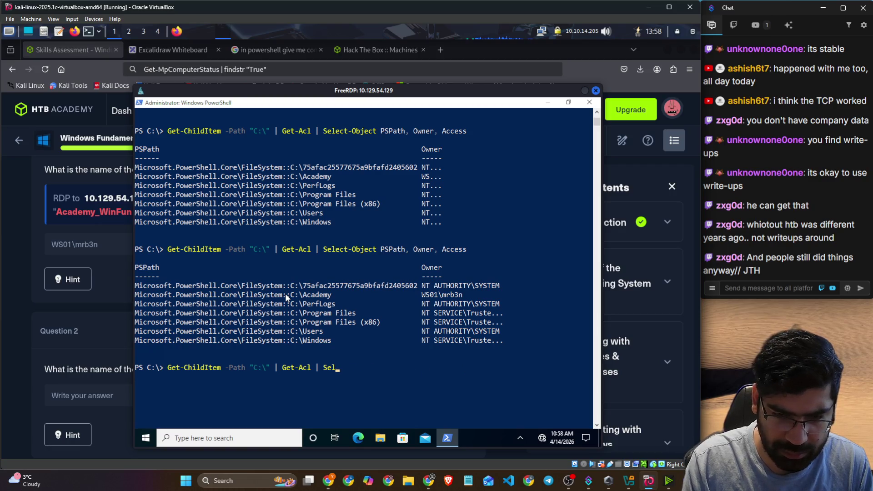
key("Return")
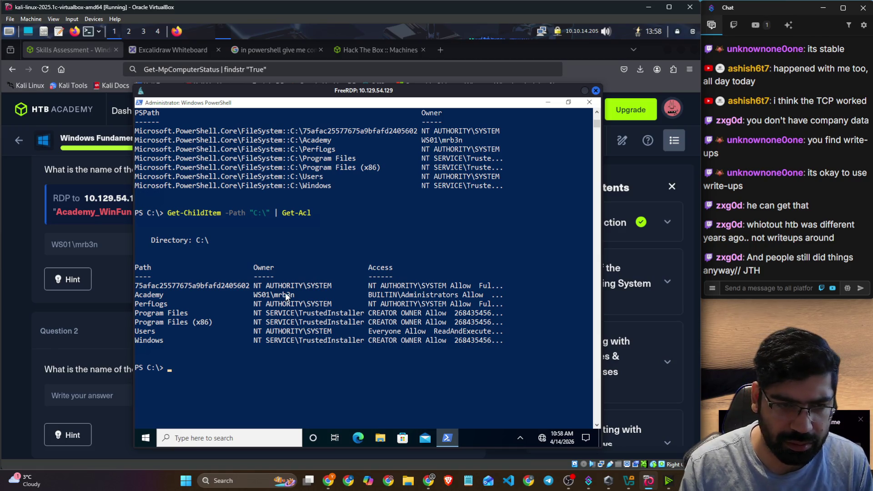
key("Up")
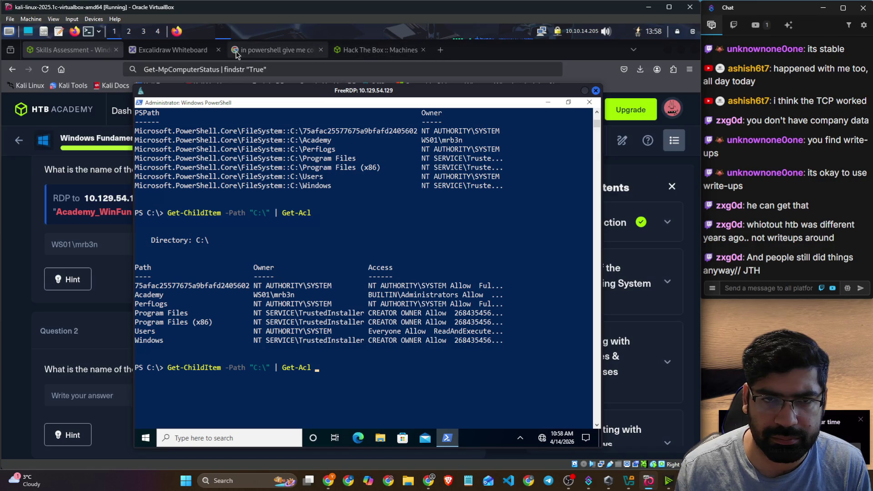
Ask Google AI Mode 'powershell get all info from command (verb)'.
left_click(251, 54)
left_click(159, 393)
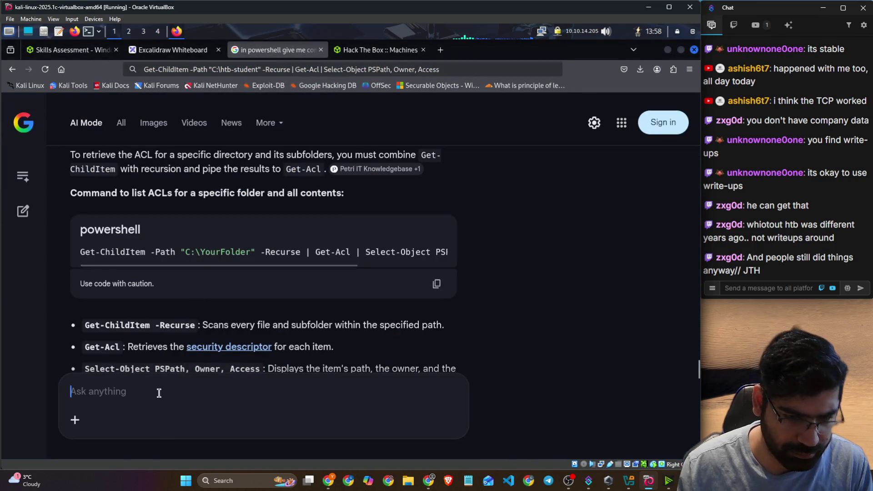
type("g")
key("BackSpace")
type("power")
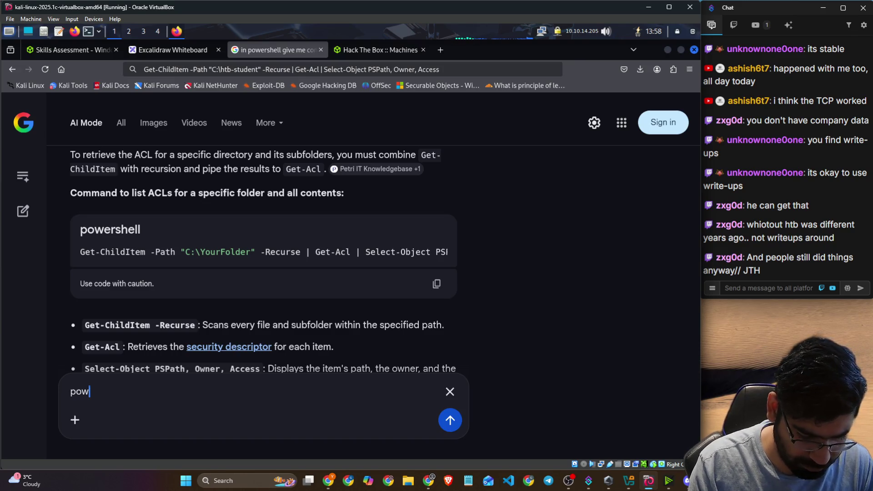
type("shell ge")
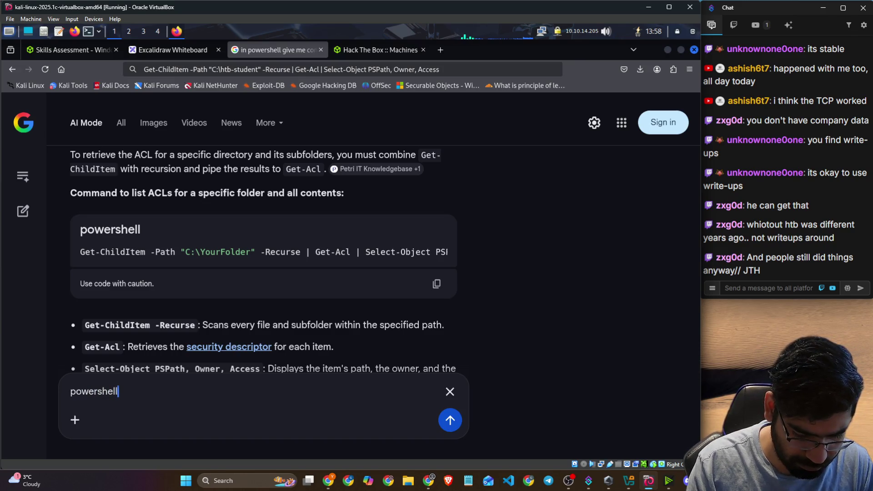
type("t all info ")
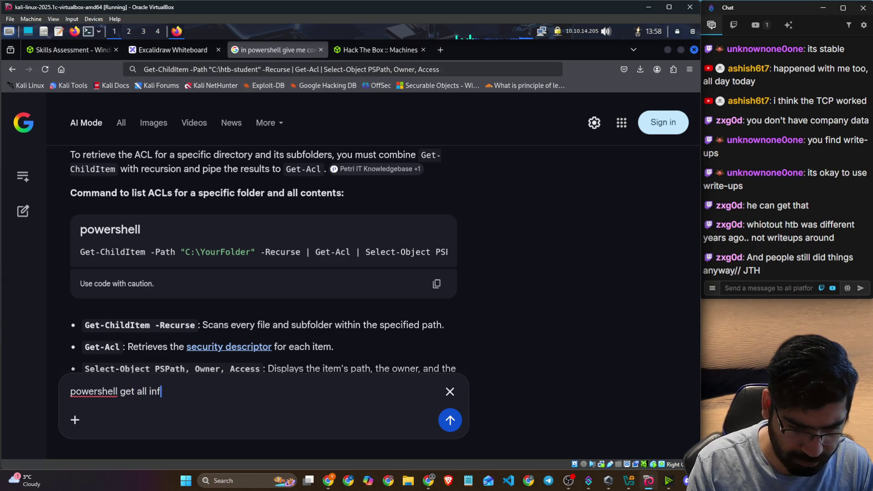
type("from comma")
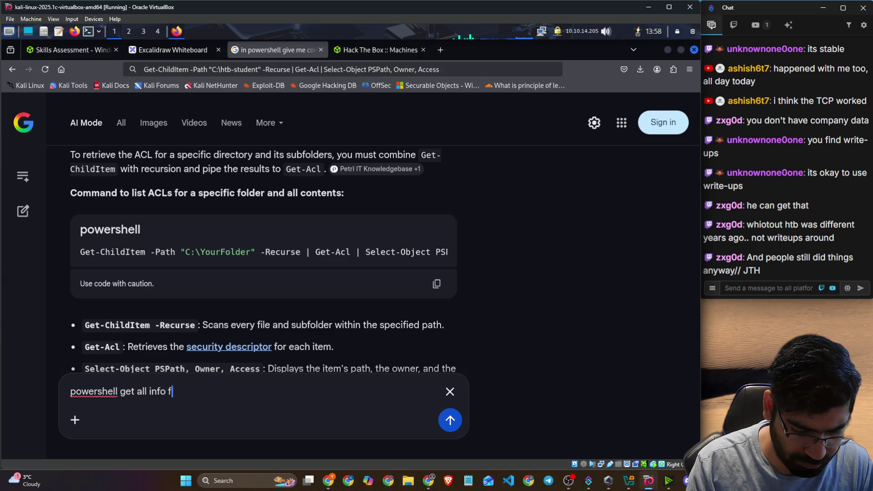
type("nd ")
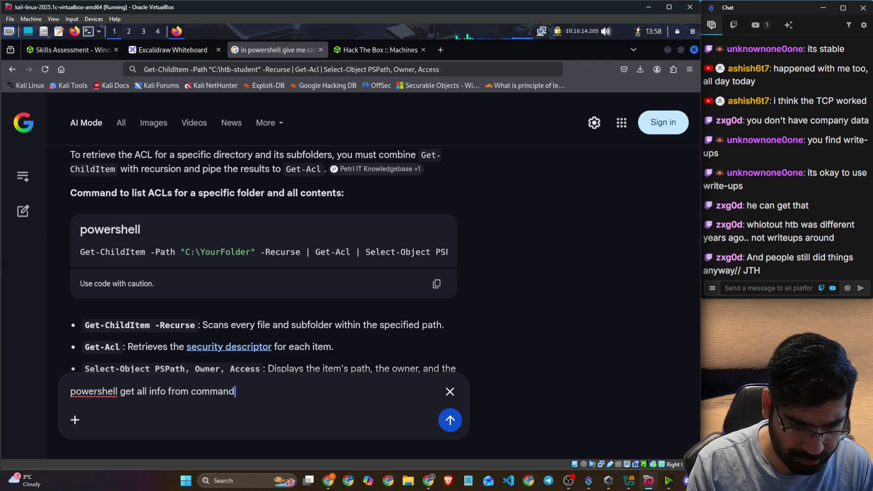
type("(verb)")
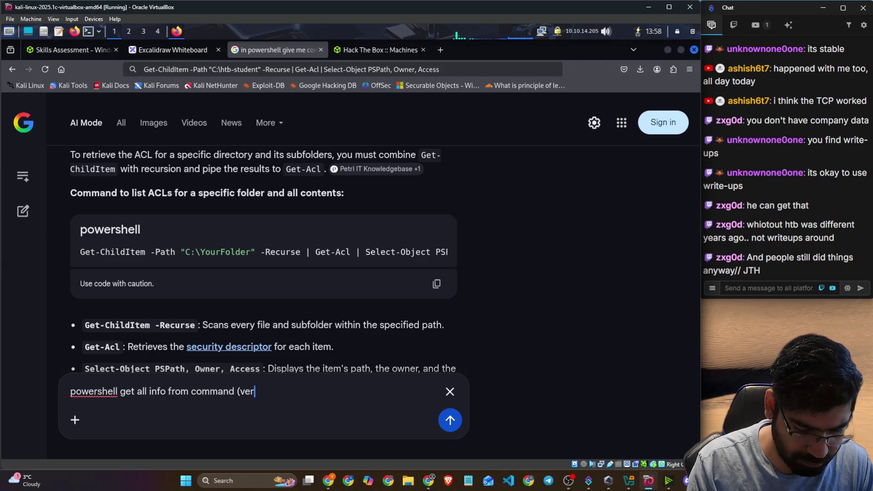
key("Return")
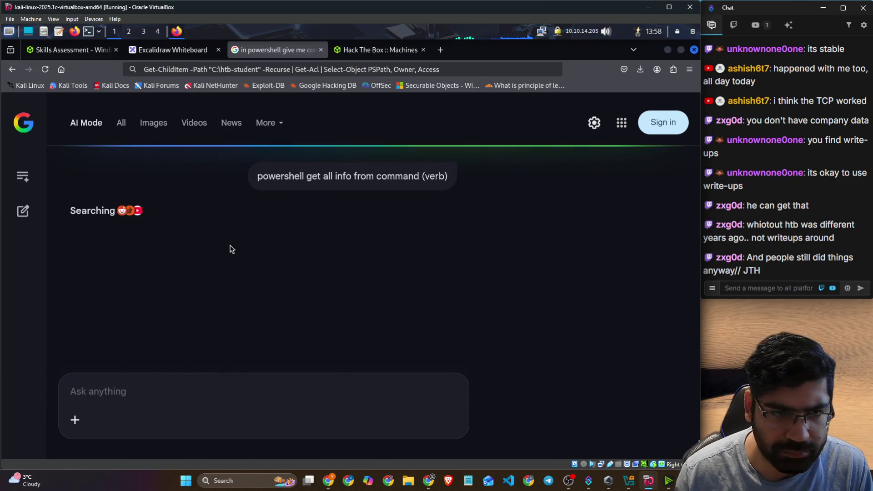
Select the Format-List * snippet in the AI answer.
scroll(230, 245, "down", 5)
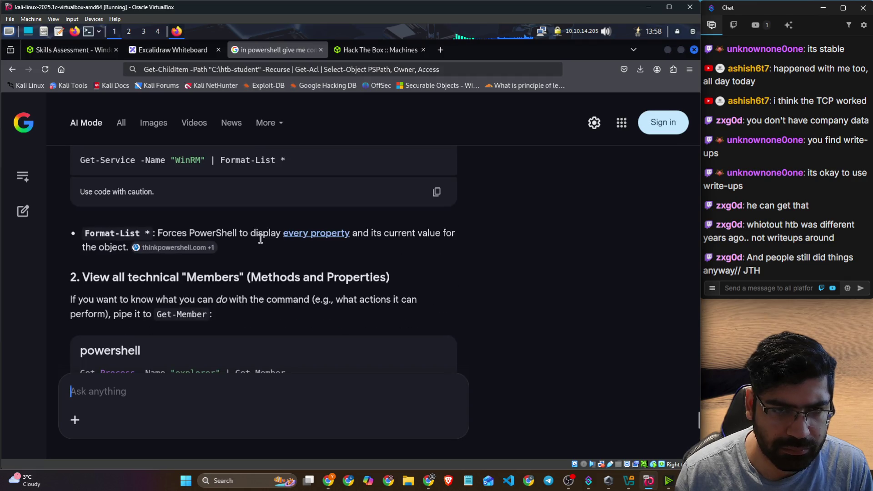
scroll(262, 239, "up", 2)
left_click_drag(290, 229, 220, 228)
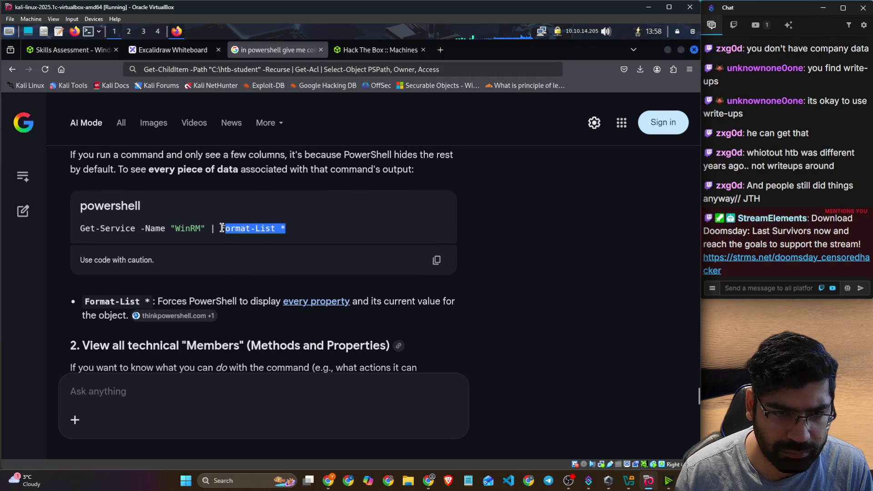
key("alt+Tab")
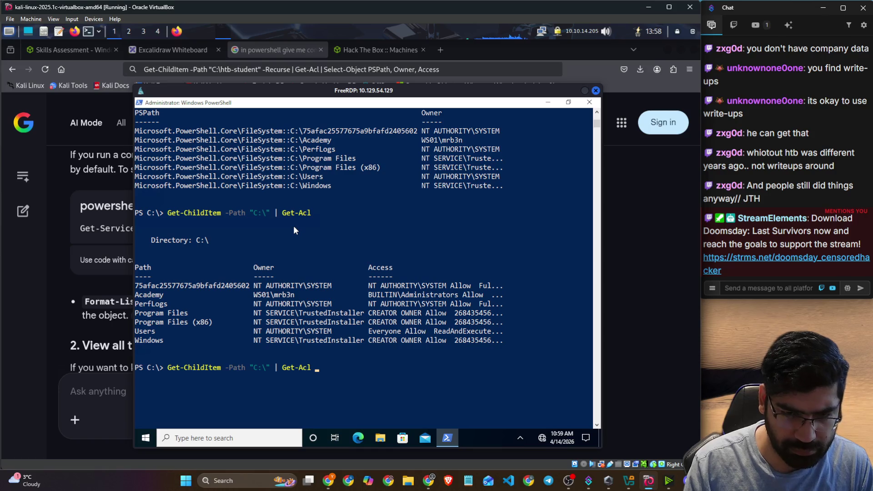
Pipe Get-Acl into Format-List * and scroll through each C:\ folder's full ACL properties.
key("ctrl+v")
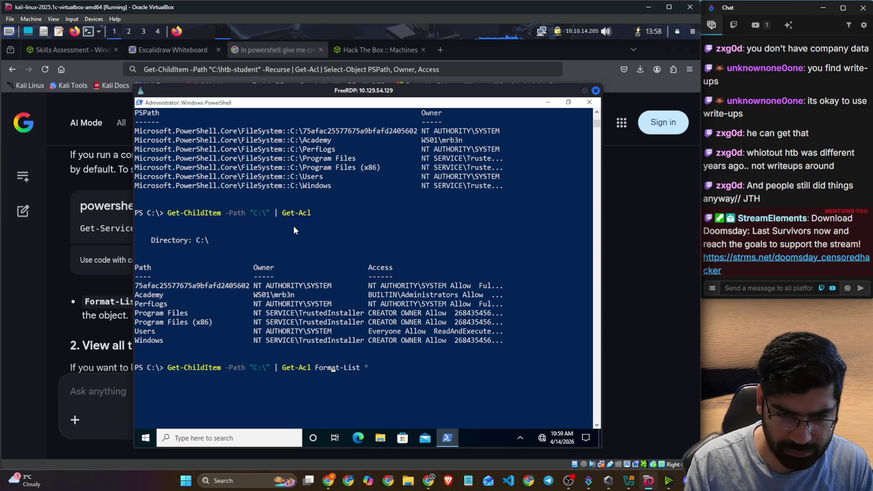
type("|")
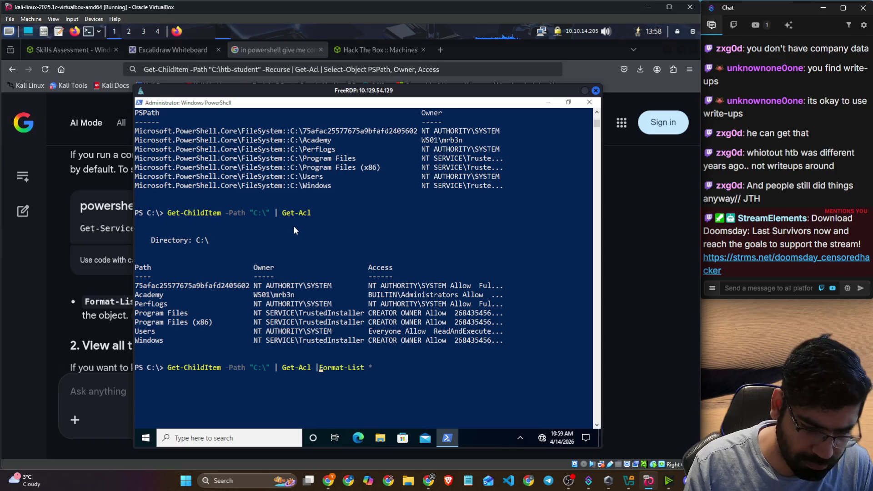
key("Return")
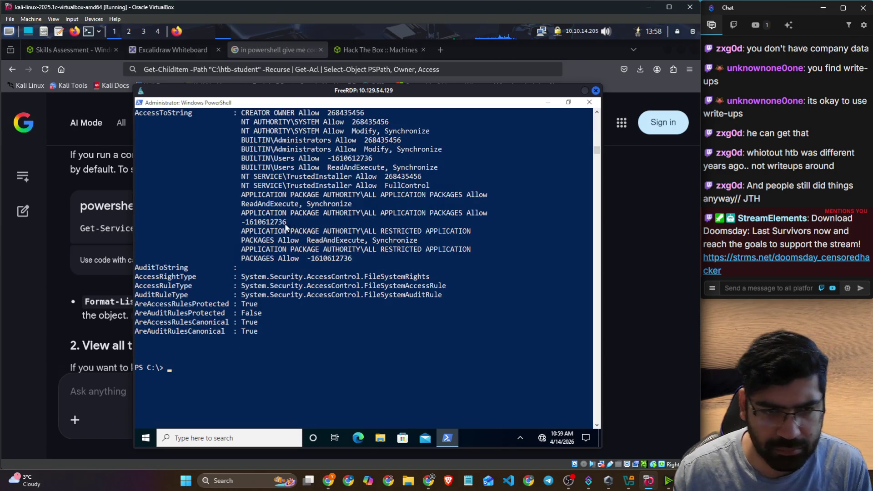
scroll(287, 230, "up", 7)
scroll(266, 233, "up", 6)
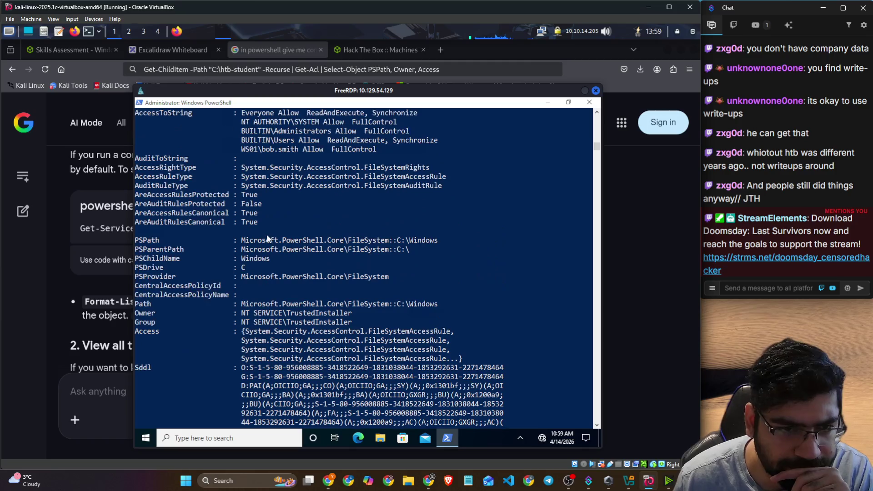
left_click(247, 348)
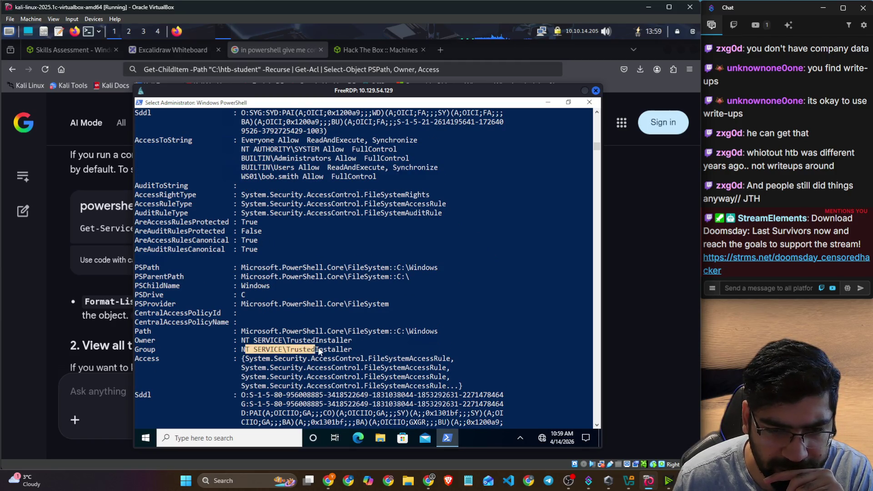
scroll(296, 338, "down", 13)
scroll(296, 337, "up", 20)
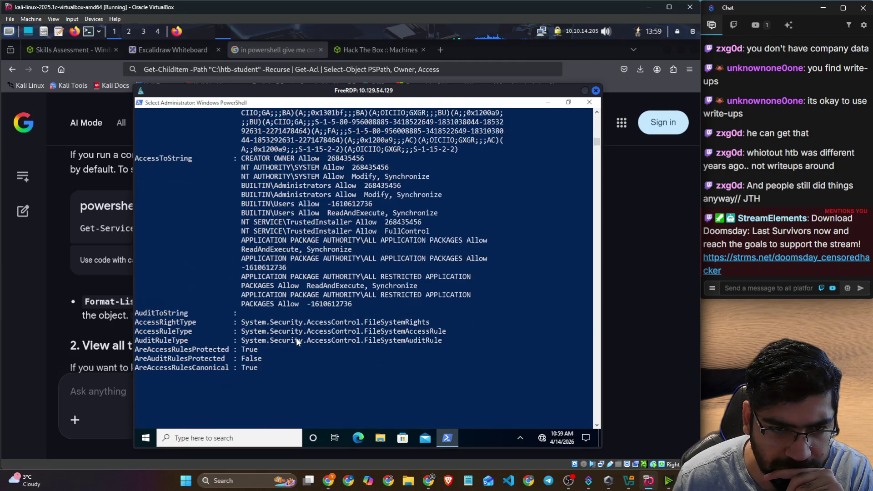
scroll(296, 341, "up", 6)
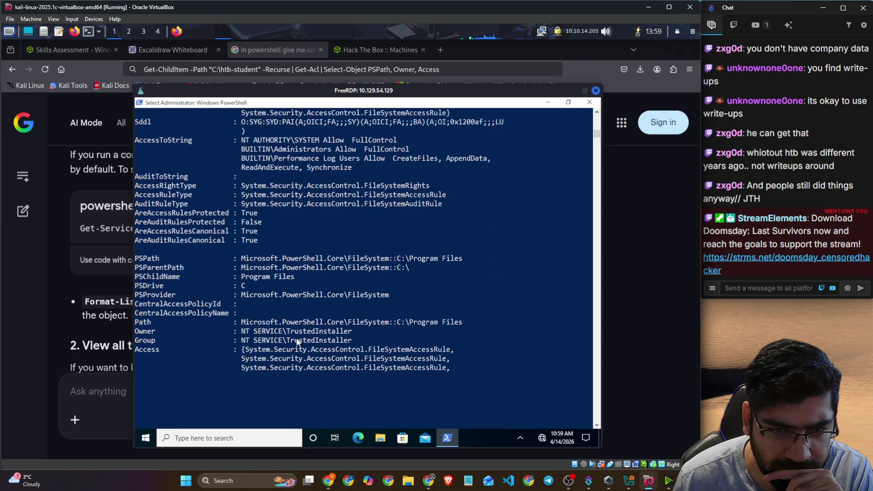
scroll(297, 342, "up", 7)
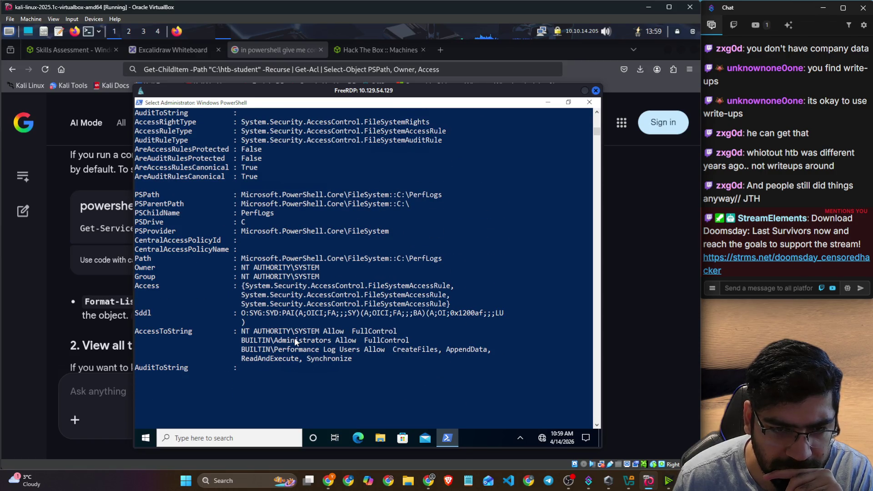
key("Escape")
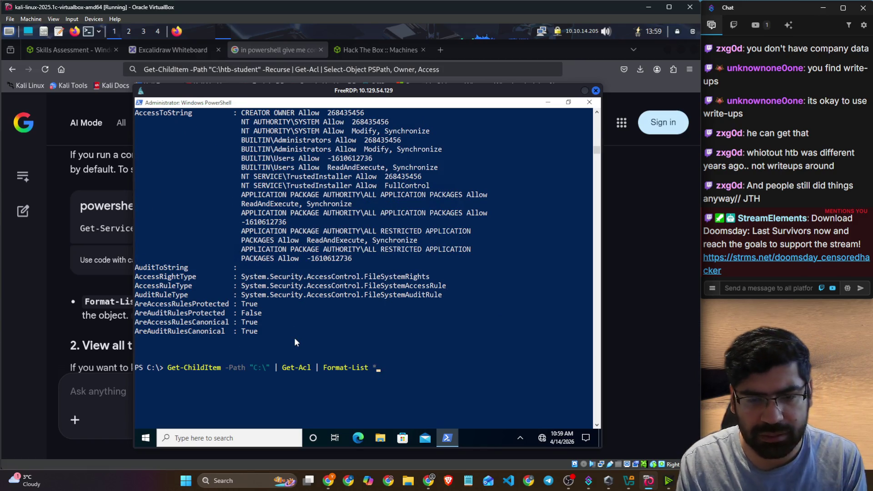
Run Get-Acl | Format-List GROUP and highlight the NT SERVICE\TrustedInstaller group.
key("BackSpace")
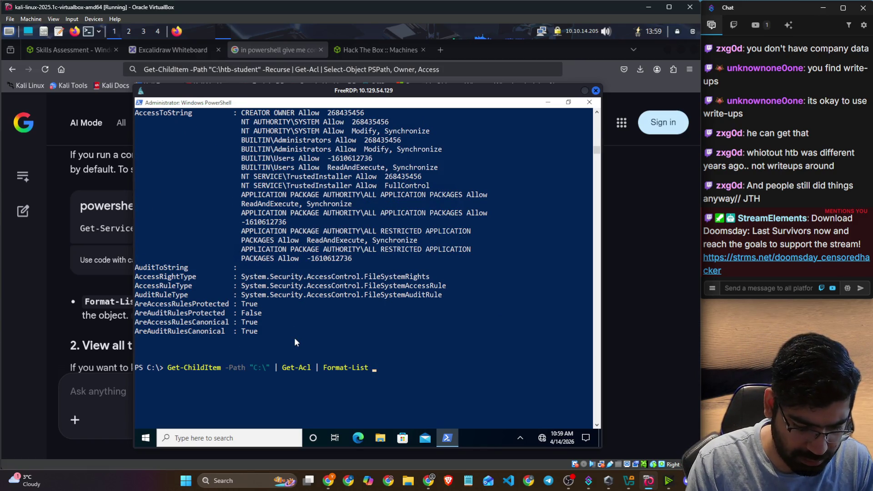
type("GROU")
type("P")
key("Return")
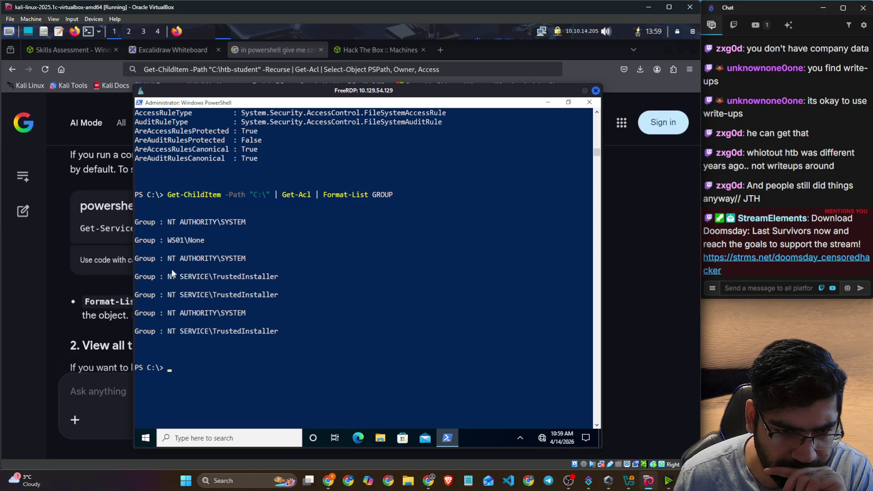
left_click_drag(167, 276, 277, 276)
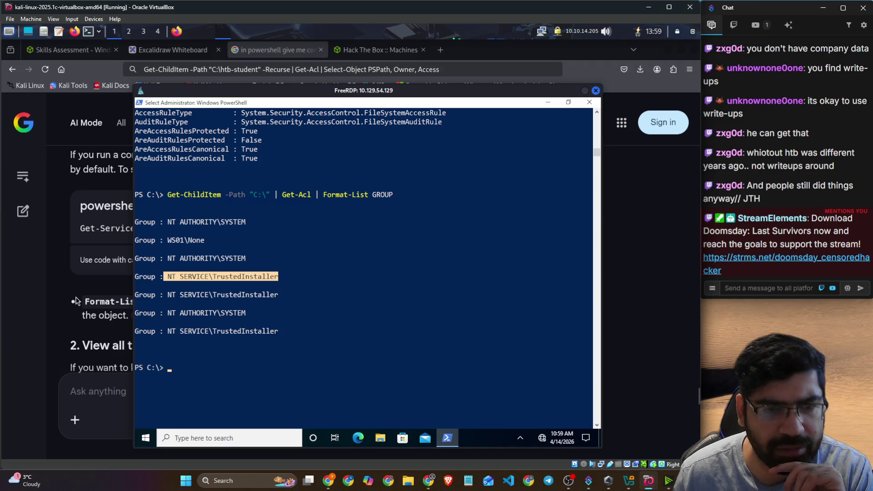
left_click(99, 303)
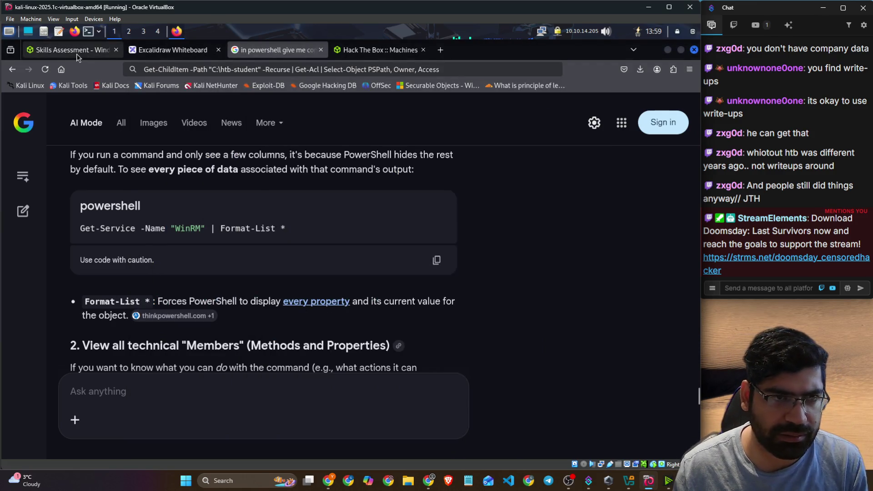
Submit 'NT AUTHRORITY\SYSTEM' as typed as the Question 1 answer.
left_click(91, 50)
key("ctrl+a")
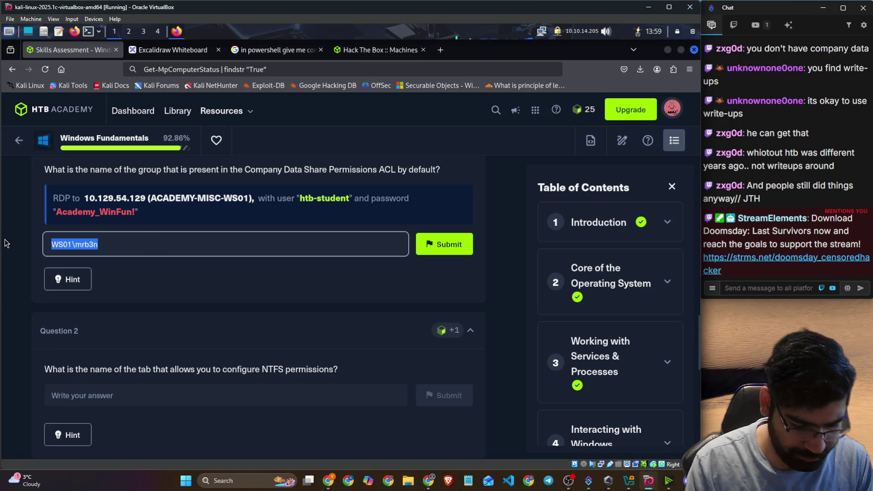
type("NT AUTHRO")
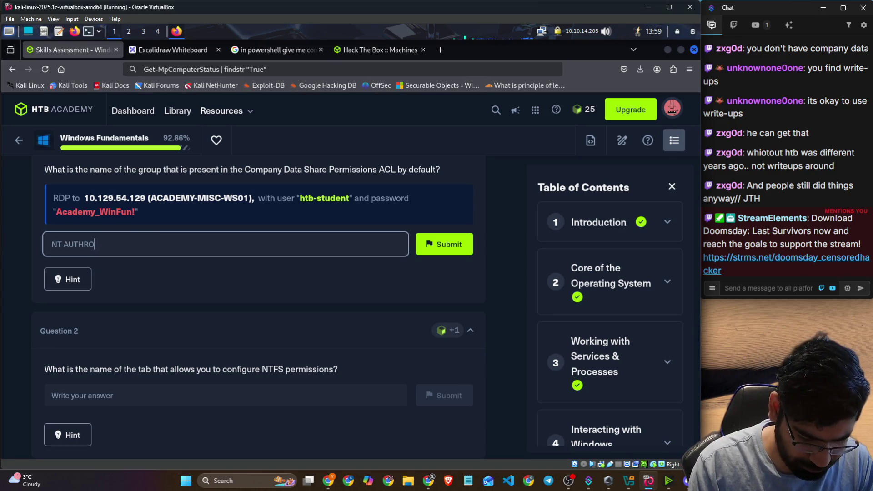
type("RITY")
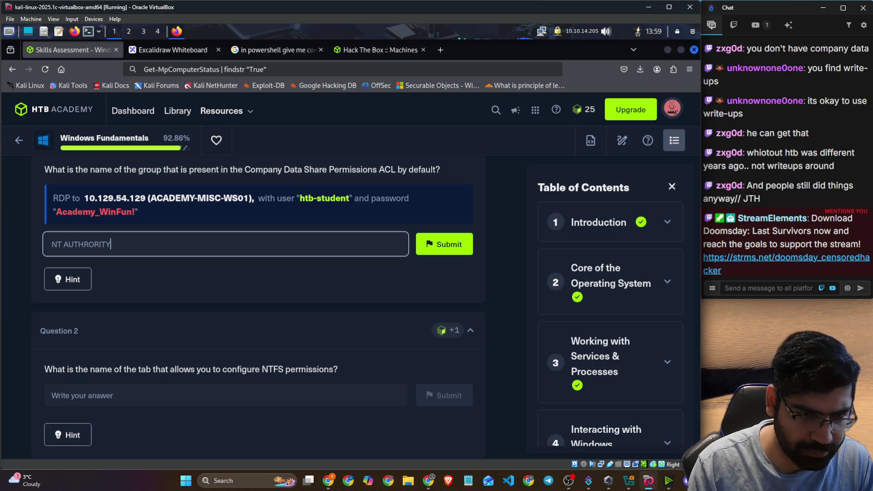
type("\\")
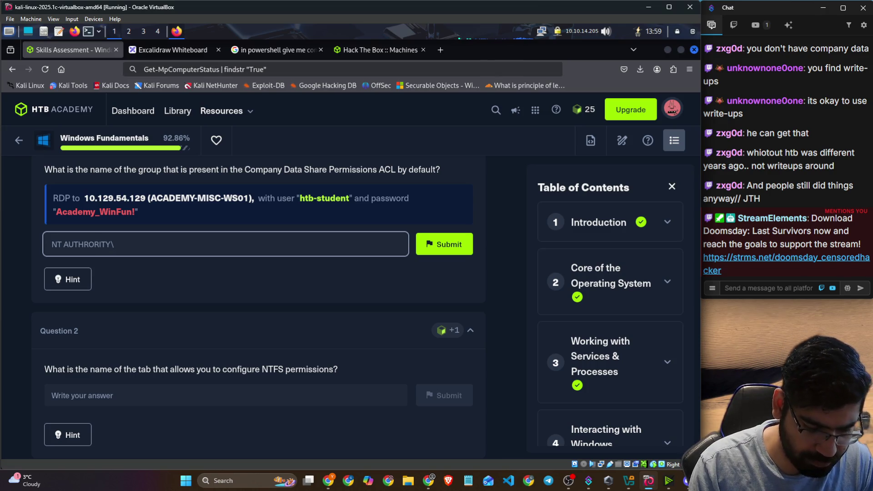
key("alt+Tab")
key("alt+Tab")
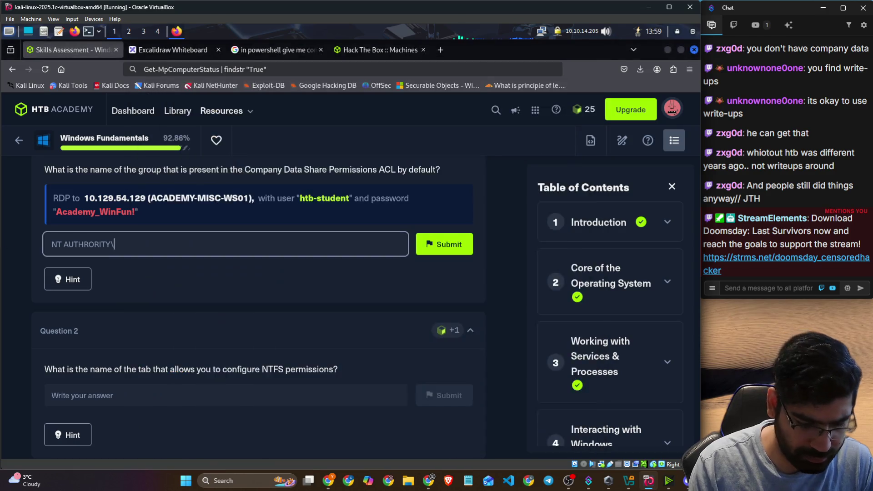
type("SYSTEM")
key("Return")
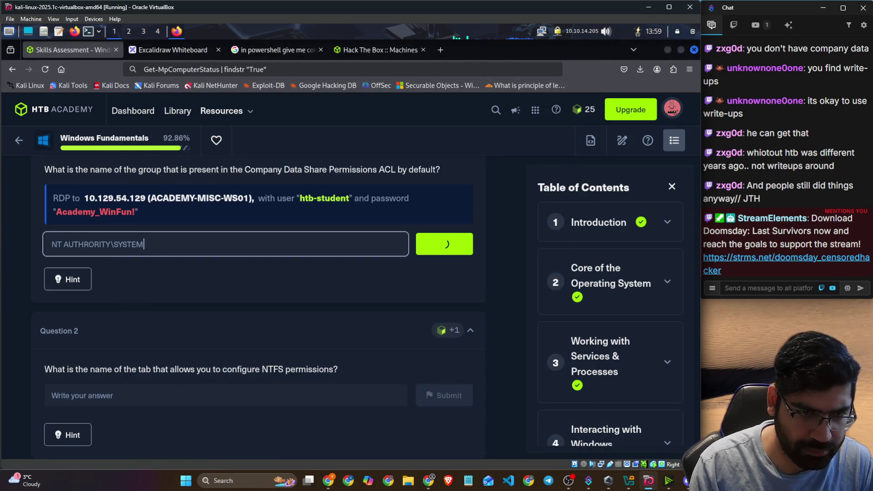
key("alt+Tab")
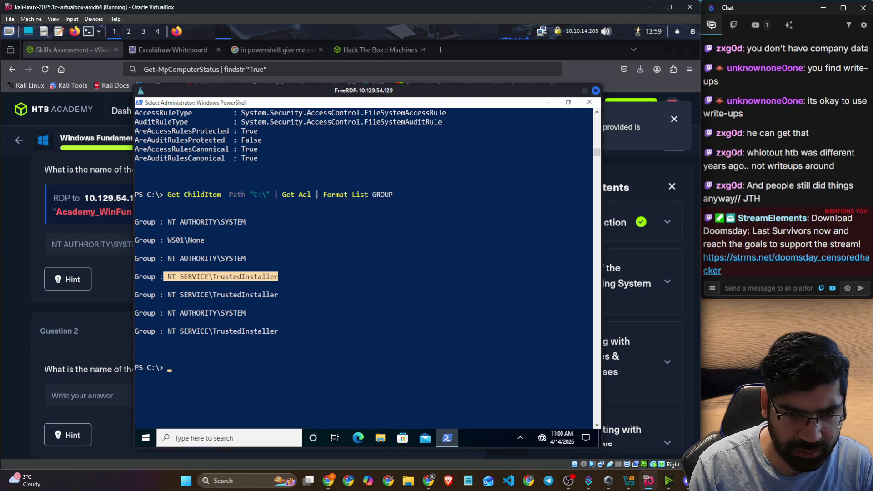
Change the answer to NT SERVICE\TrustedInstaller and submit it.
key("alt+Tab")
key("BackSpace")
key("BackSpace")
key("BackSpace")
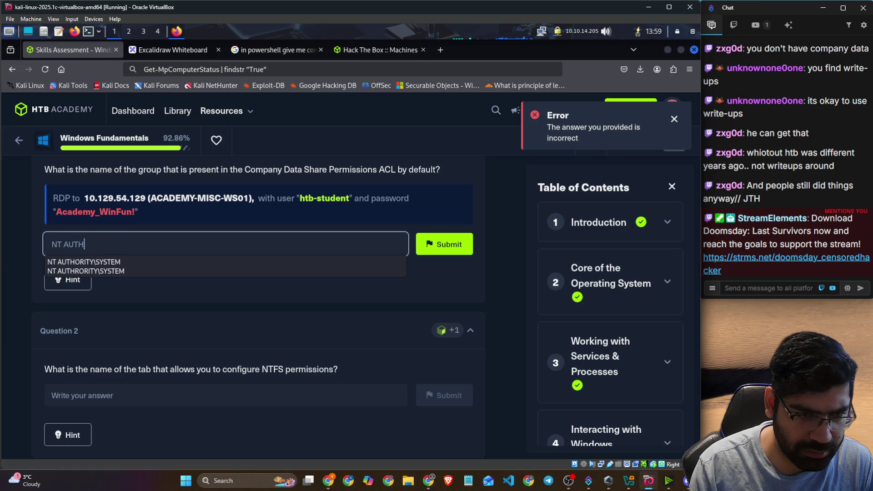
key("BackSpace")
key("BackSpace")
key("BackSpace")
type("SE")
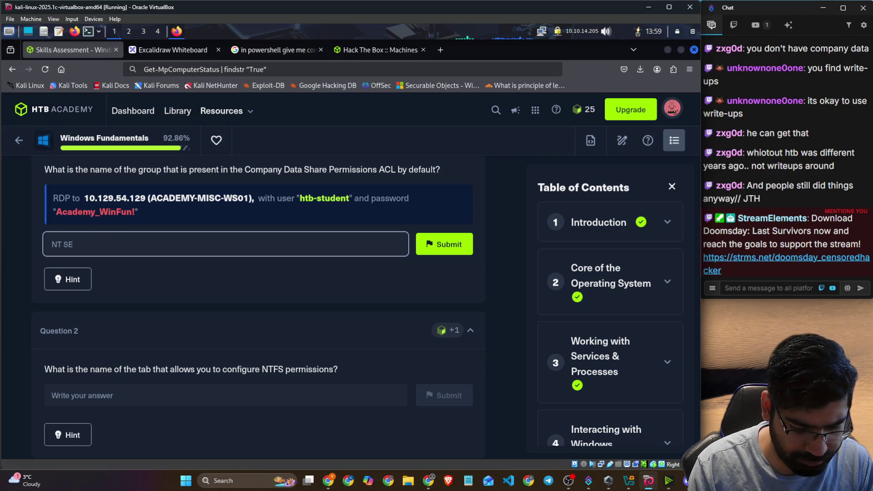
key("BackSpace")
key("alt+Tab")
key("alt+Tab")
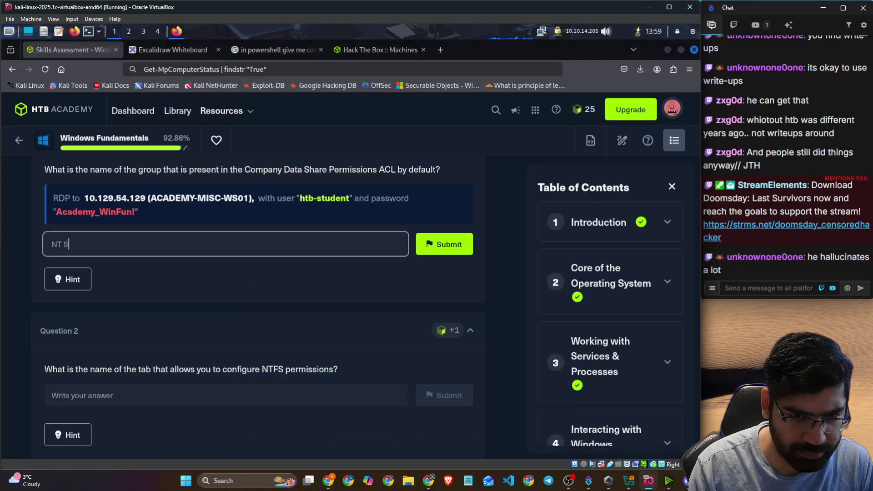
type("ERVICE\\")
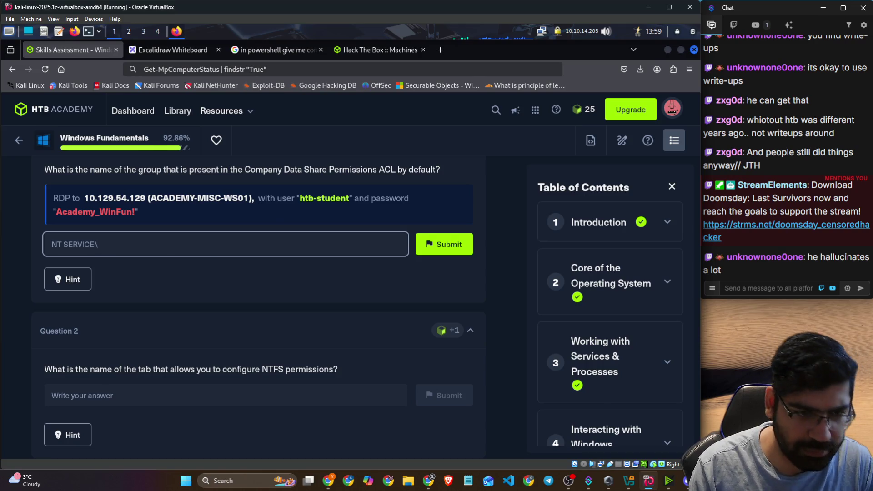
key("alt+Tab")
key("alt+Tab")
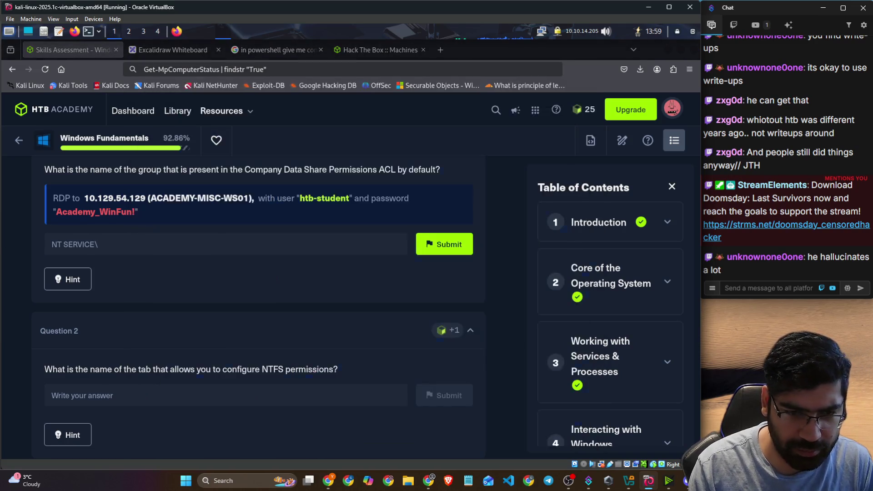
type("\\TrustedInstall")
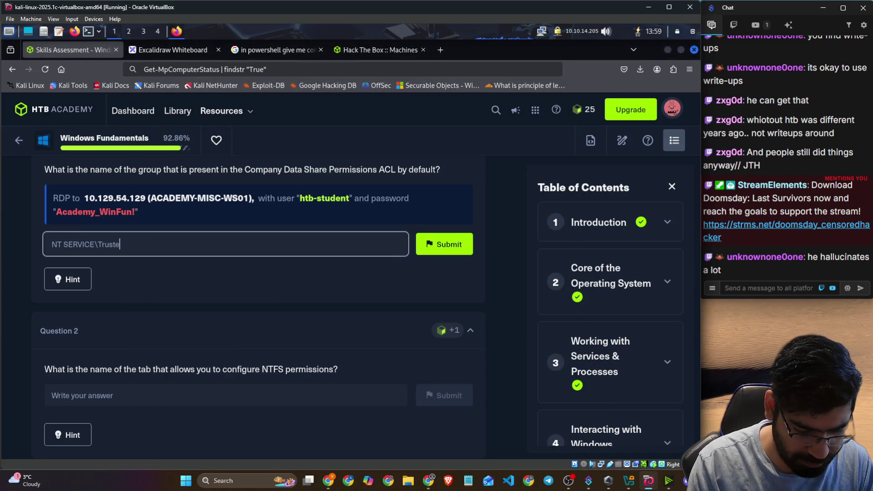
type("er")
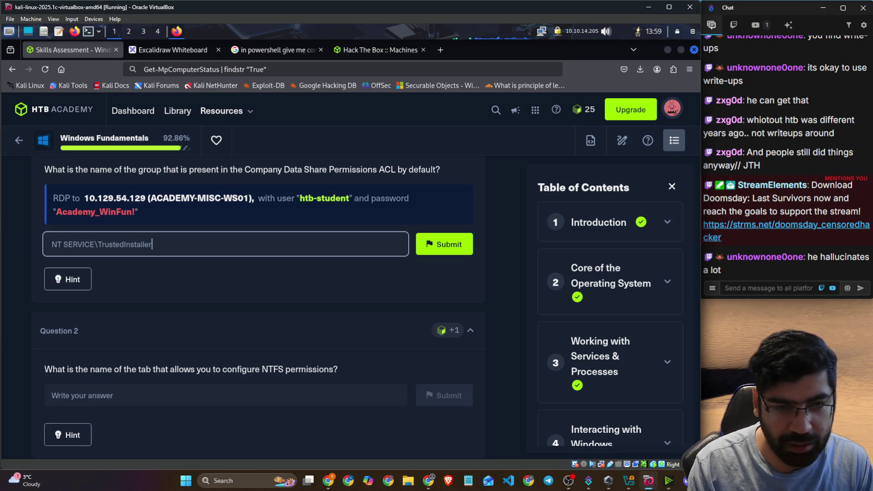
key("Return")
key("alt+Tab")
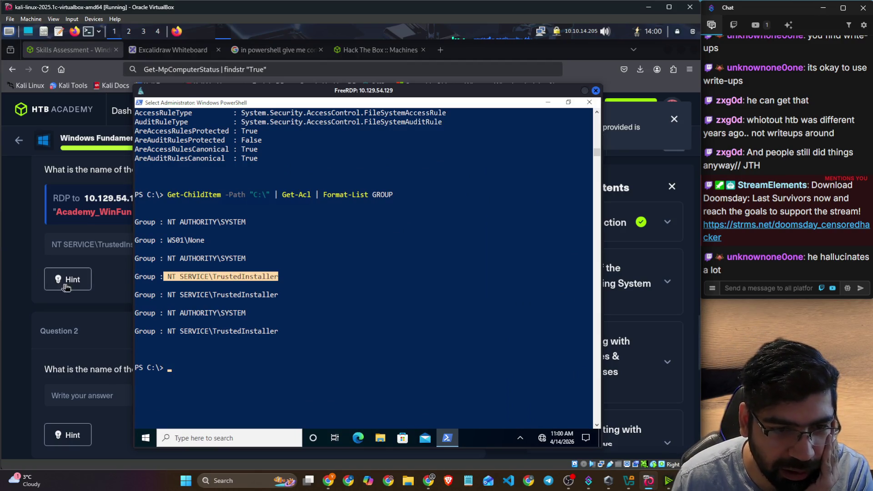
Submit WS01\None, then SYSTEM, as the Question 1 answer.
left_click(83, 243)
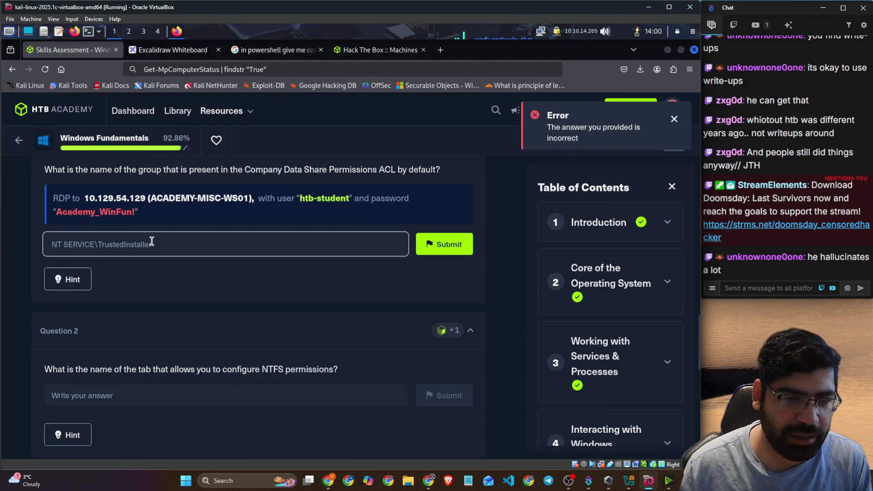
left_click_drag(155, 244, 50, 246)
type("WS01\\")
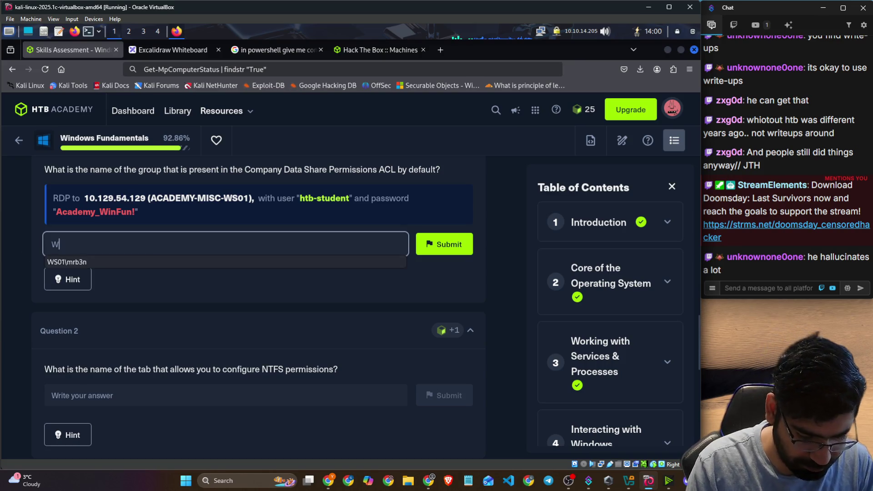
type("None")
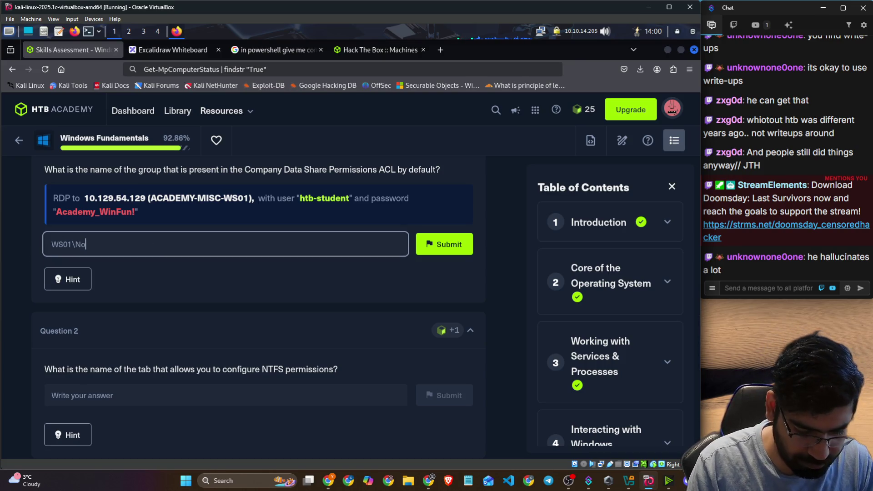
key("Return")
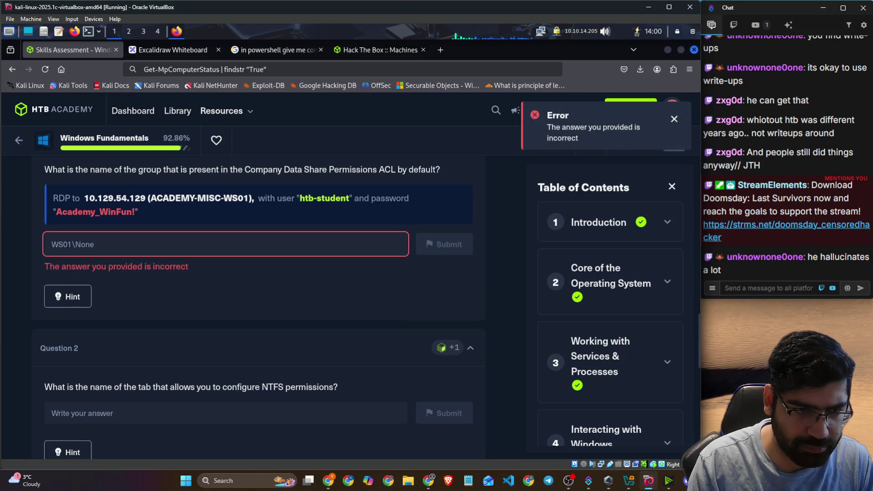
key("BackSpace")
key("BackSpace")
key("BackSpace")
key("BackSpace")
key("BackSpace")
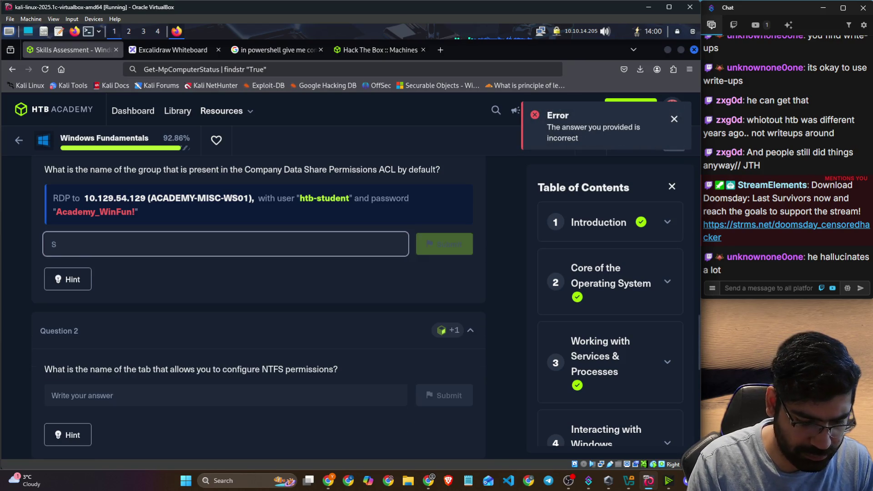
type("SYSTEM")
key("Return")
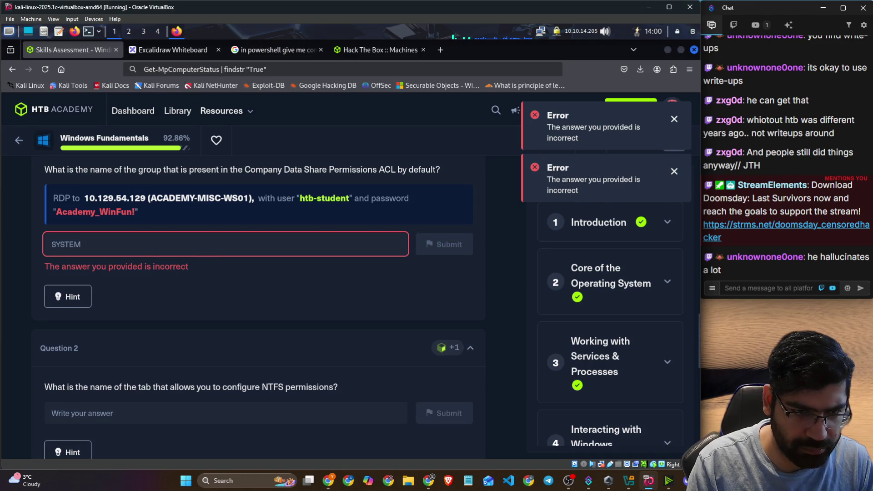
key("alt+Tab")
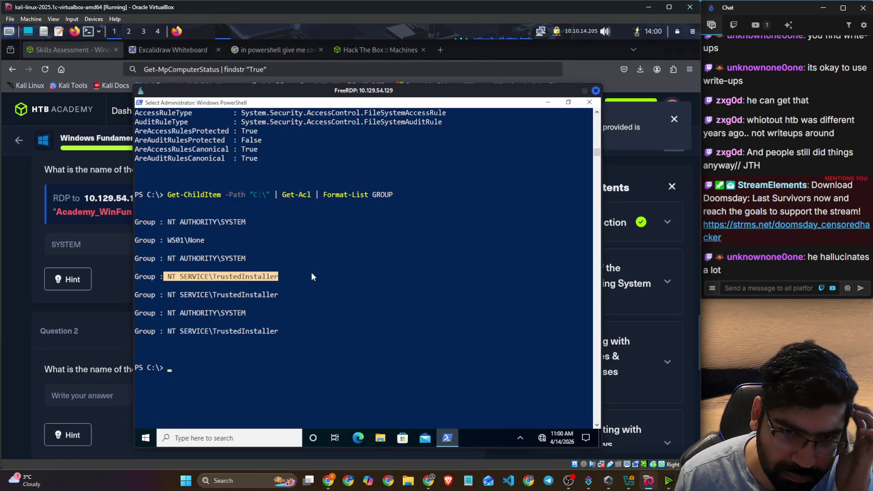
Scroll back through the Format-List * ACL output and select folder name 75afac25577675a9bfafd2405602.
right_click(313, 276)
scroll(304, 261, "up", 10)
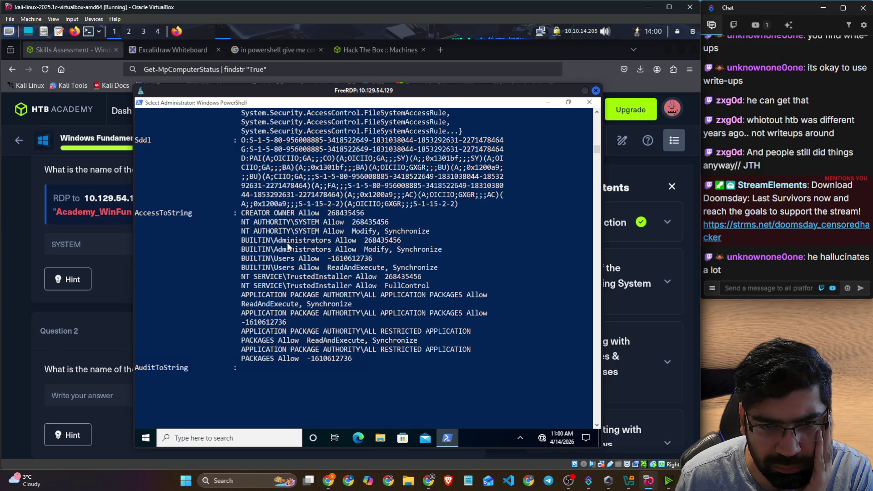
scroll(287, 262, "down", 1)
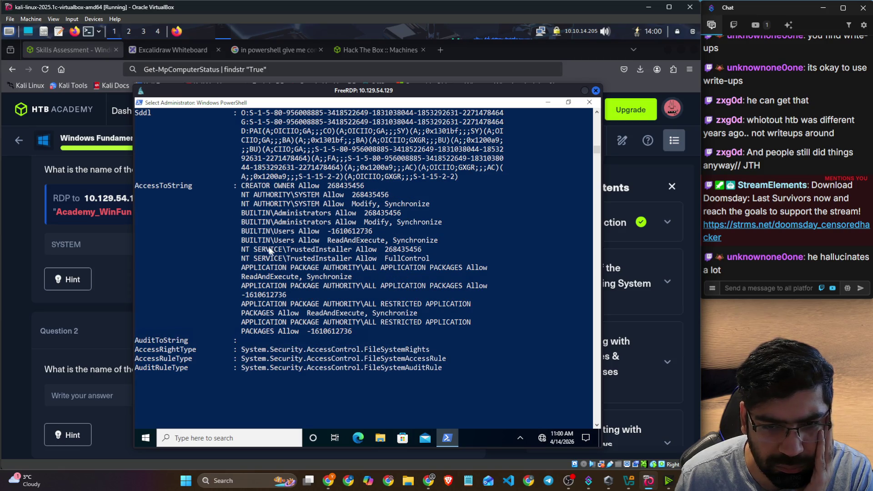
scroll(218, 218, "up", 5)
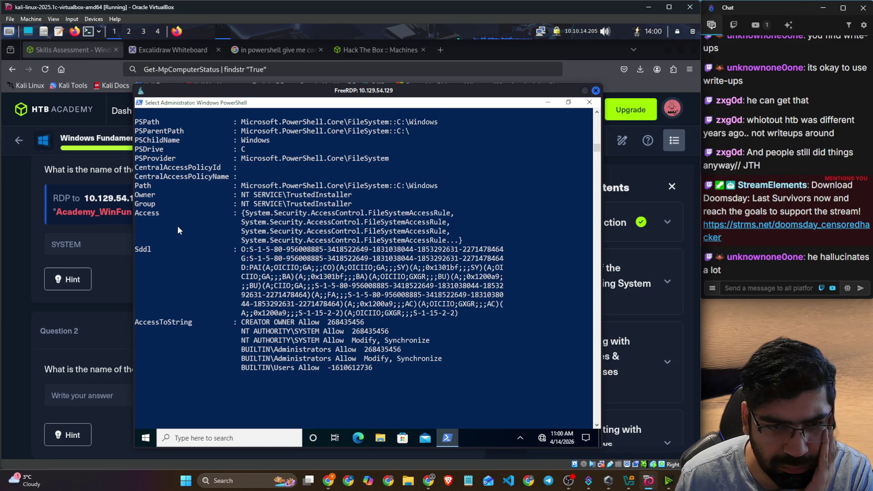
scroll(193, 224, "up", 1)
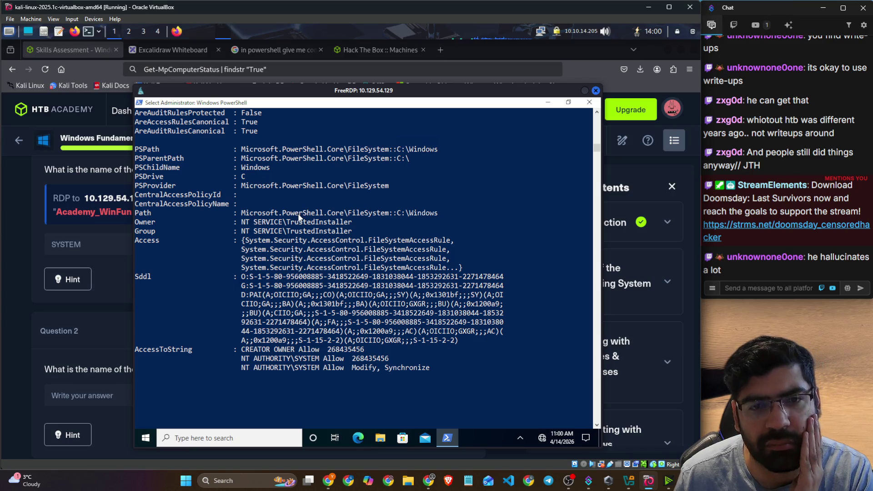
scroll(298, 216, "up", 7)
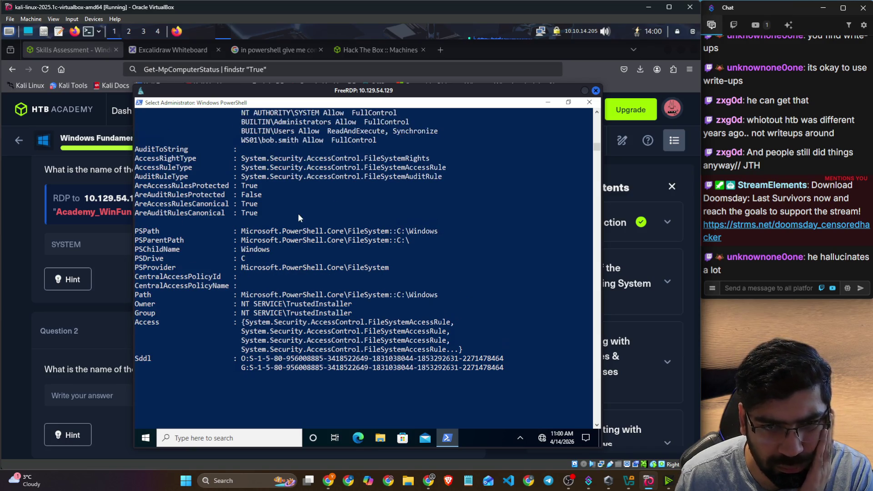
scroll(299, 216, "up", 2)
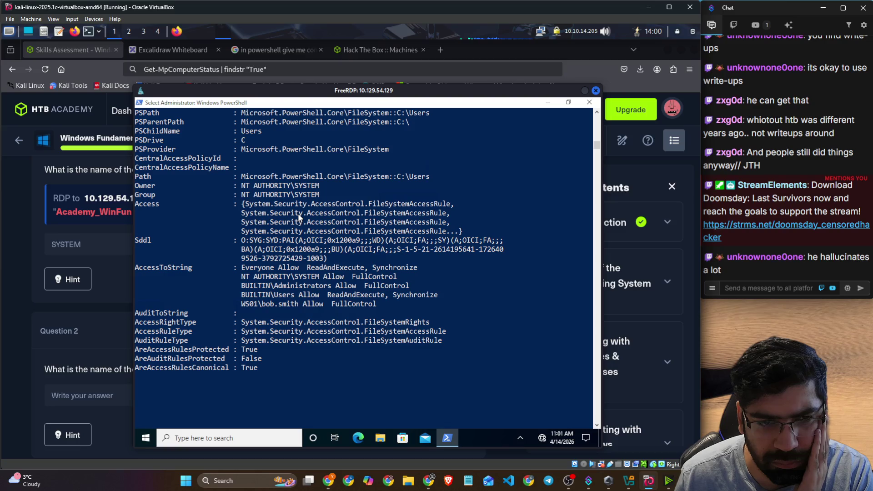
scroll(296, 218, "up", 4)
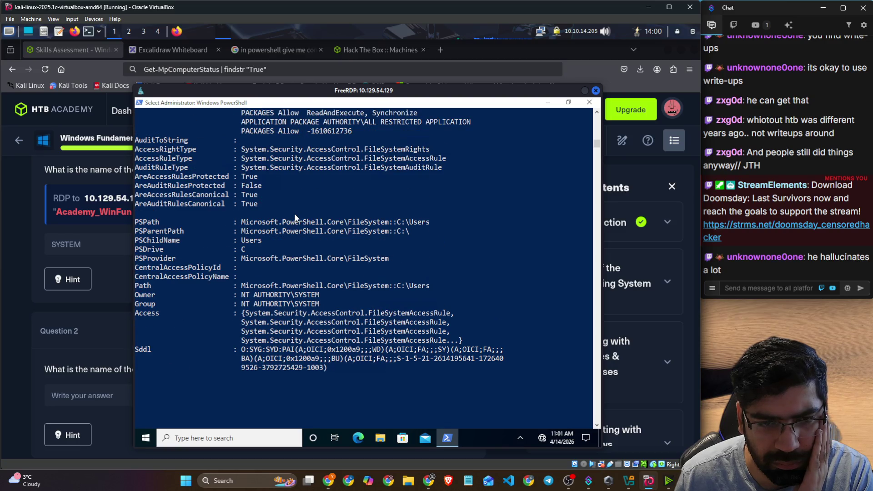
scroll(295, 218, "up", 10)
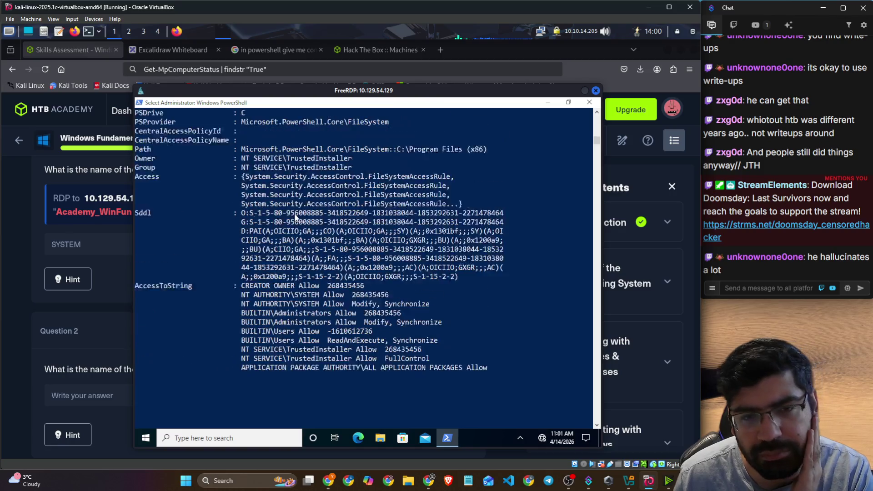
scroll(295, 217, "up", 8)
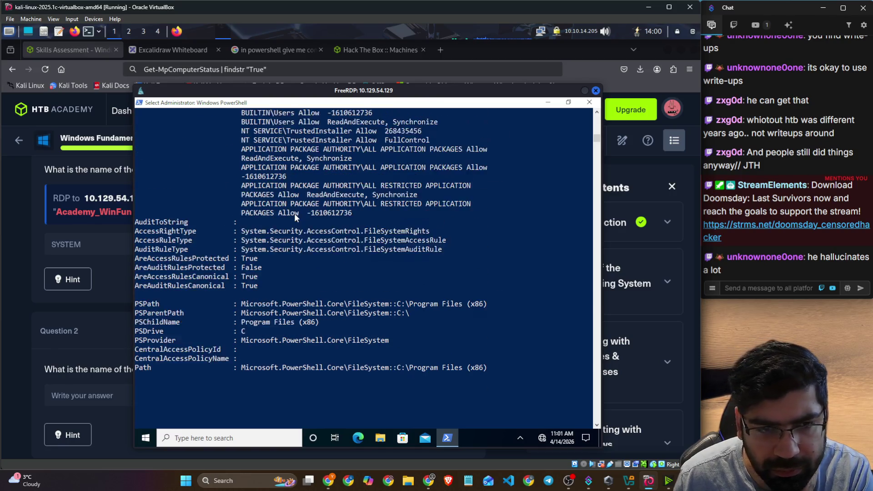
scroll(295, 215, "up", 1)
scroll(294, 213, "up", 11)
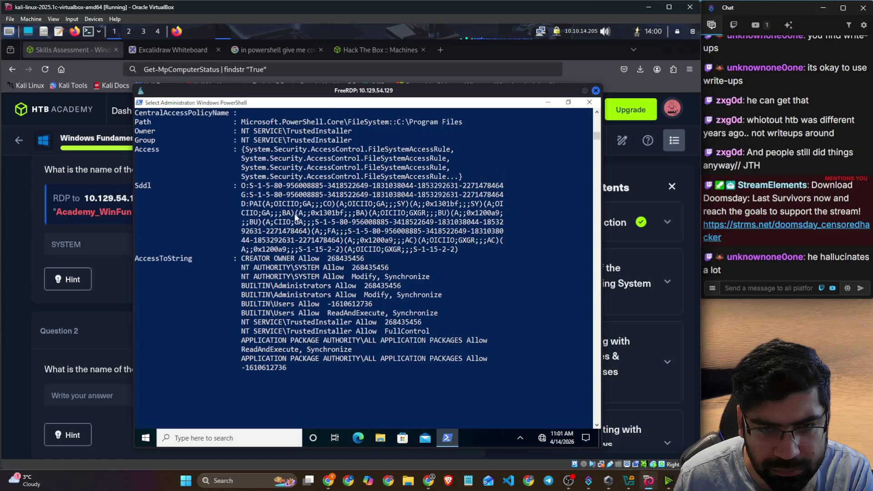
scroll(293, 214, "up", 9)
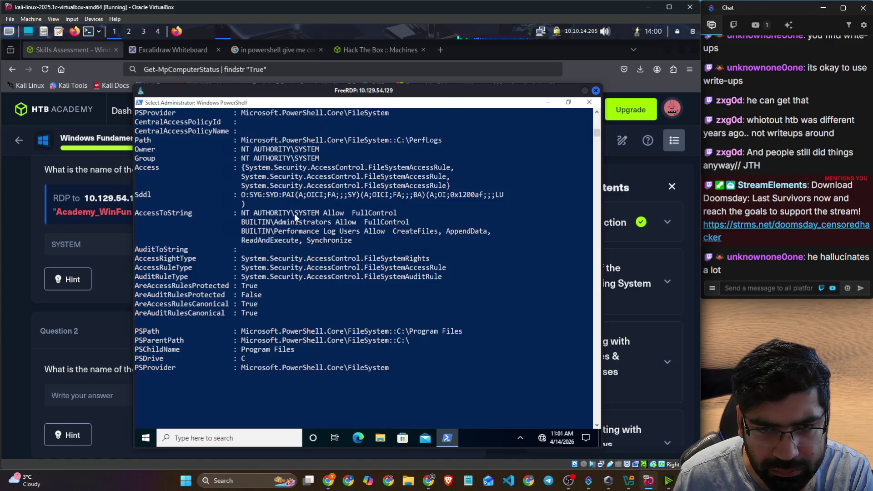
scroll(294, 214, "up", 10)
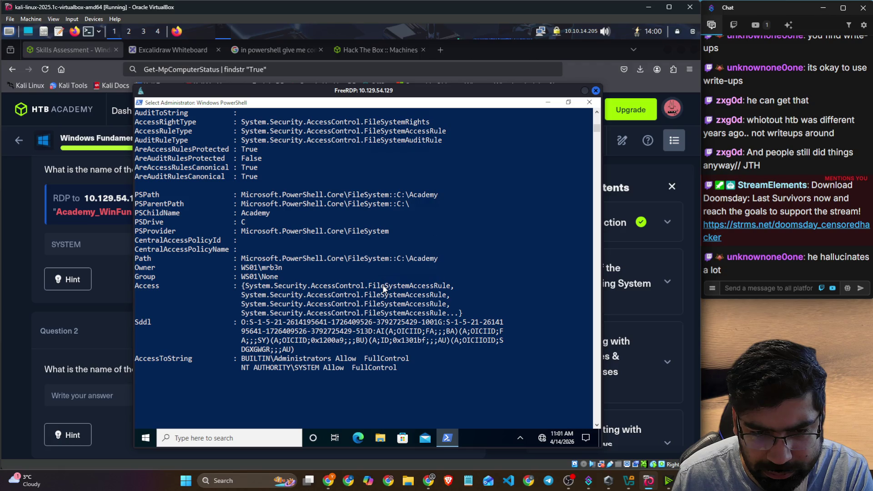
scroll(383, 287, "up", 1)
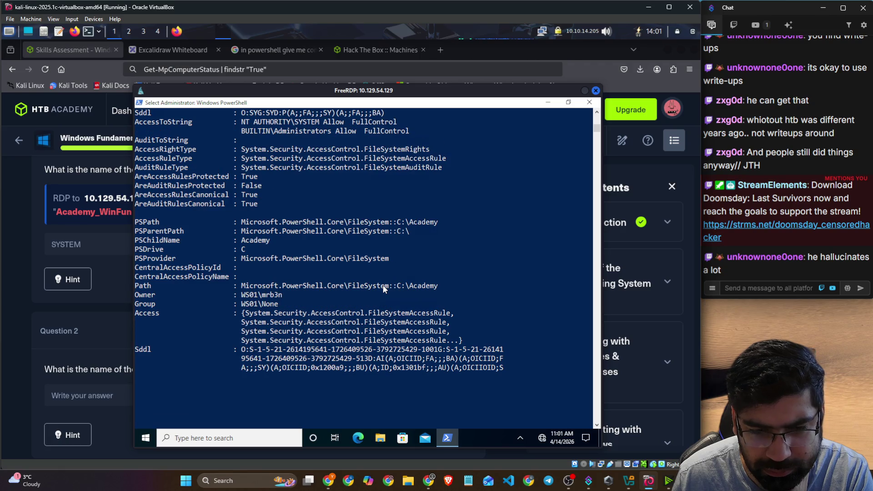
scroll(364, 282, "down", 1)
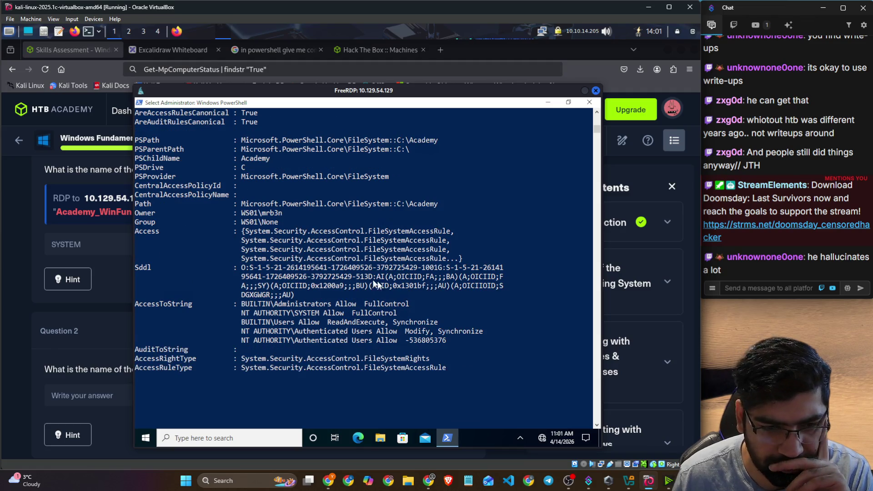
scroll(348, 275, "up", 3)
scroll(346, 273, "up", 1)
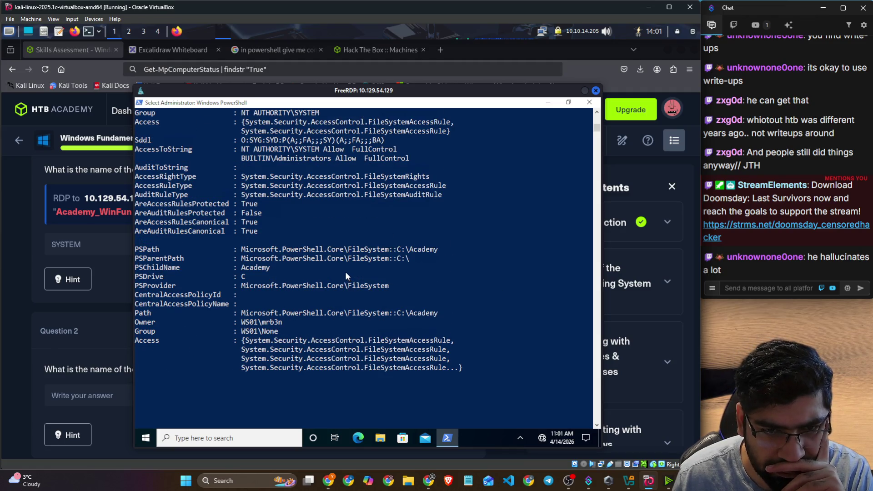
scroll(303, 251, "up", 2)
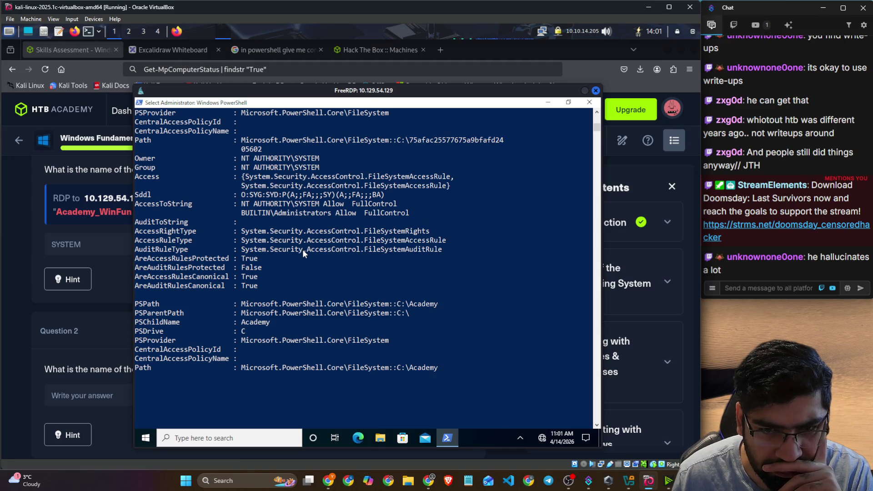
scroll(302, 251, "up", 2)
scroll(304, 254, "up", 1)
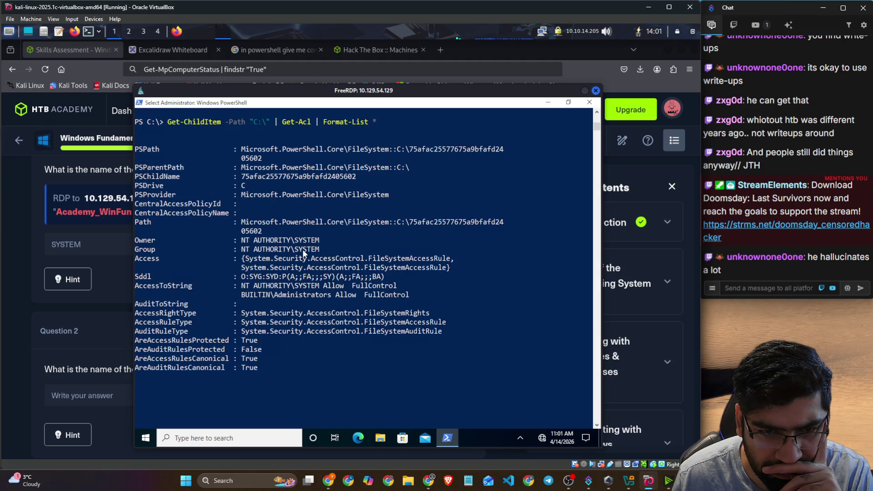
scroll(303, 251, "up", 3)
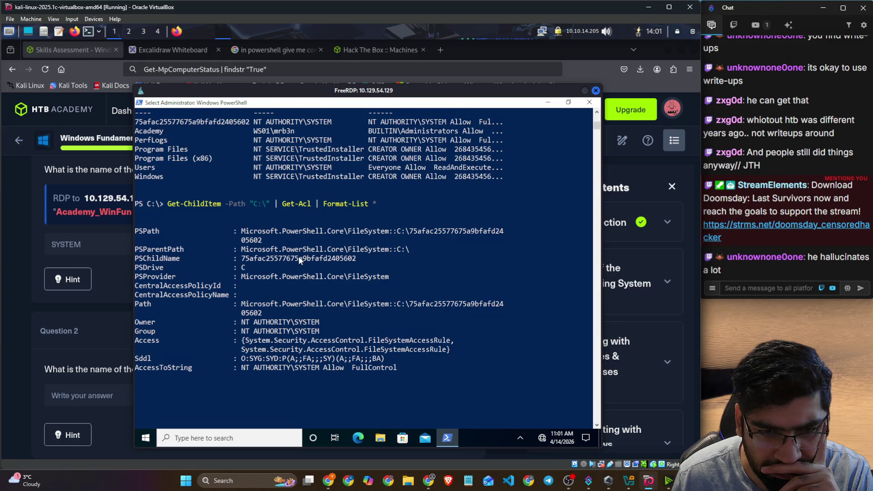
double_click(298, 260)
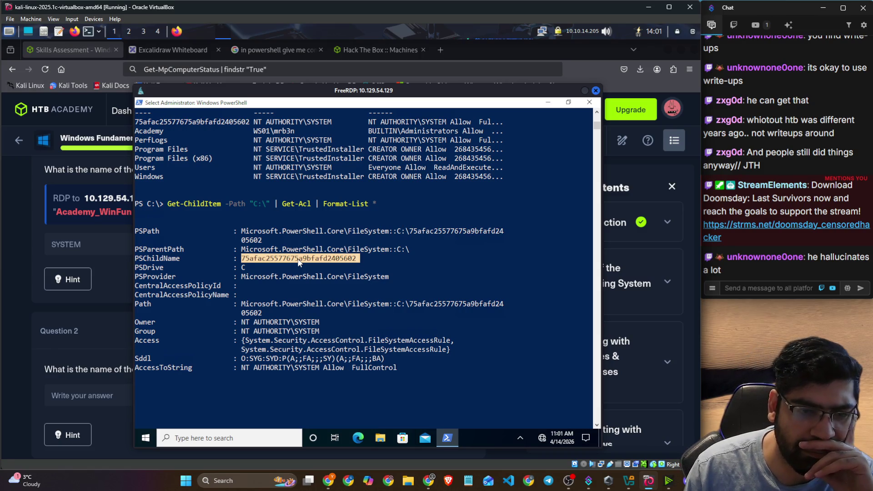
Copy the folder name, then rerun the Format-List GROUP listing of C:\ with -Recurse.
right_click(297, 261)
key("Up")
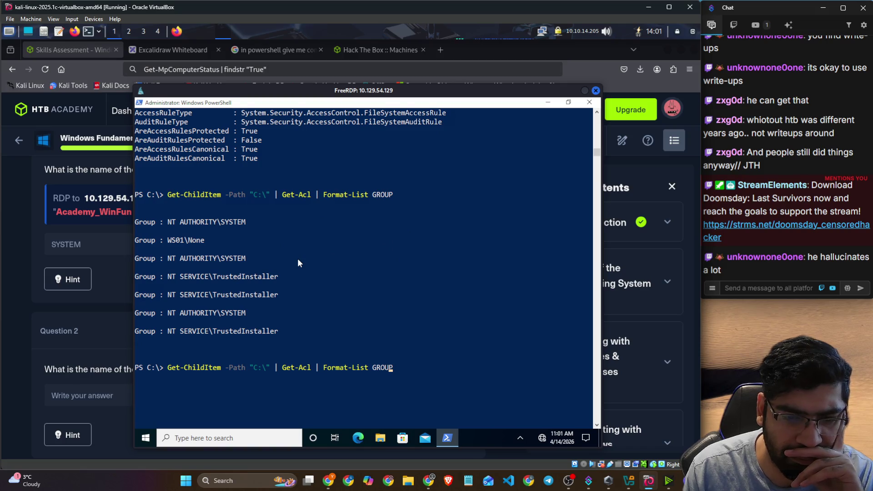
key("Left")
key("Left")
key("Left")
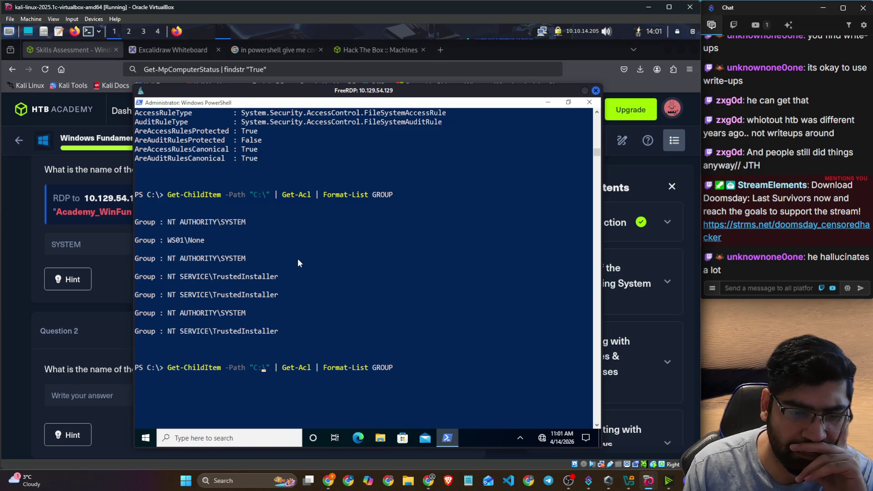
type("-Rec")
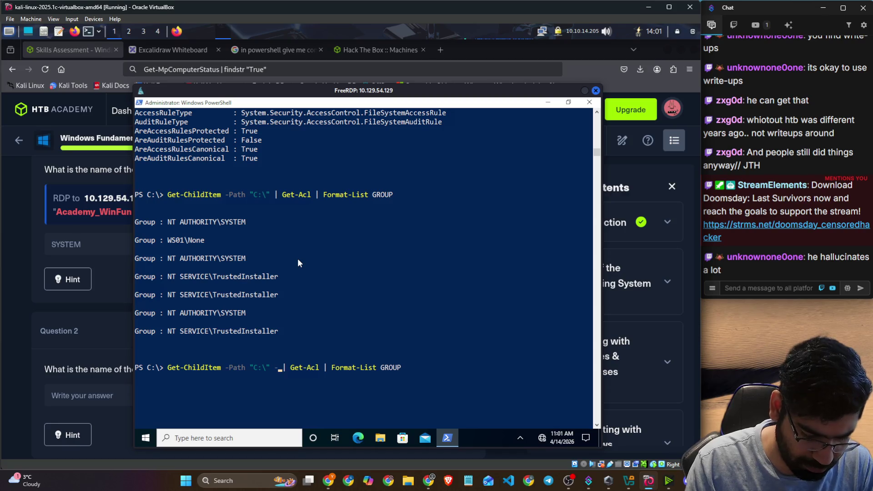
type("urse")
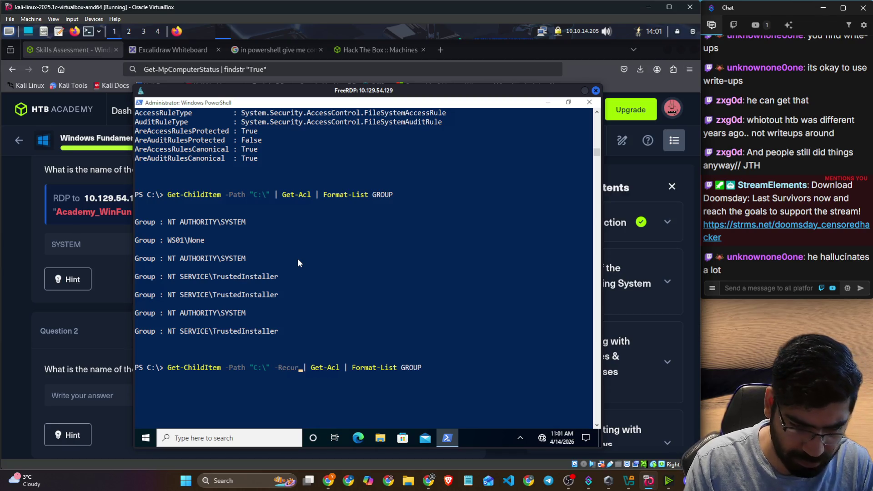
key("Return")
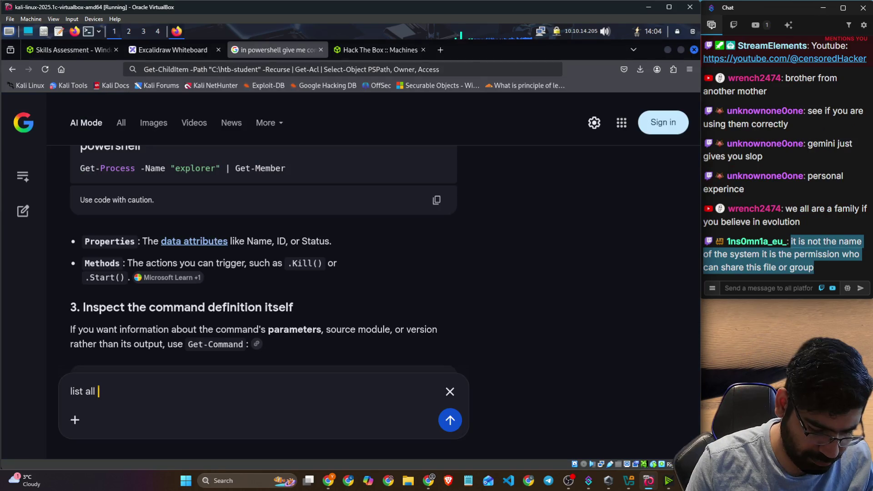
Ask Google AI Mode 'list all groups in an acl' and copy the suggested Get-Acl command.
type("groups i")
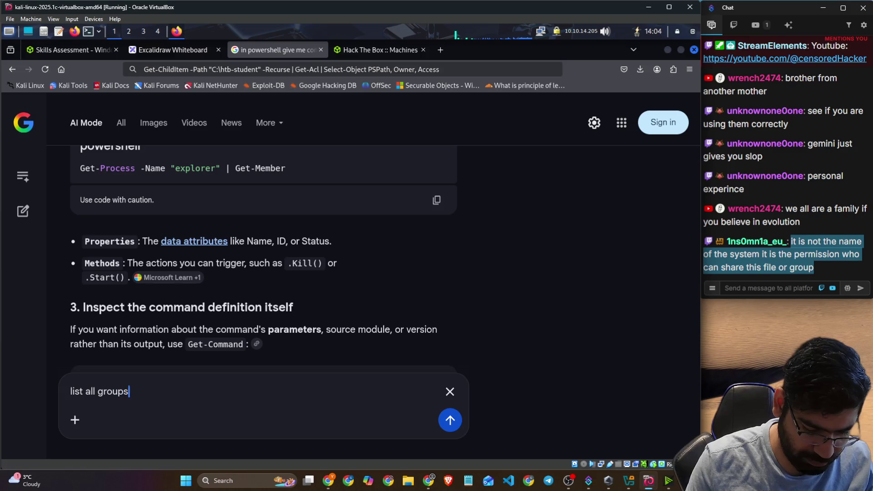
type("n an a")
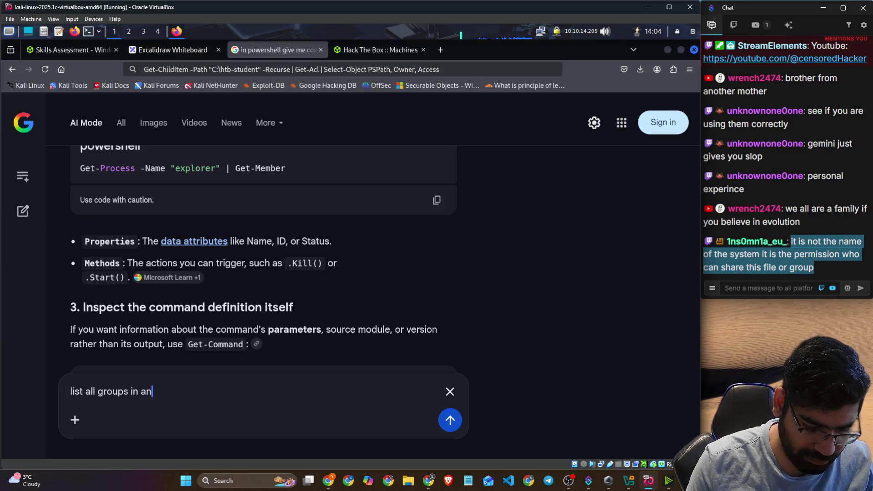
type("cl")
key("Return")
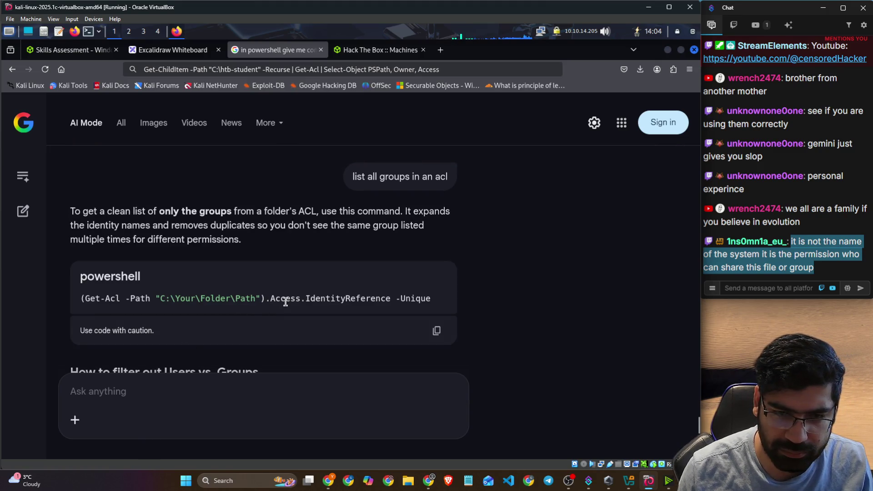
left_click(436, 330)
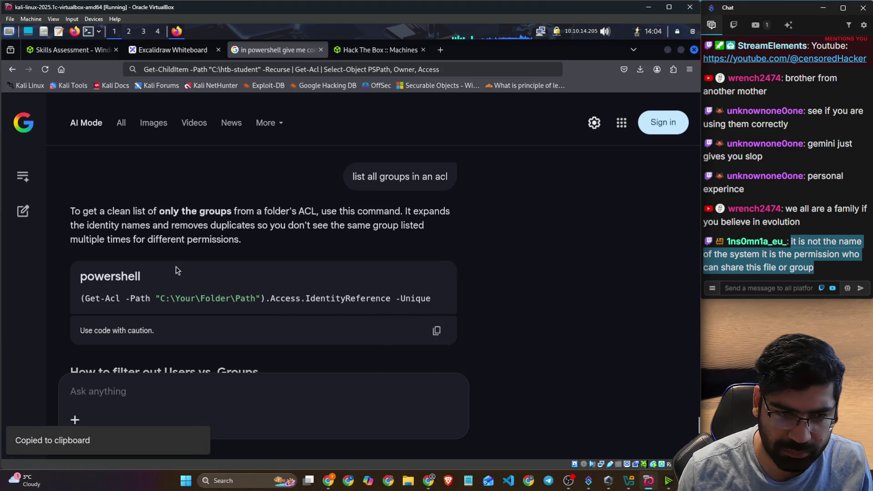
Paste the Get-Acl command and remove the Your\Folder\Path placeholder so it targets C:\.
key("alt")
left_click(195, 386)
key("ctrl+v")
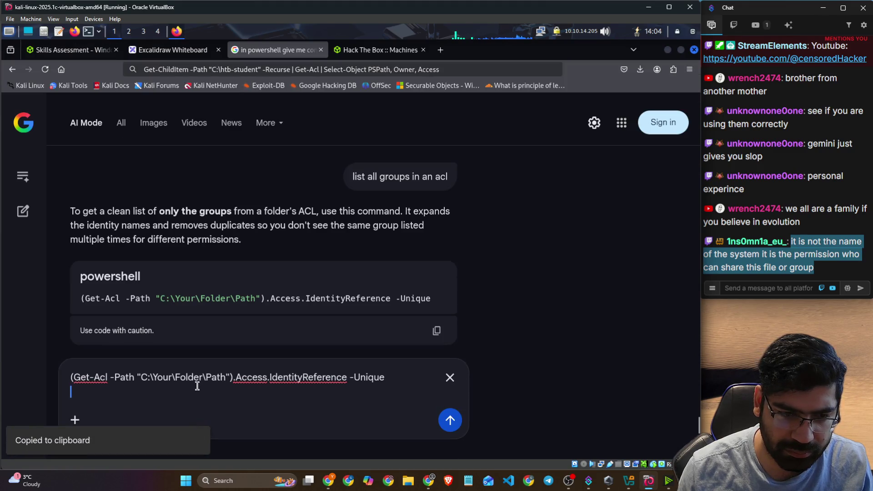
left_click_drag(226, 378, 155, 375)
key("BackSpace")
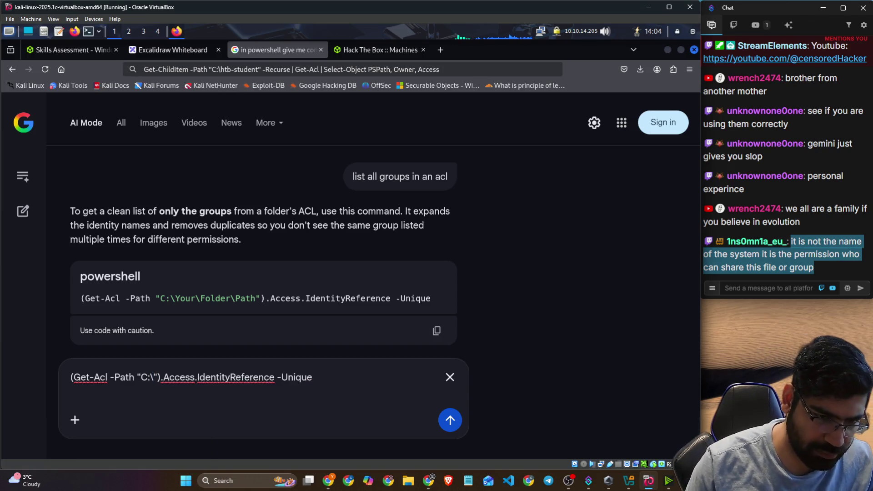
left_click_drag(327, 376, 67, 370)
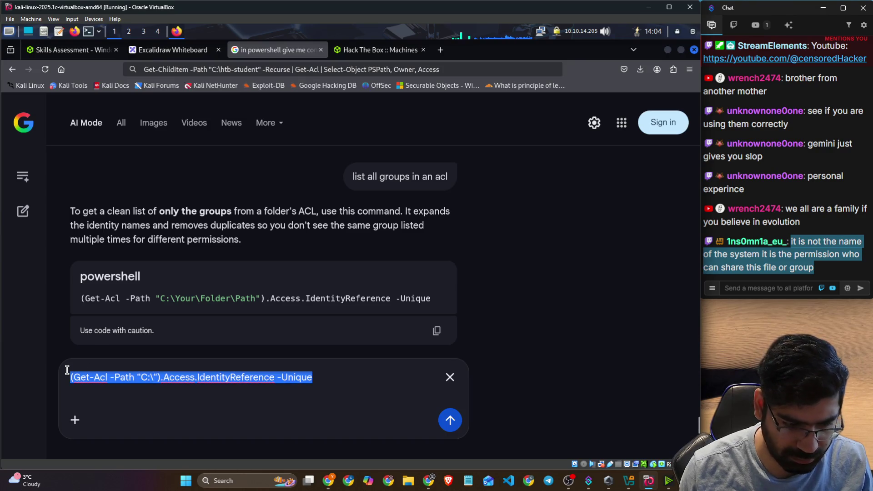
key("alt+Tab")
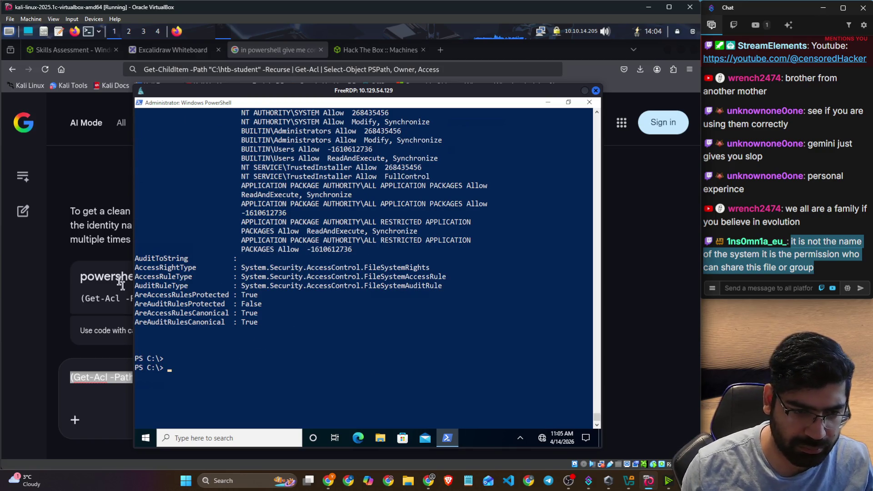
Copy the edited Get-Acl command into remote PowerShell and run it.
right_click(103, 369)
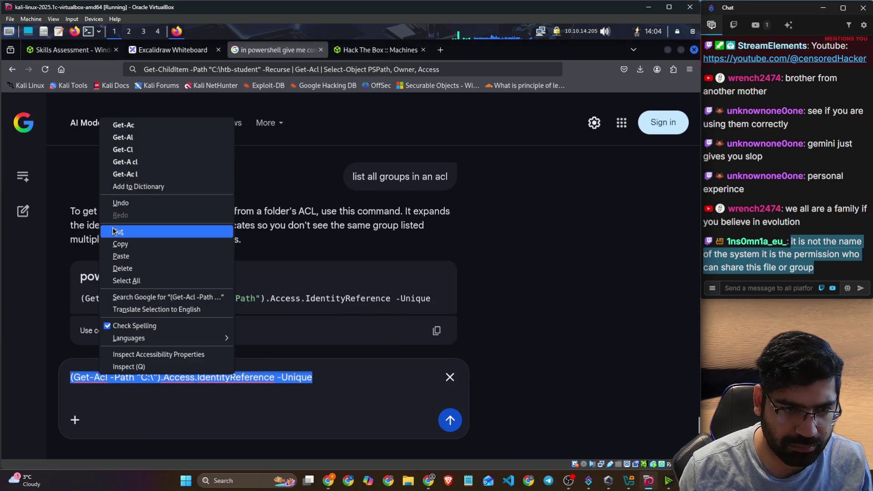
left_click(121, 244)
key("alt+Tab")
key("ctrl+v")
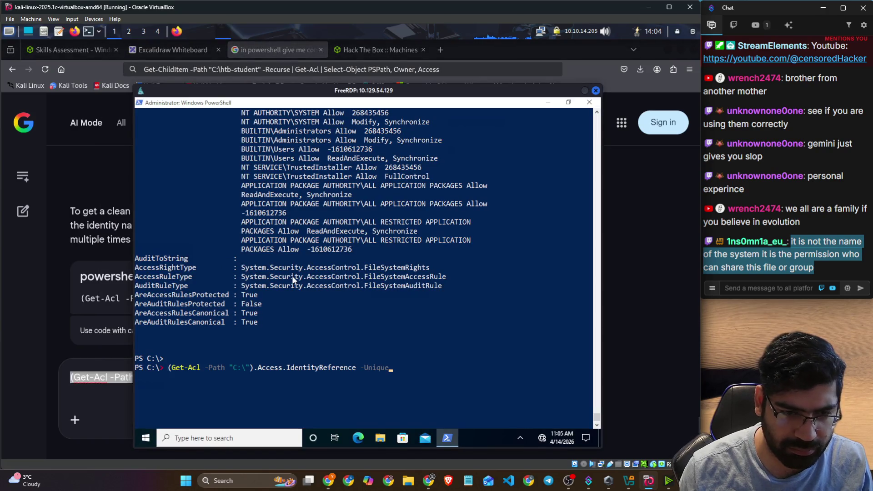
key("Return")
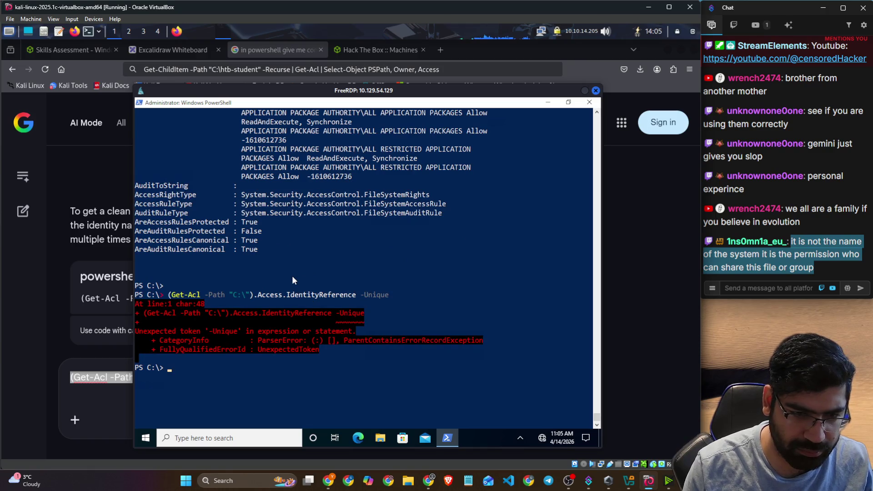
Rerun the Get-Acl command on C:\ without the -Unique option.
key("Up")
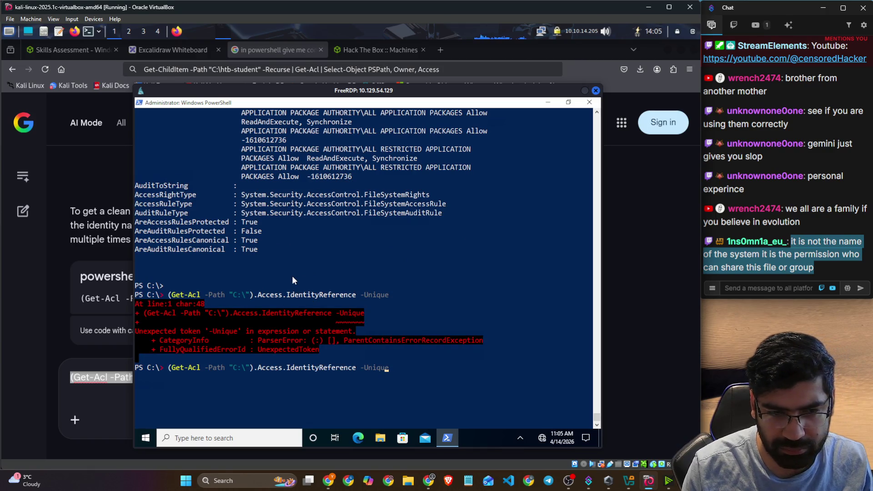
key("Left")
key("Left")
key("Left")
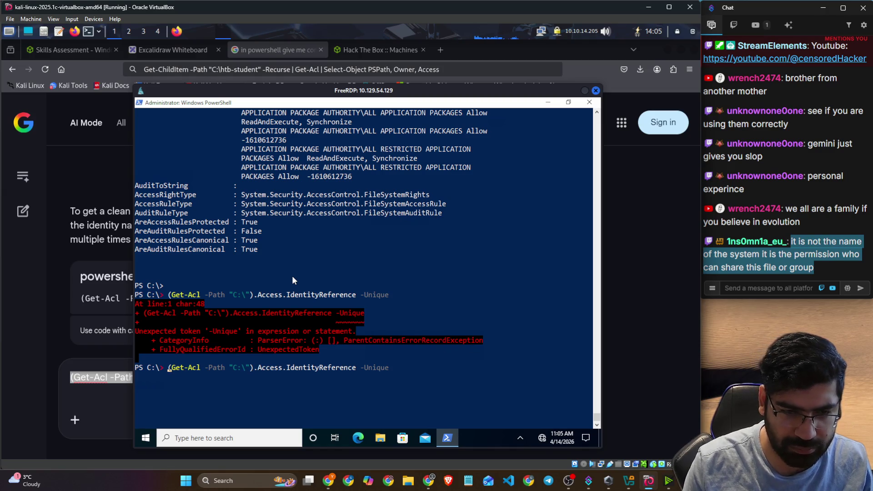
key("Right")
key("Right")
key("Right")
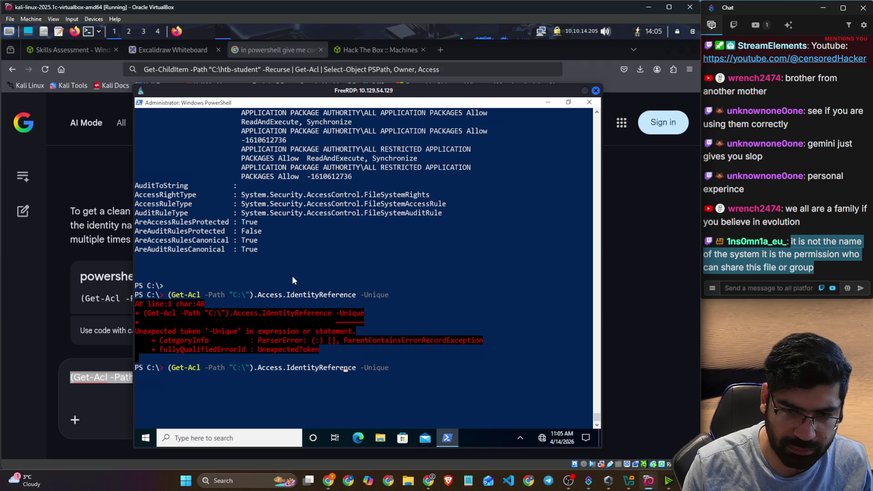
key("BackSpace")
key("BackSpace")
key("BackSpace")
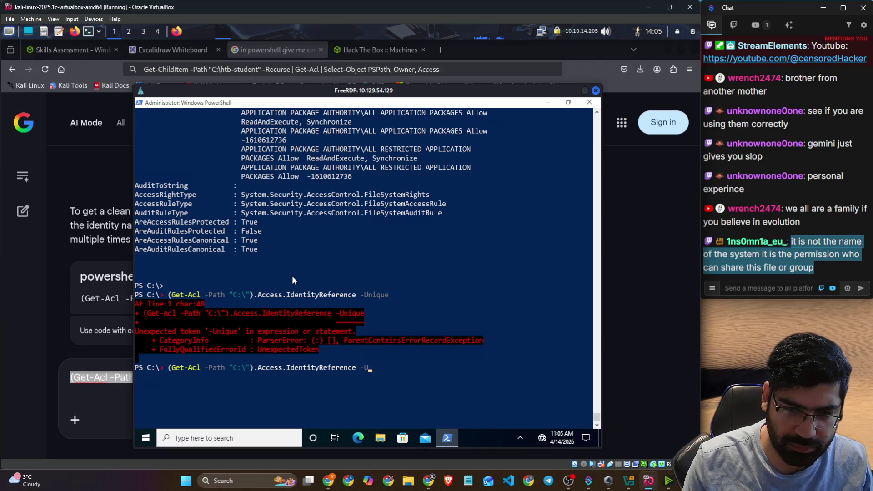
key("Return")
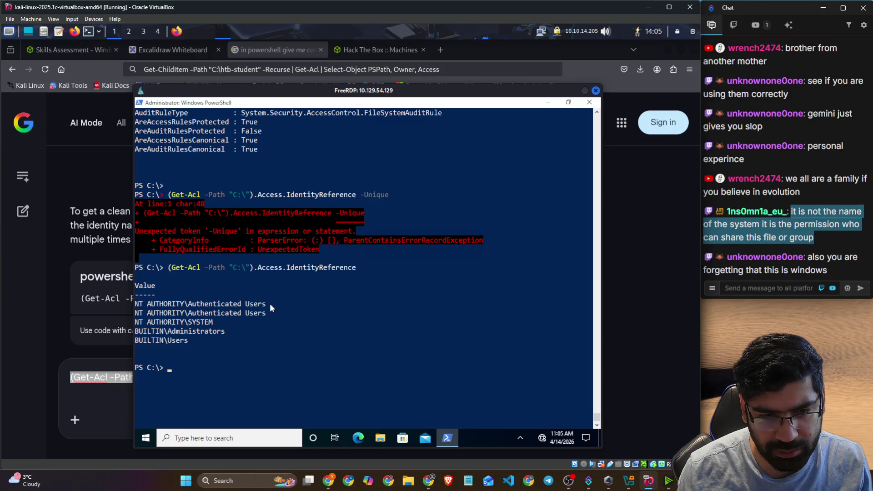
Copy the NT AUTHORITY\Authenticated Users line from the identity listing.
left_click_drag(269, 303, 138, 305)
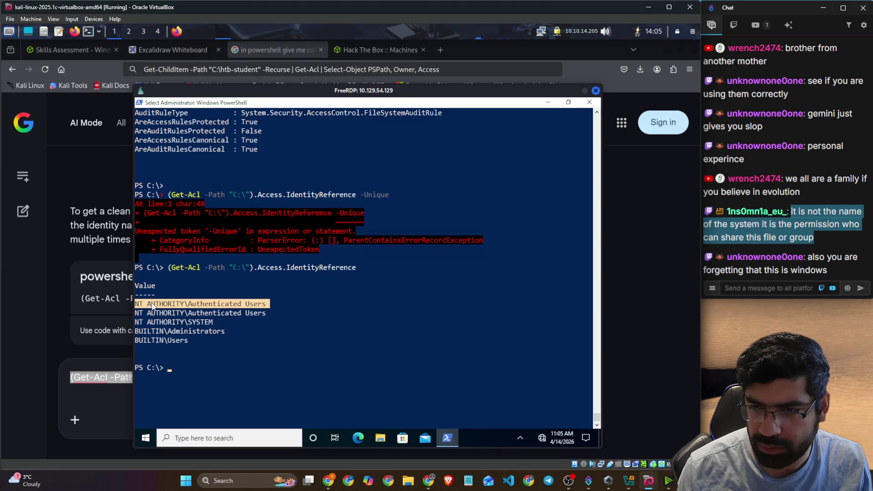
right_click(152, 306)
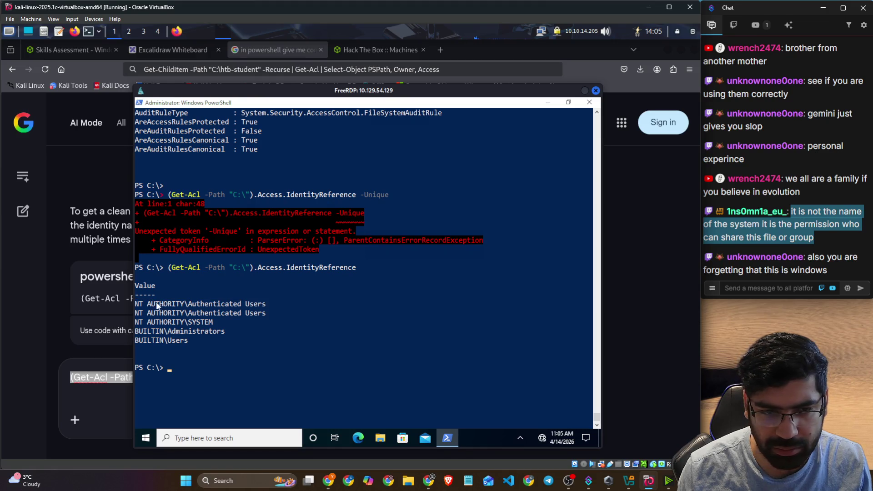
left_click(149, 304)
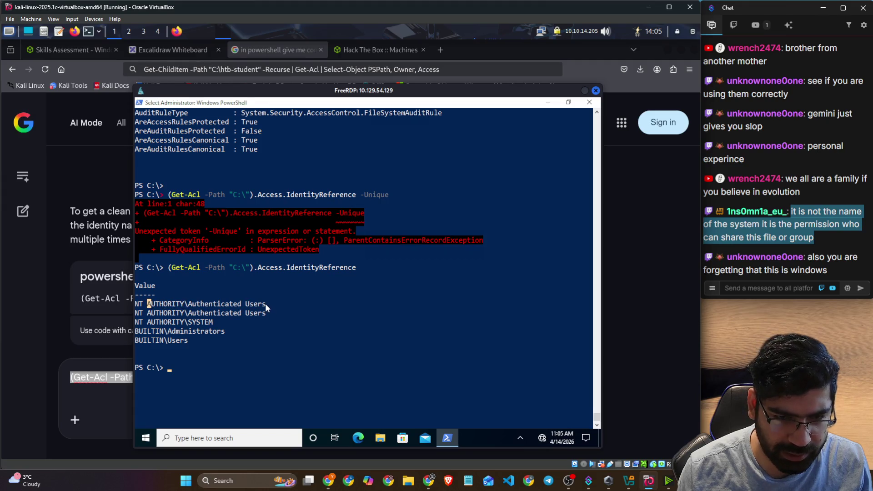
left_click_drag(266, 303, 138, 309)
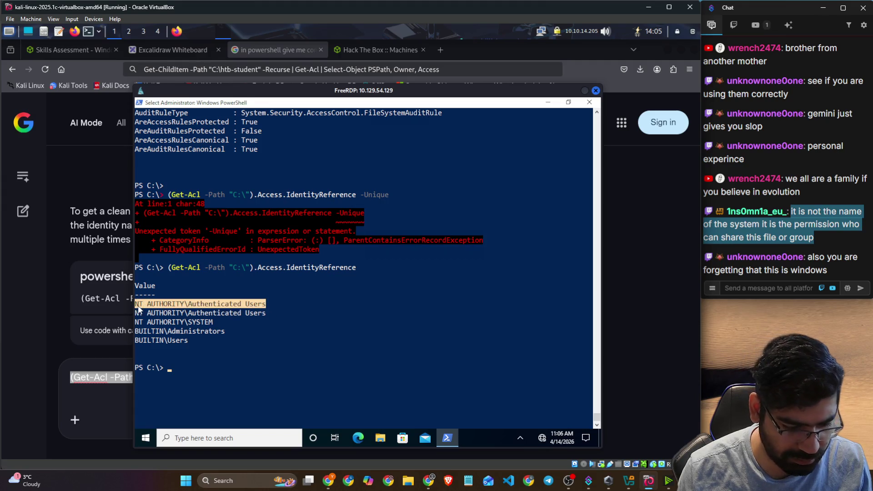
right_click(159, 309)
left_click(71, 52)
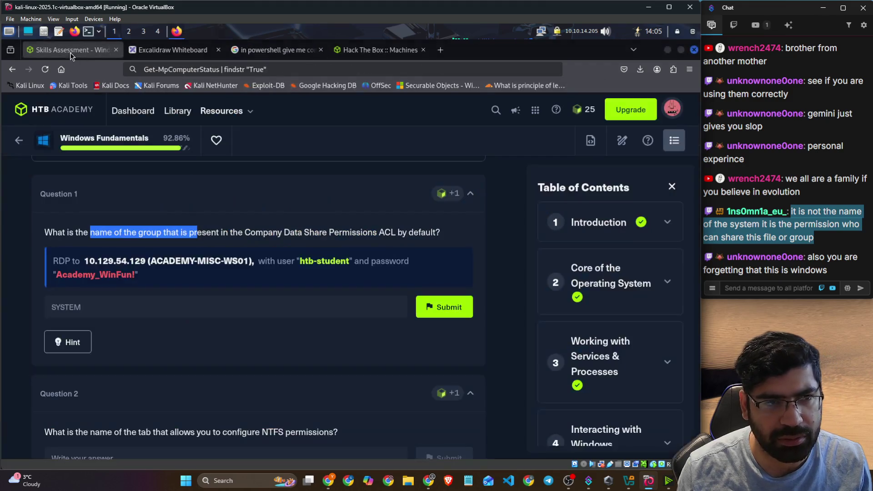
Submit NT AUTHORITY\Authenticated Users as the Question 1 answer.
left_click(173, 306)
key("ctrl+a")
key("ctrl+v")
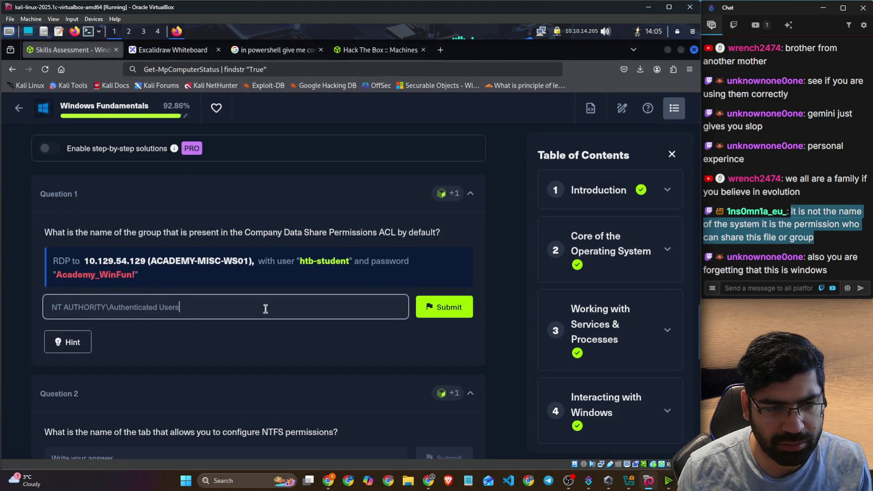
key("Return")
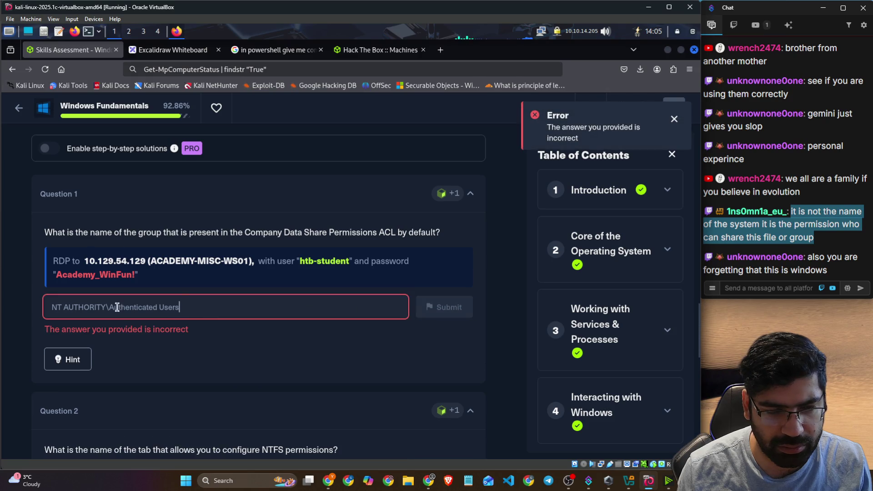
left_click_drag(180, 308, 41, 300)
key("ctrl+c")
key("alt+Tab")
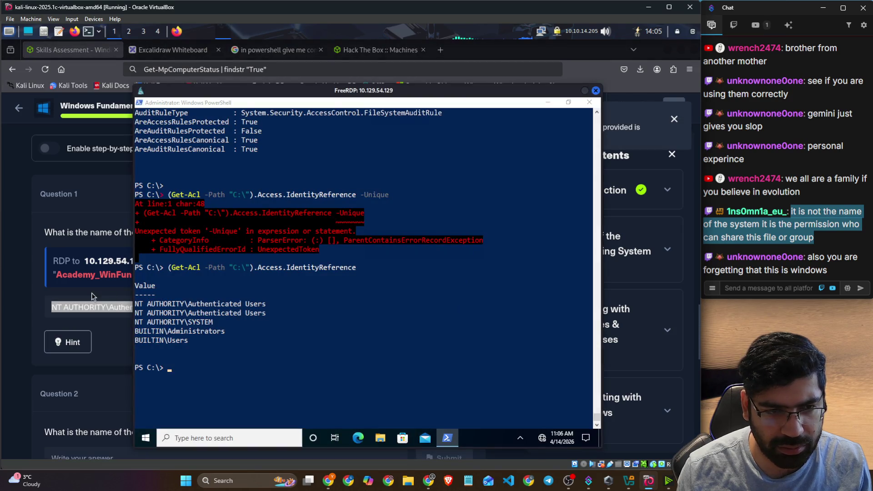
key("alt+Tab")
Copy BUILTIN\Administrators from PowerShell and submit it as the Question 1 answer.
left_click_drag(335, 233, 406, 236)
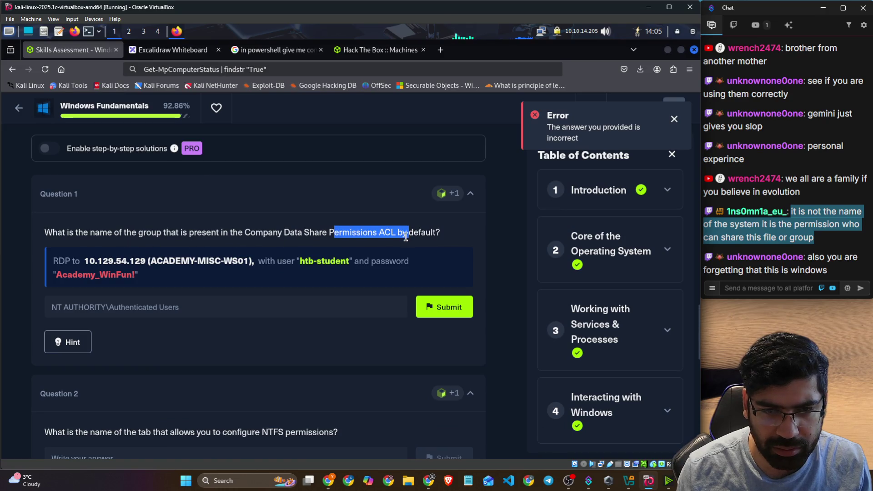
key("alt+Tab")
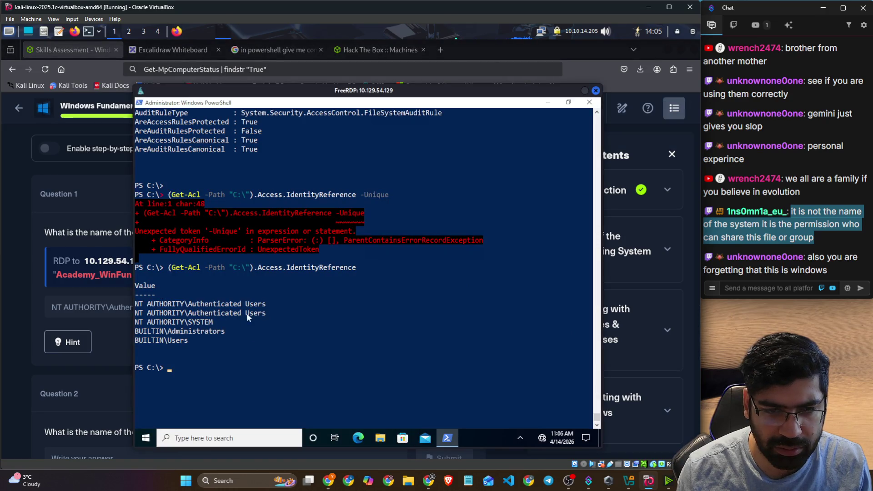
mouse_move(136, 313)
left_mouse_down()
mouse_move(212, 323)
mouse_move(138, 322)
left_mouse_up()
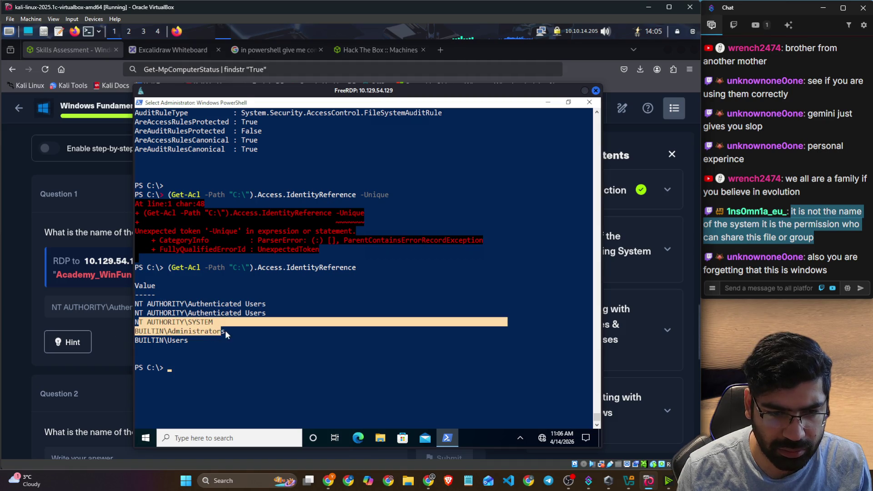
left_click_drag(228, 332, 136, 336)
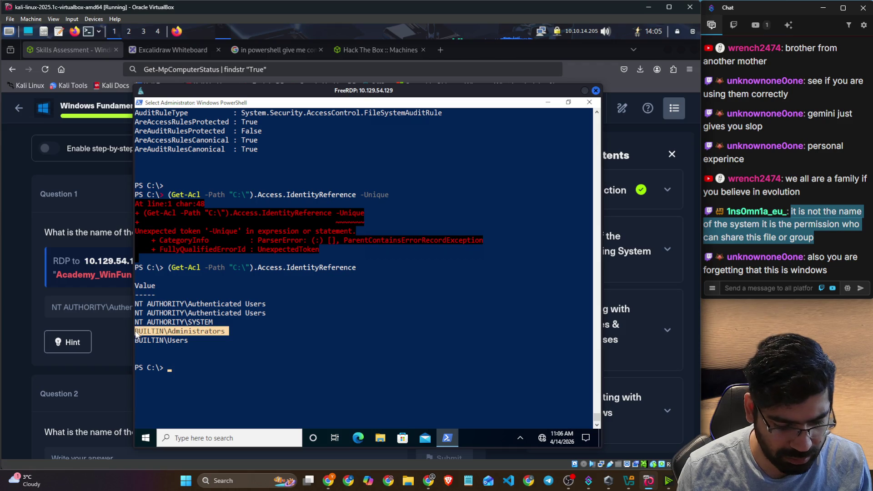
key("ctrl+c")
left_click(78, 314)
triple_click(78, 314)
key("ctrl+v")
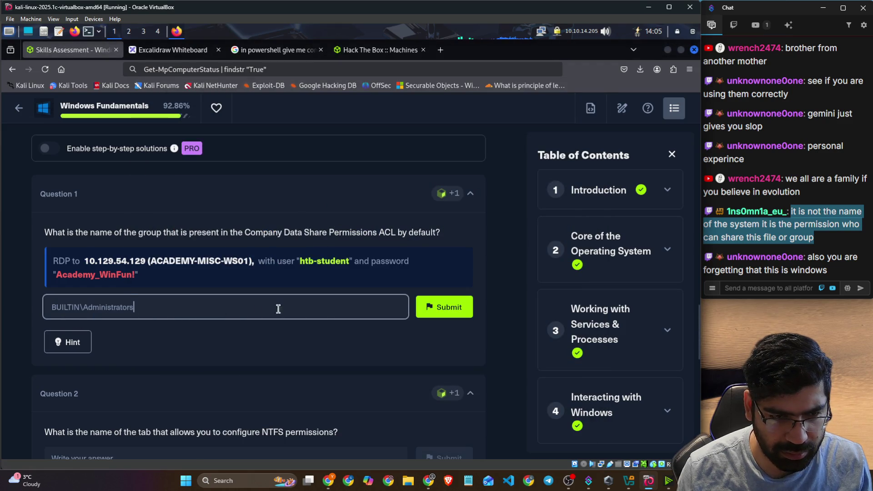
left_click(444, 307)
Copy BUILTIN\Users from PowerShell and submit it as the Question 1 answer.
key("alt+Tab")
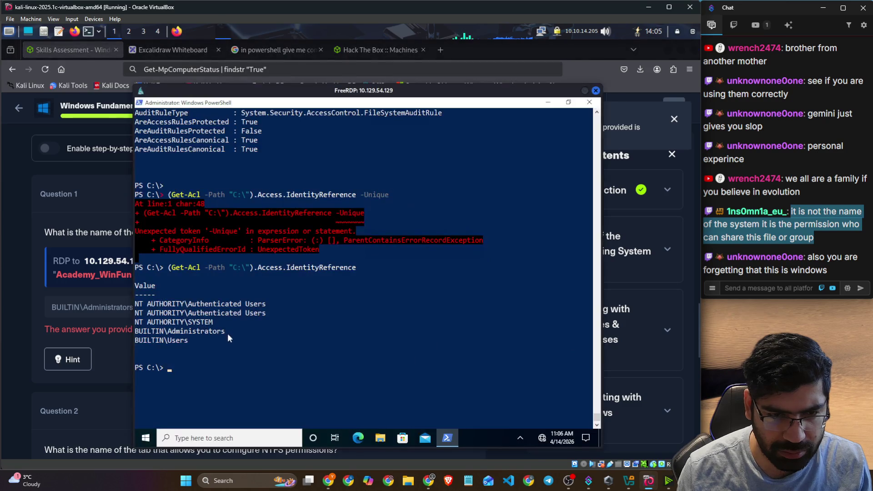
left_click_drag(187, 341, 136, 341)
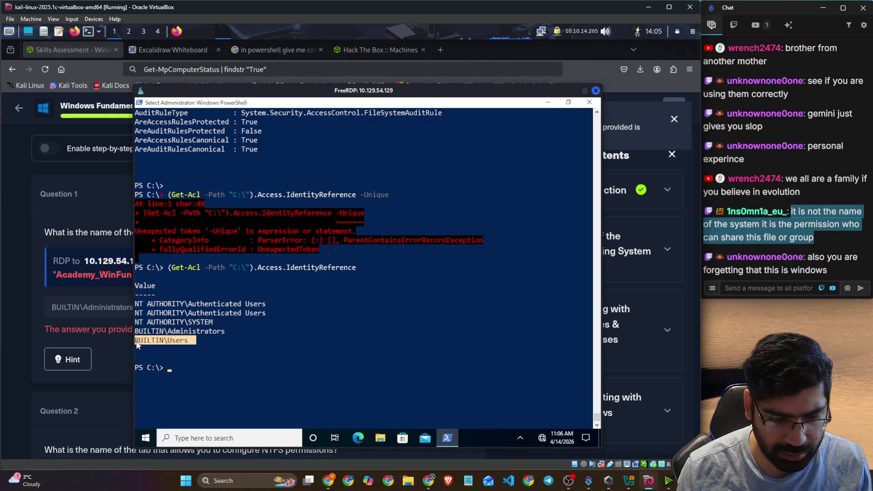
key("ctrl+c")
left_click(91, 320)
triple_click(91, 312)
key("ctrl+v")
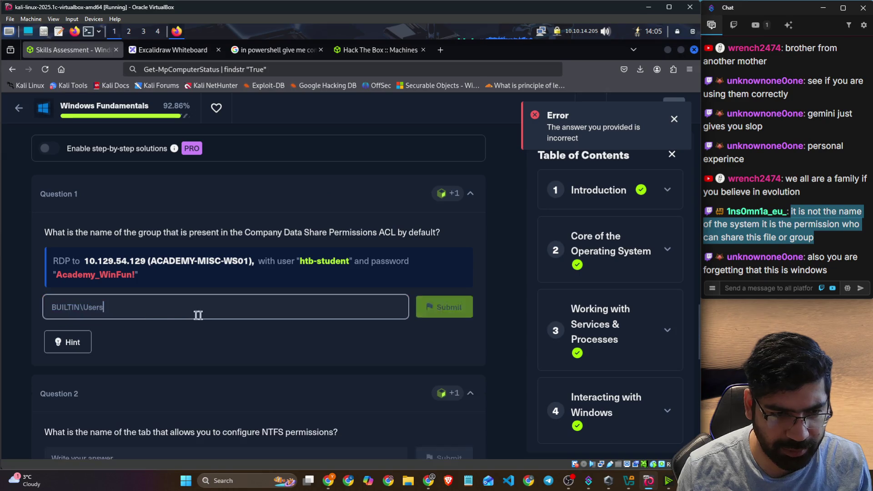
left_click(437, 317)
key("alt+Tab")
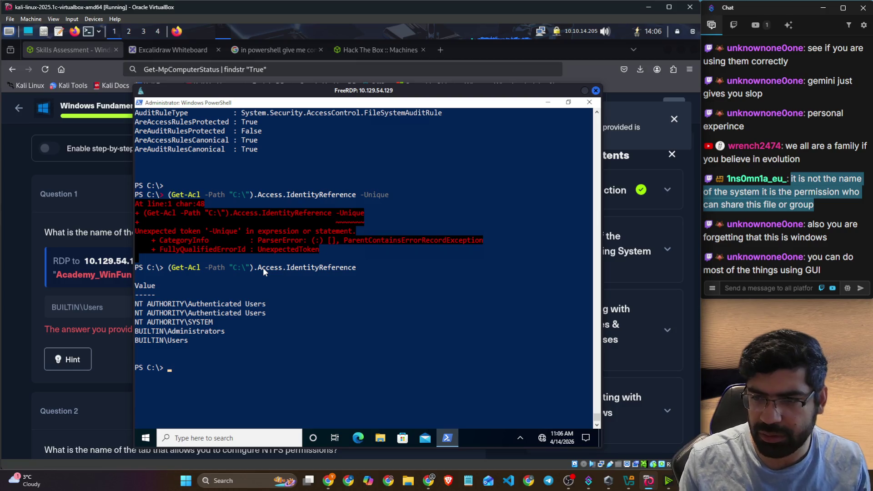
left_click(381, 436)
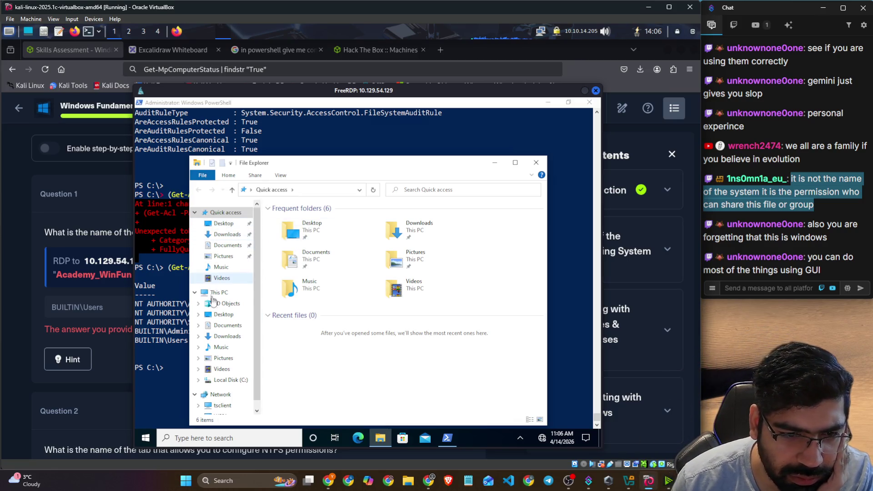
scroll(220, 382, "down", 1)
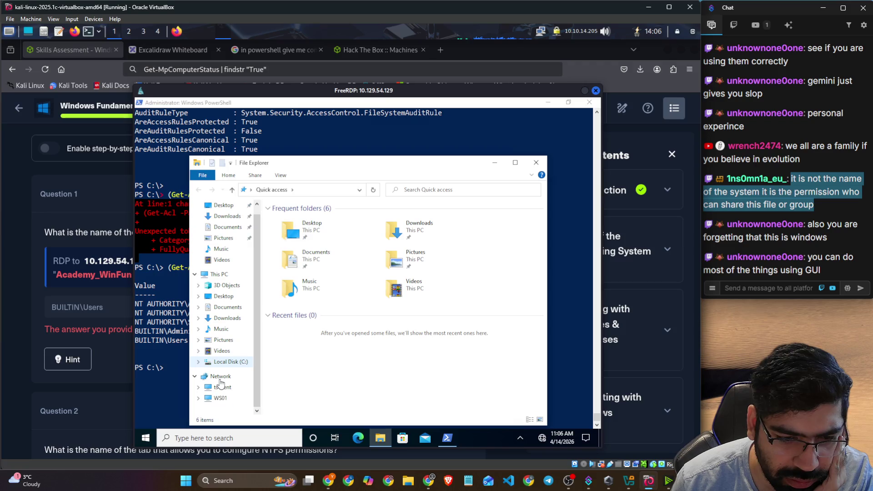
left_click(219, 376)
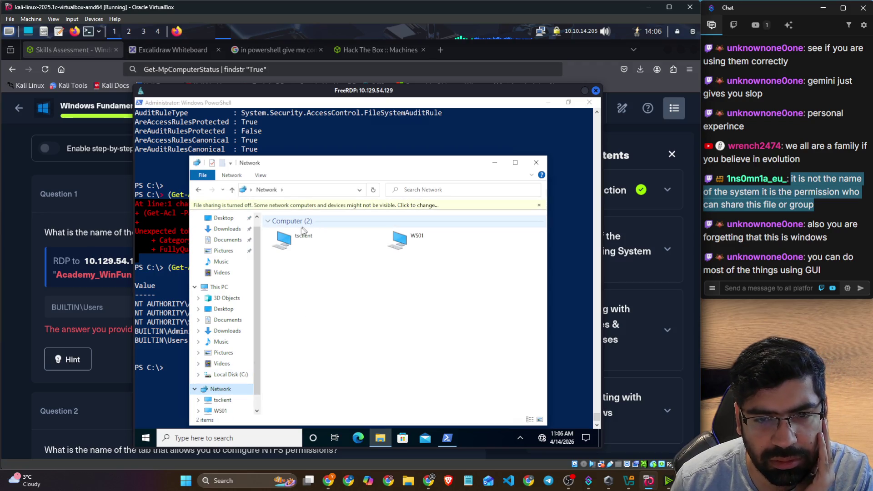
double_click(293, 237)
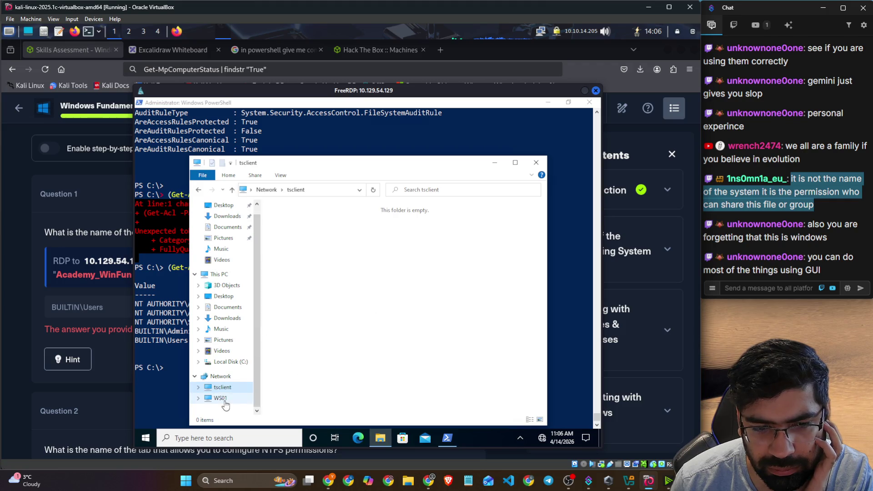
left_click(223, 399)
right_click(224, 402)
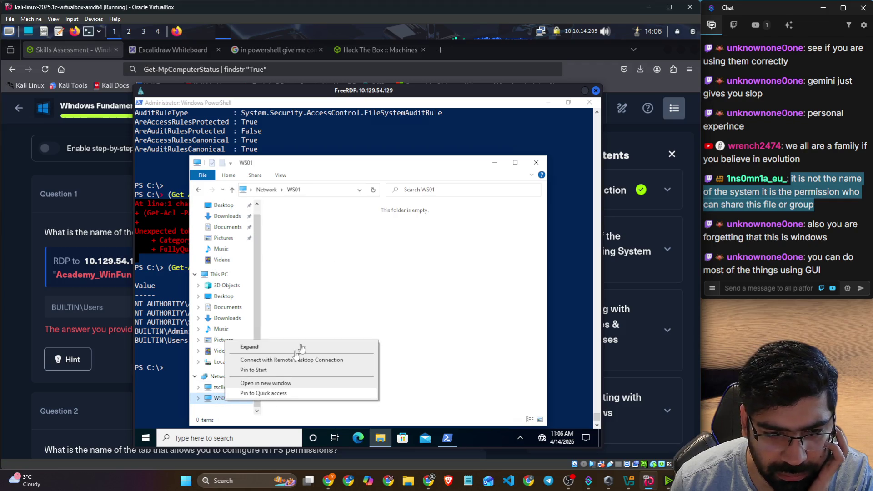
left_click(213, 379)
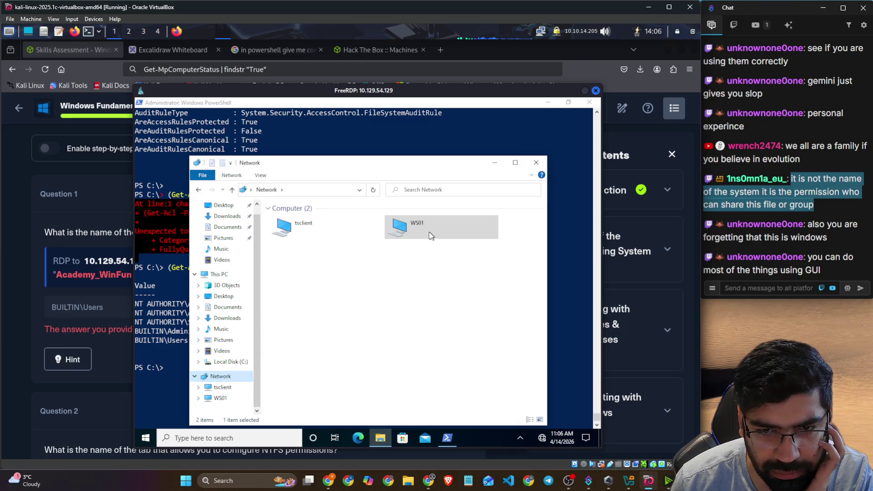
right_click(429, 231)
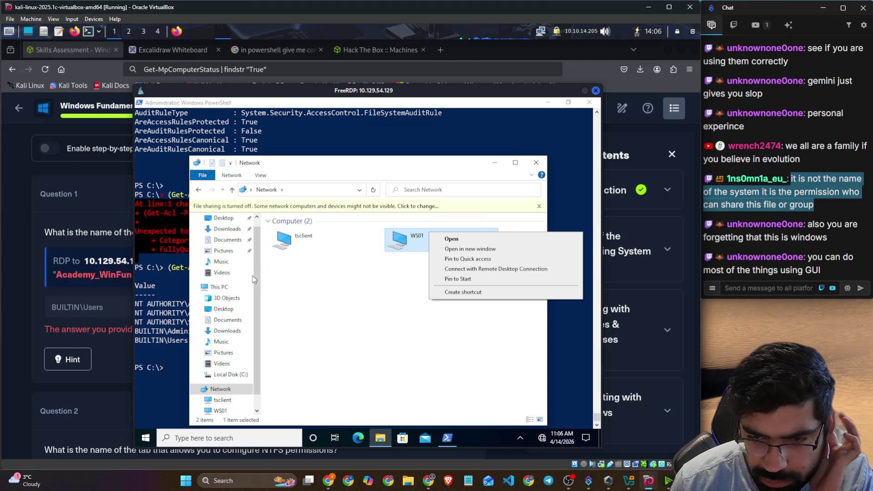
left_click(217, 289)
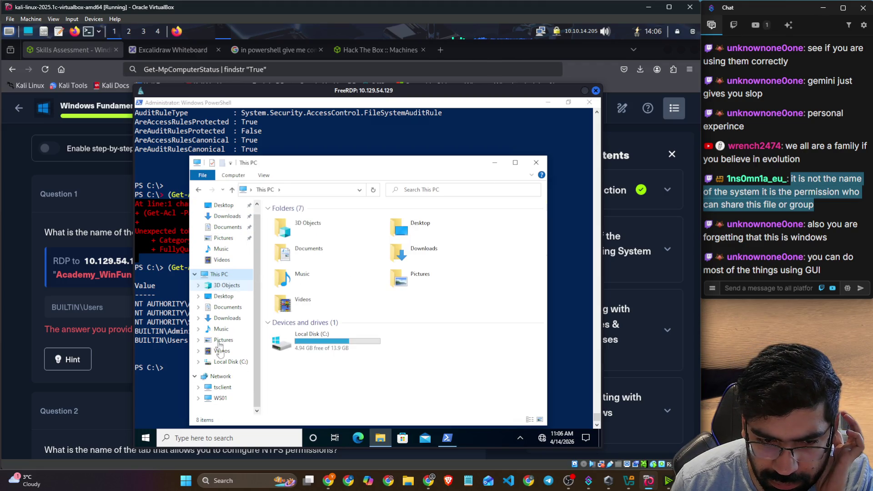
double_click(300, 343)
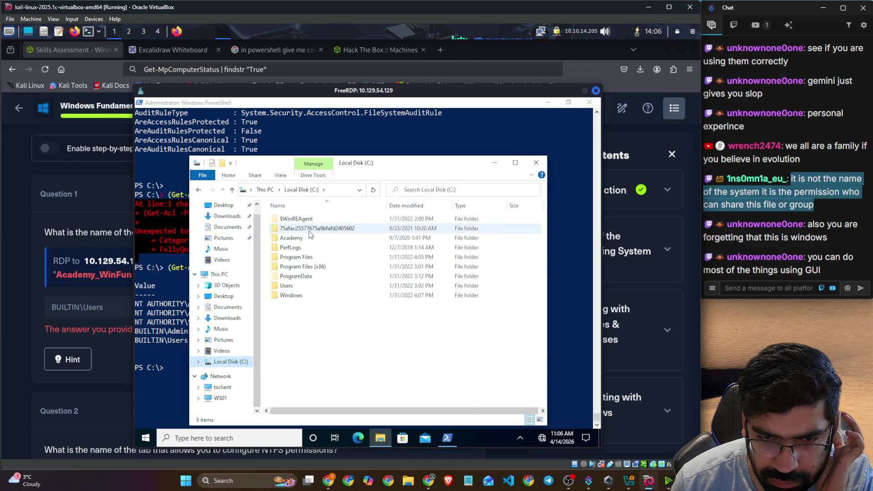
right_click(309, 230)
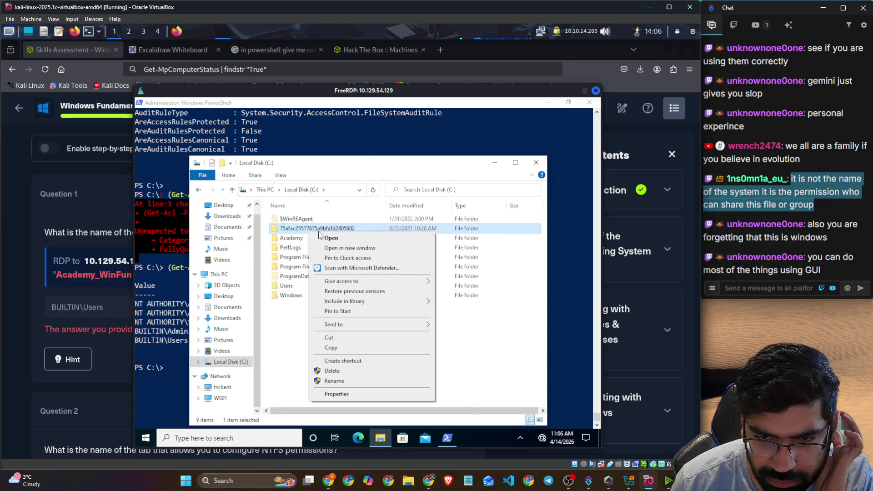
left_click(331, 393)
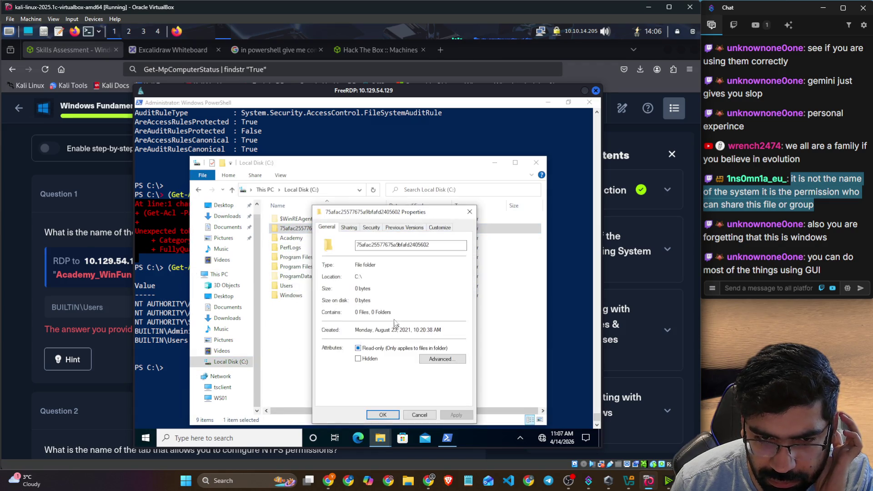
left_click(346, 228)
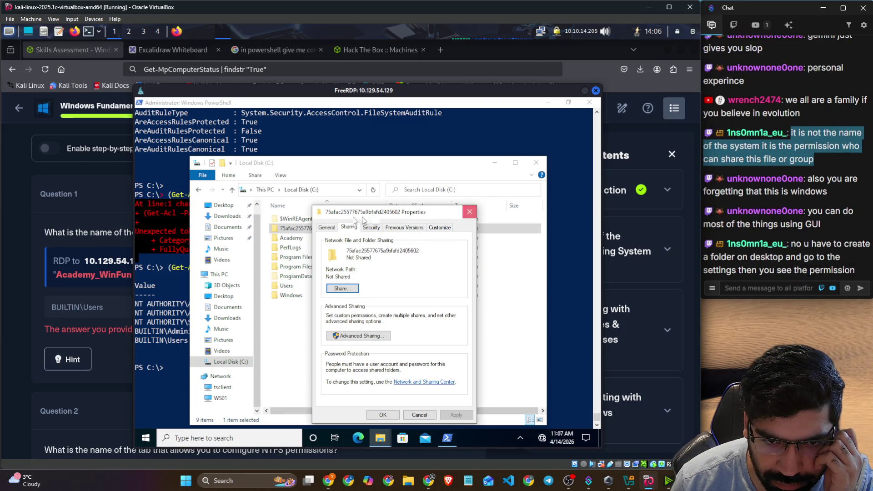
left_click(469, 212)
right_click(302, 240)
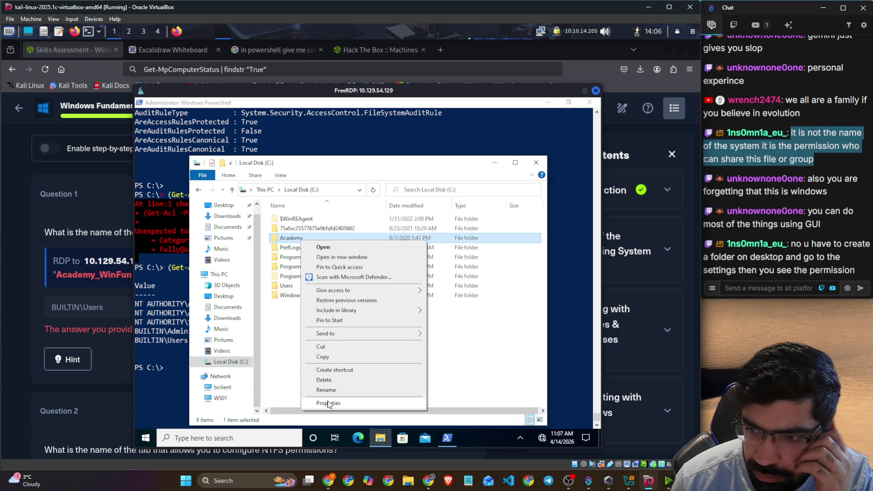
left_click(329, 403)
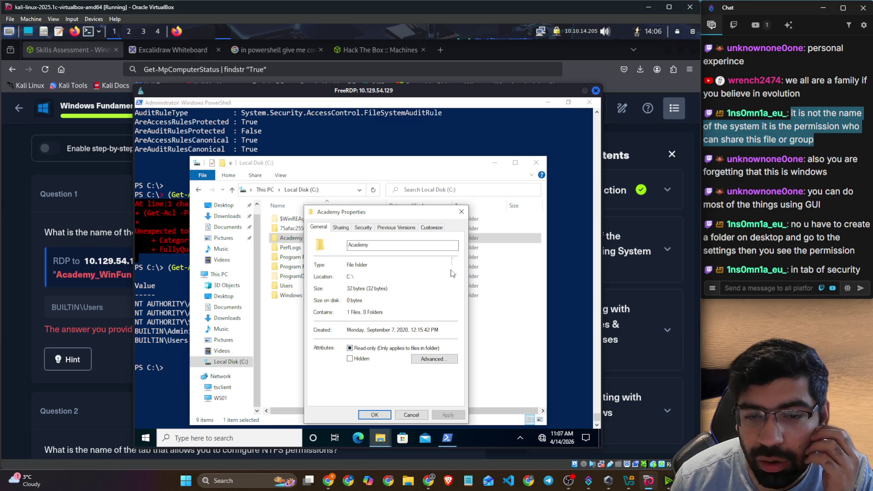
left_click(459, 214)
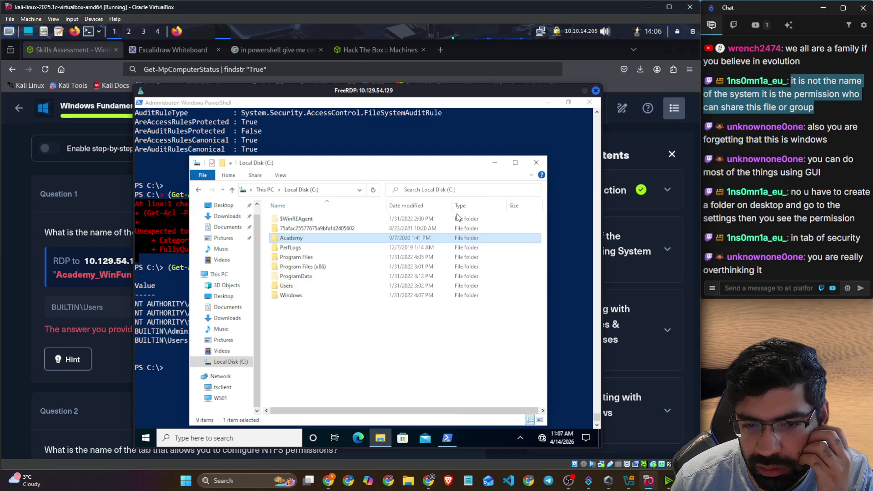
left_click(535, 164)
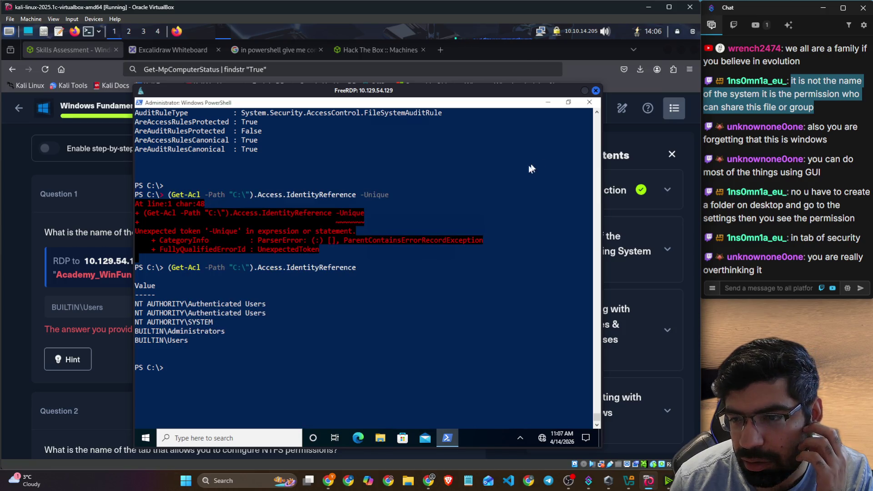
left_click(458, 195)
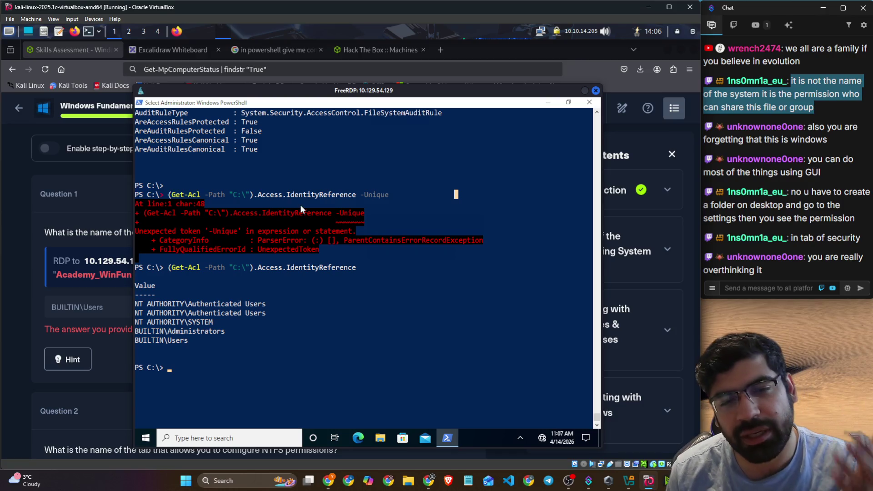
left_click(27, 211)
scroll(157, 245, "up", 15)
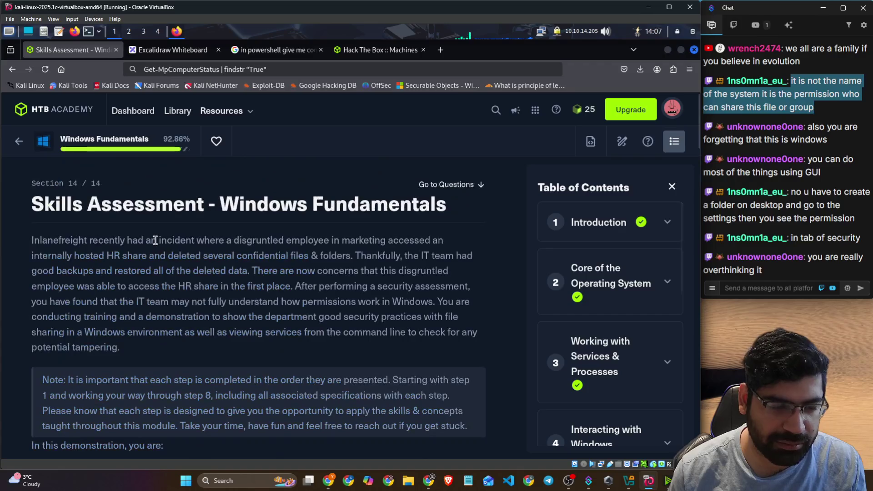
Highlight the step heading '1. Creating a shared folder called Company Data' in the task list.
scroll(155, 240, "down", 8)
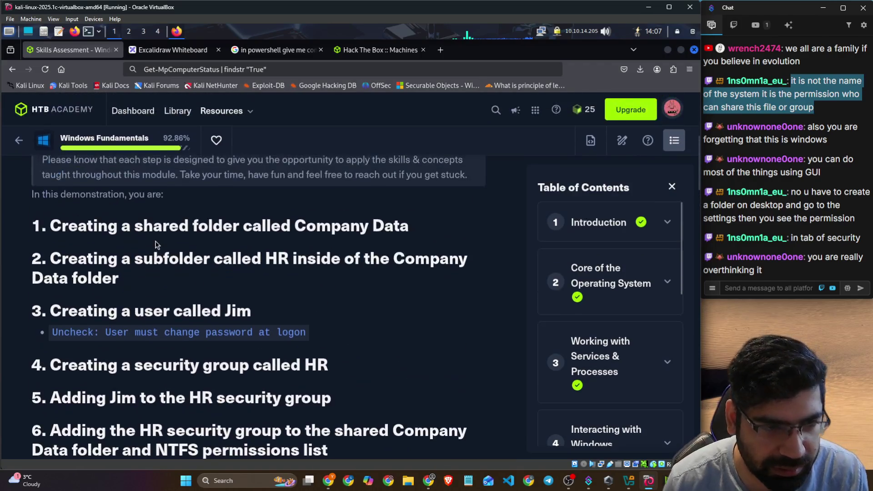
left_click_drag(51, 225, 409, 225)
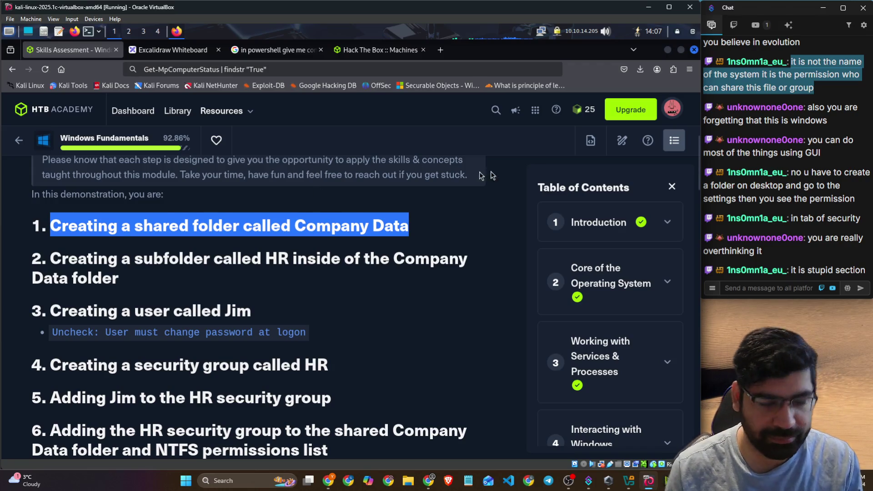
left_click(245, 221)
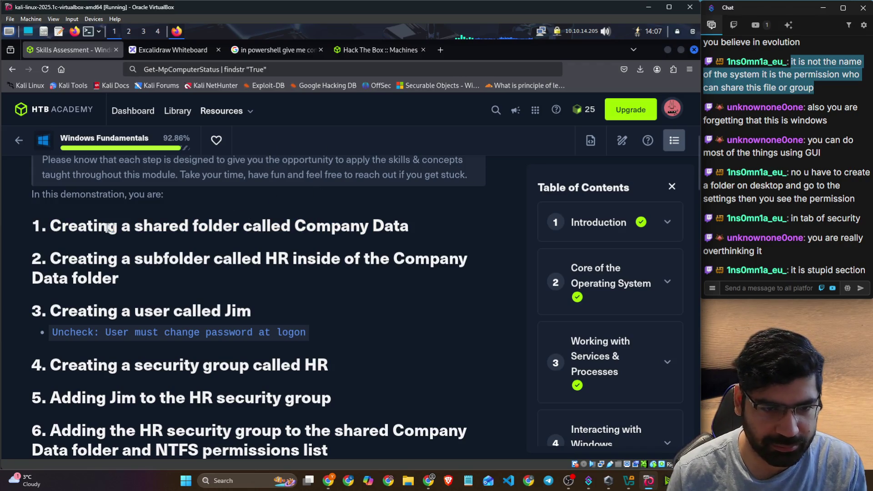
left_click_drag(51, 226, 411, 228)
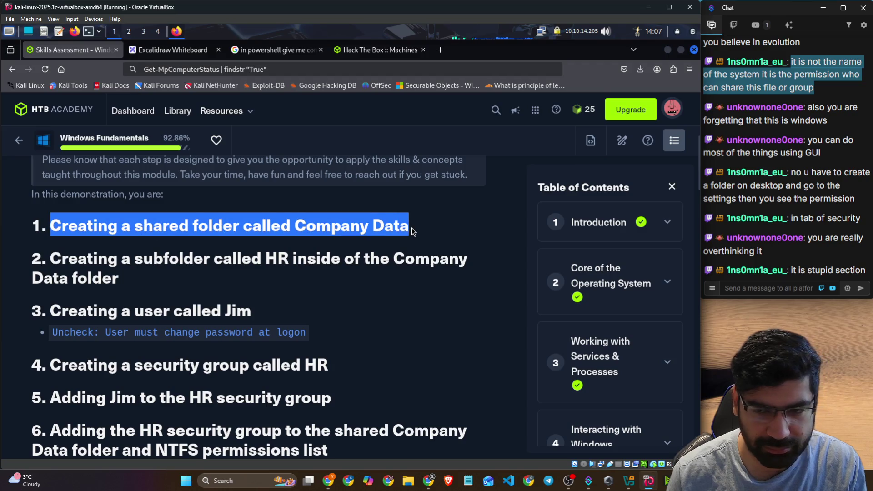
key("alt+Tab")
left_click(374, 442)
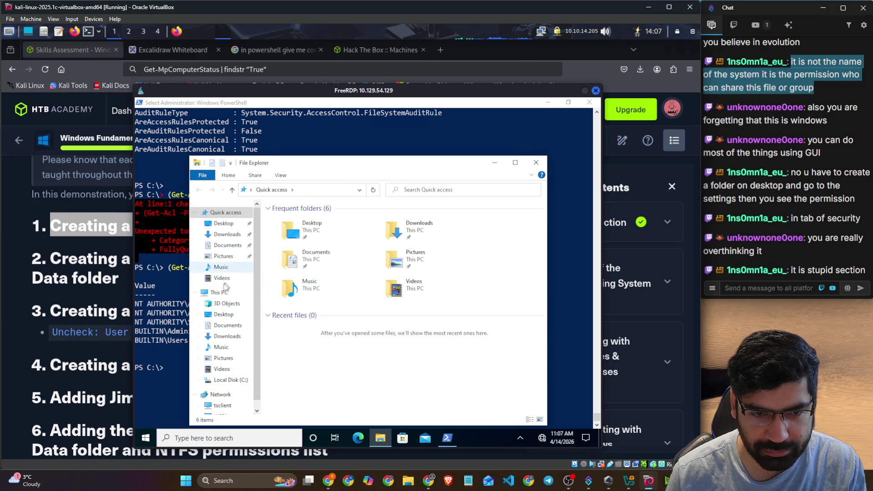
Create a new folder named Company Data on Local Disk (C:).
left_click(219, 293)
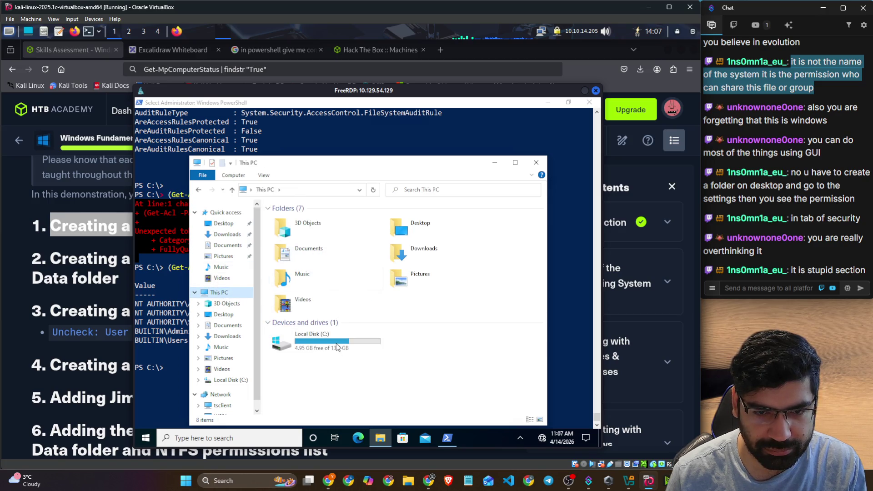
left_click(336, 347)
double_click(336, 343)
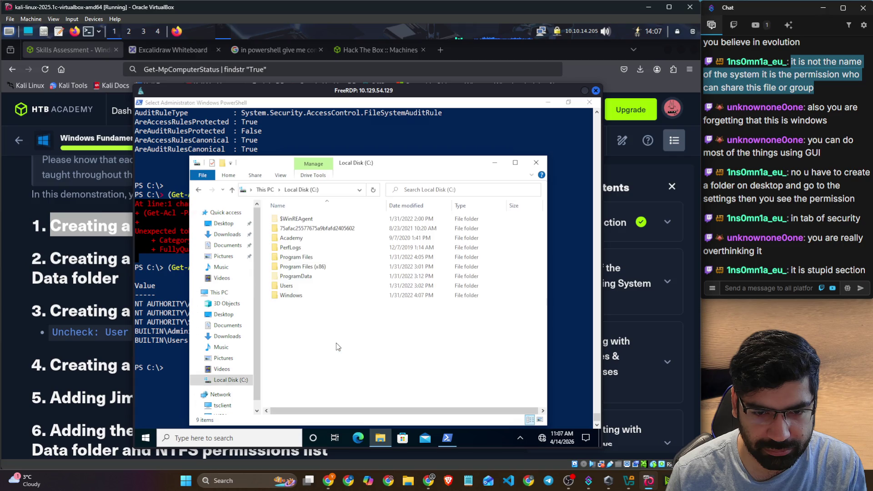
right_click(319, 323)
mouse_move(362, 302)
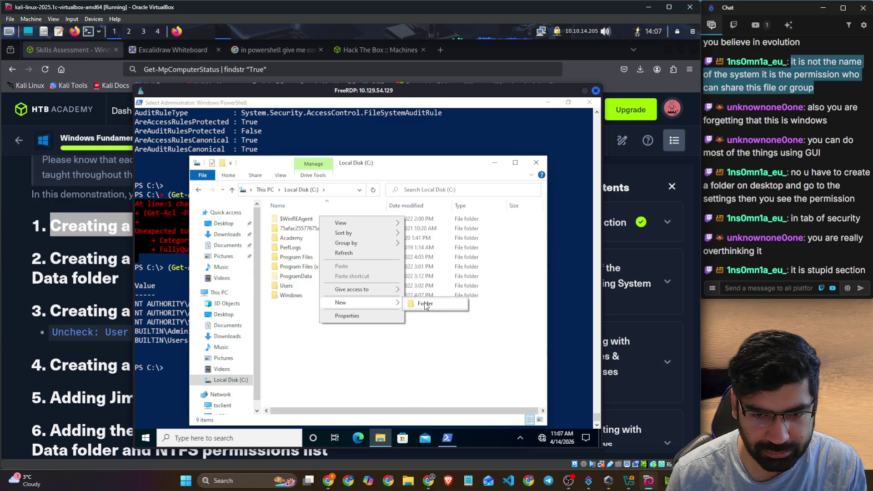
left_click(425, 304)
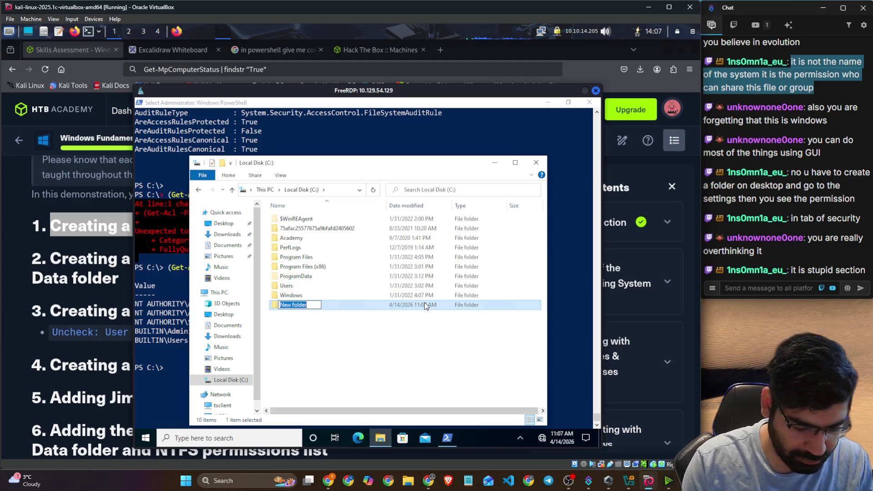
type("Company D")
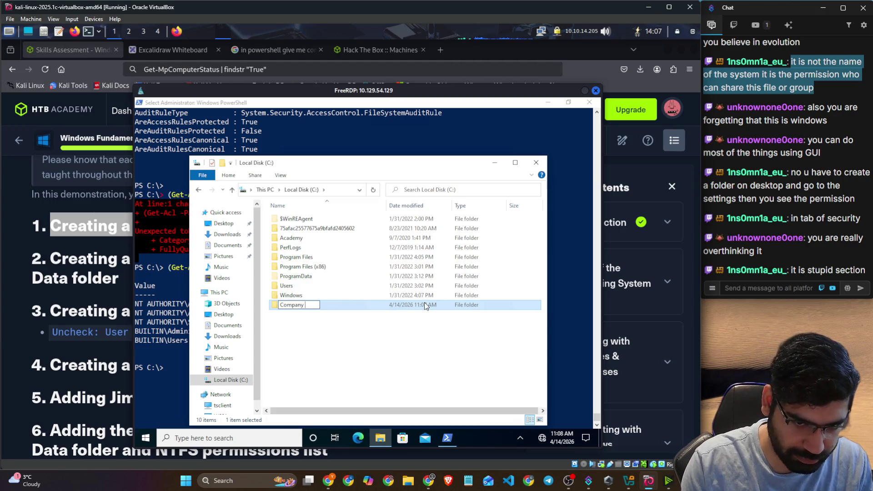
type("ata")
key("Return")
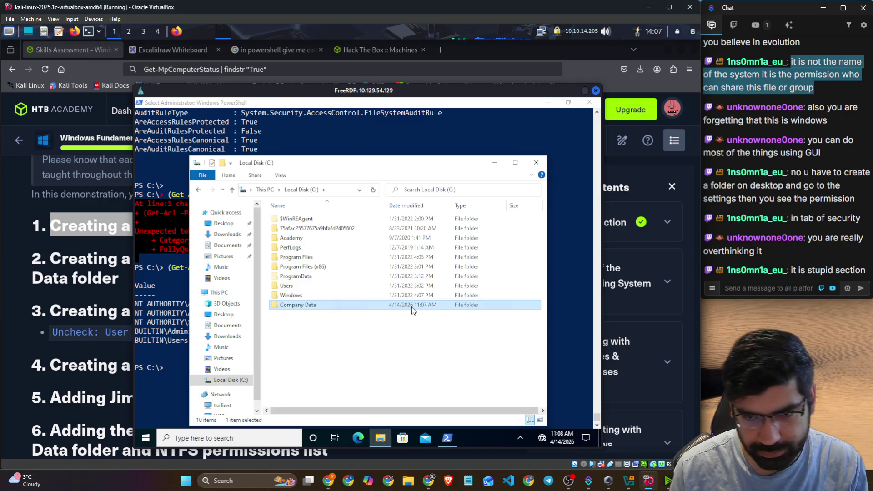
Share the Company Data folder on the network as \\WS01\Company Data.
right_click(412, 310)
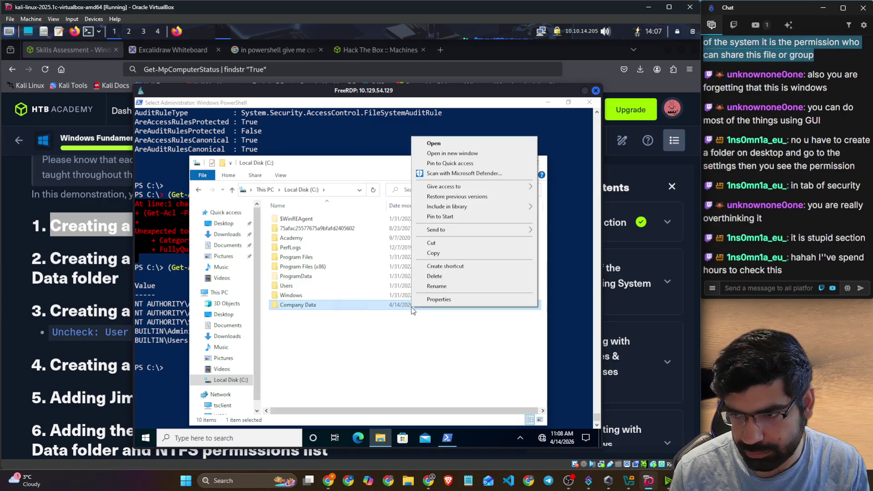
left_click(439, 300)
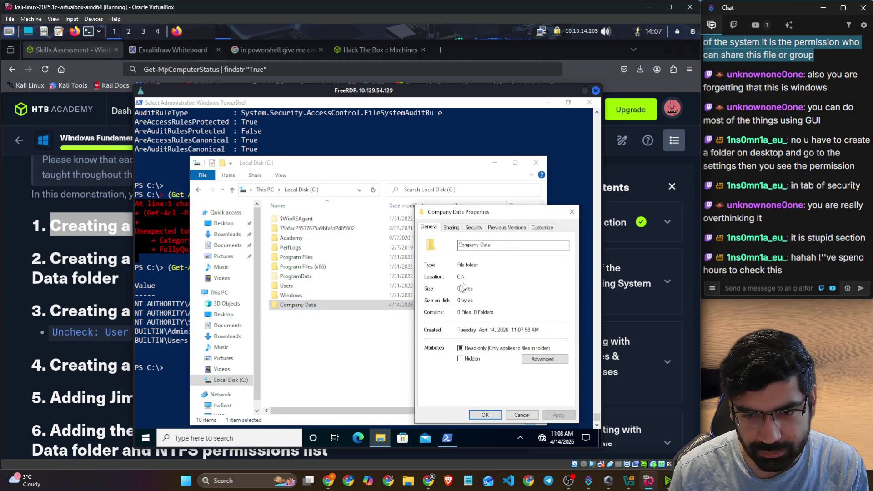
left_click(444, 230)
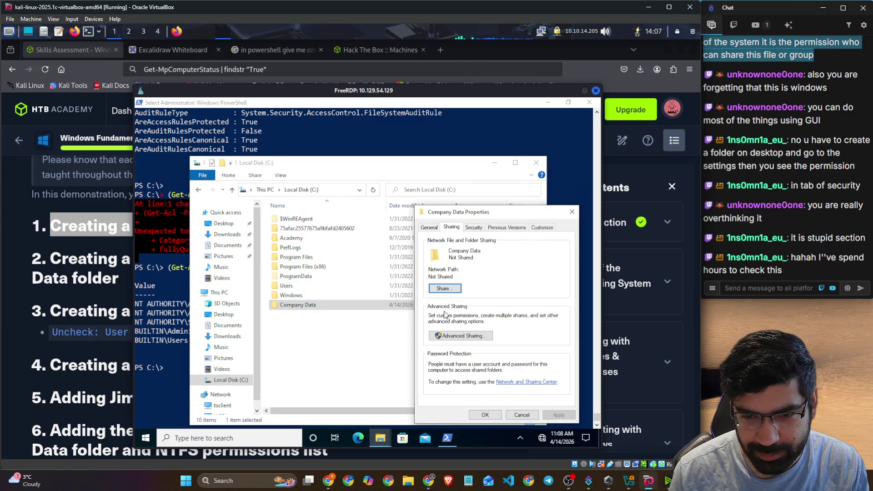
left_click(444, 288)
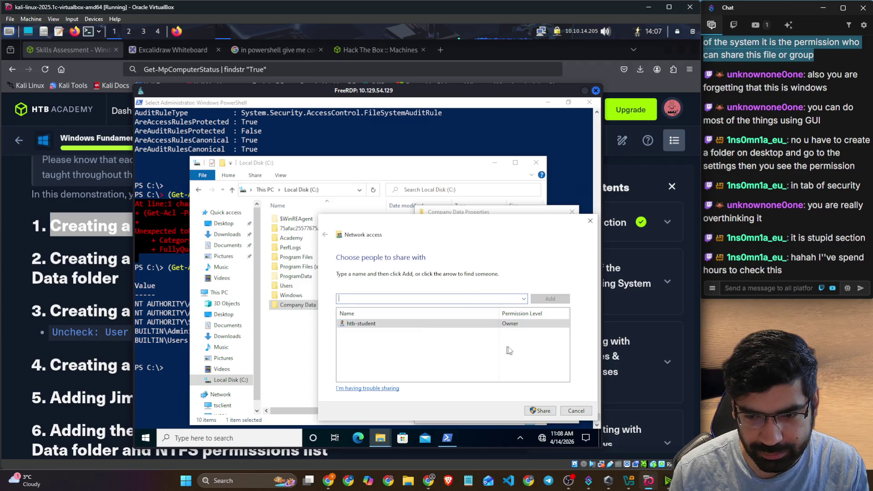
left_click(532, 413)
left_click(532, 412)
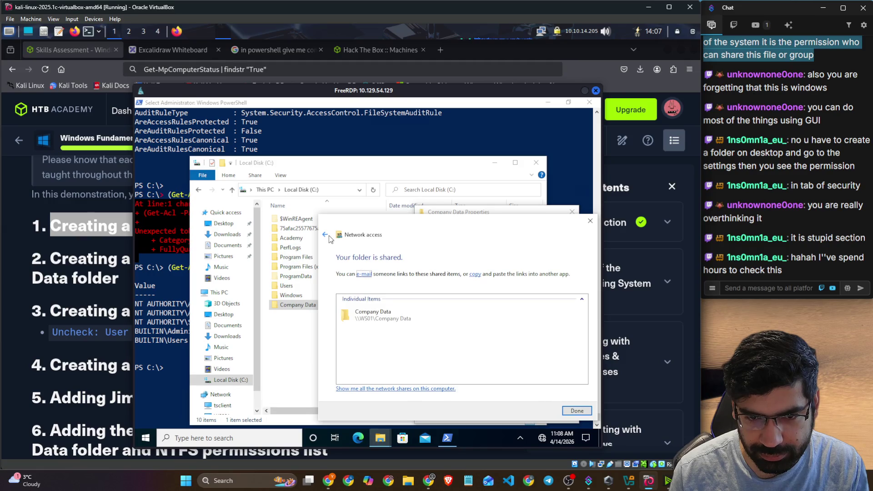
left_click(574, 413)
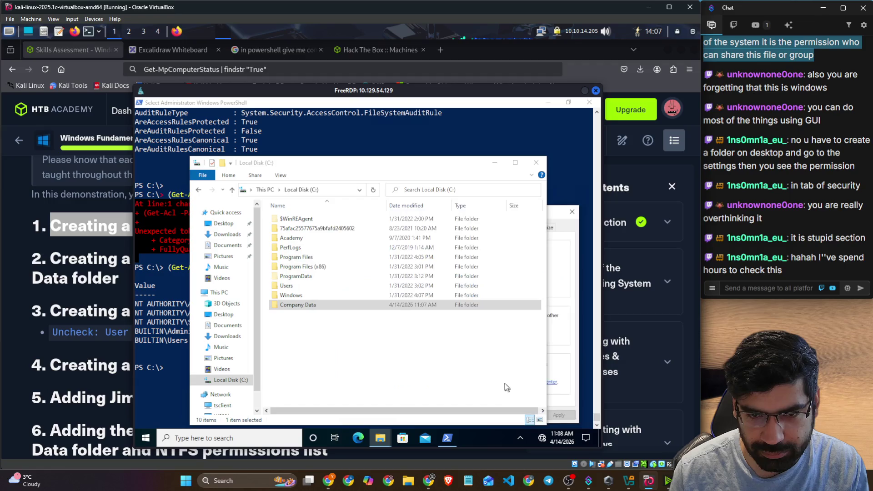
right_click(396, 308)
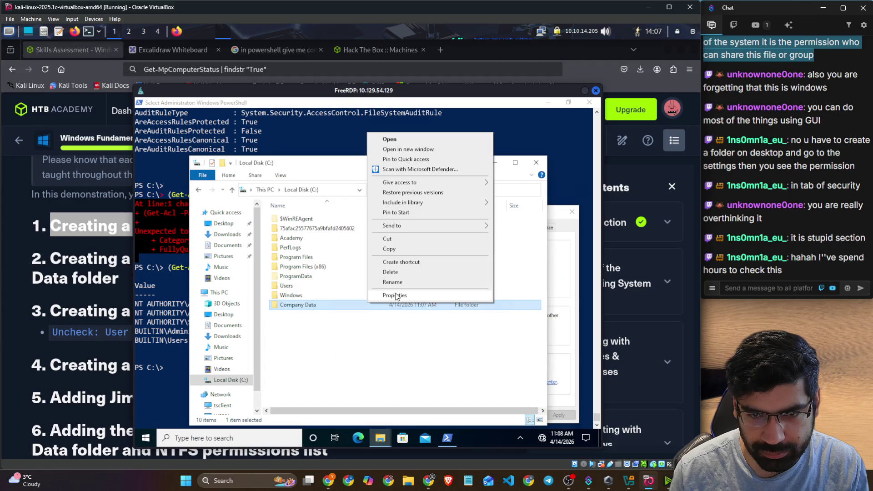
Check the Company Data folder's Security, Previous Versions and Sharing tabs.
left_click(396, 295)
left_click(471, 228)
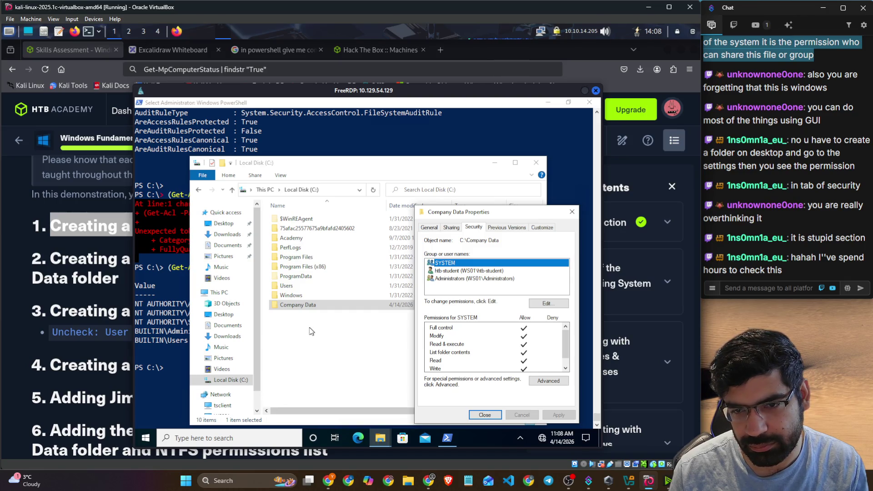
left_click(493, 229)
left_click(454, 228)
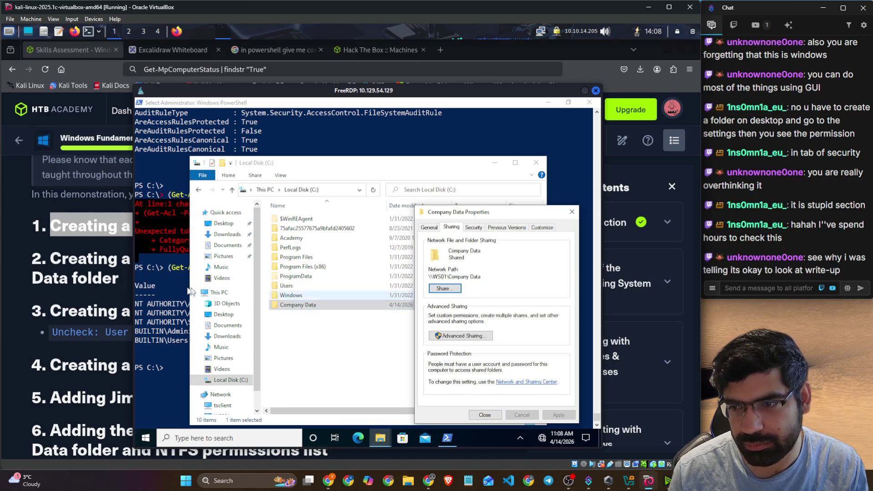
Delete the rejected BUILTIN\Users answer from the Question 1 field.
left_click(114, 279)
scroll(116, 282, "down", 15)
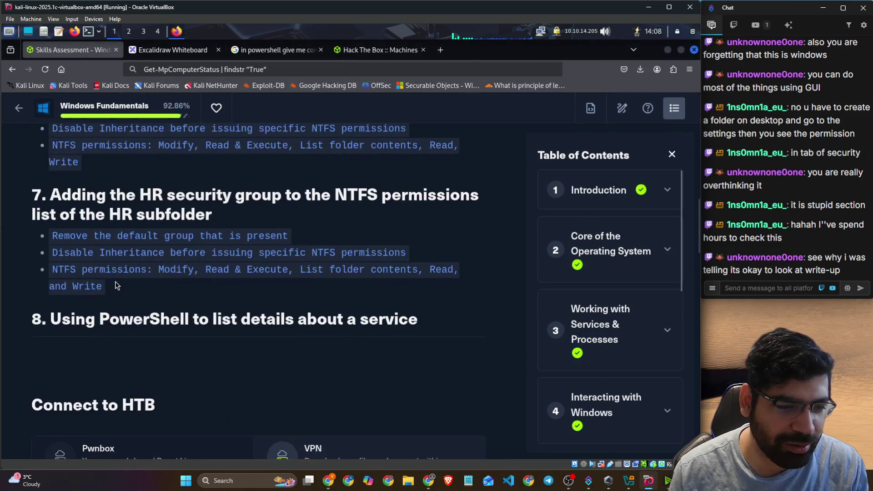
scroll(160, 283, "up", 5)
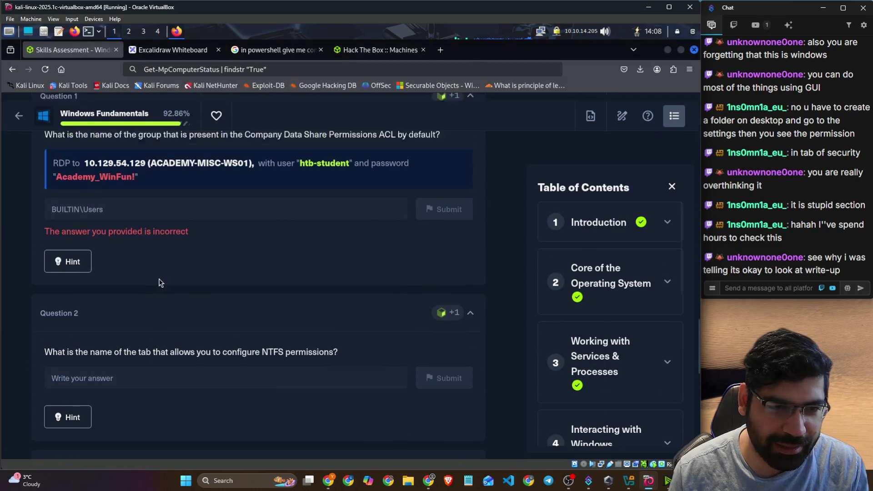
left_click_drag(117, 306, 57, 303)
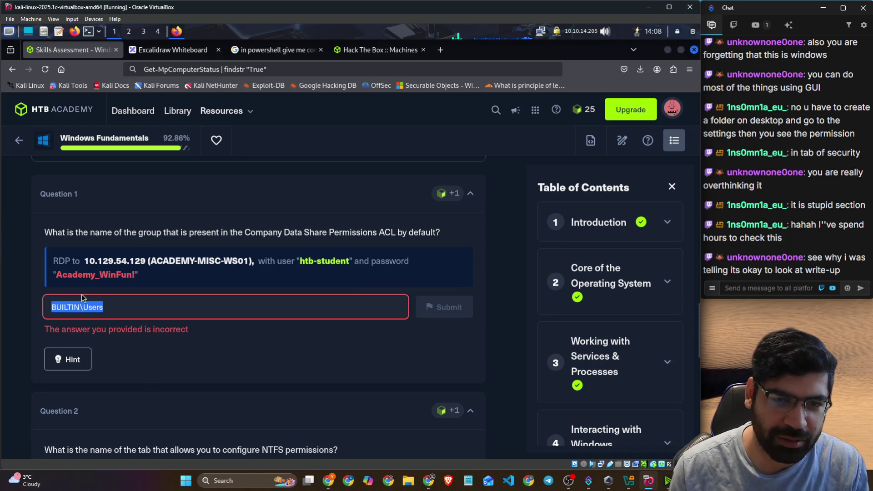
key("BackSpace")
key("alt+Tab")
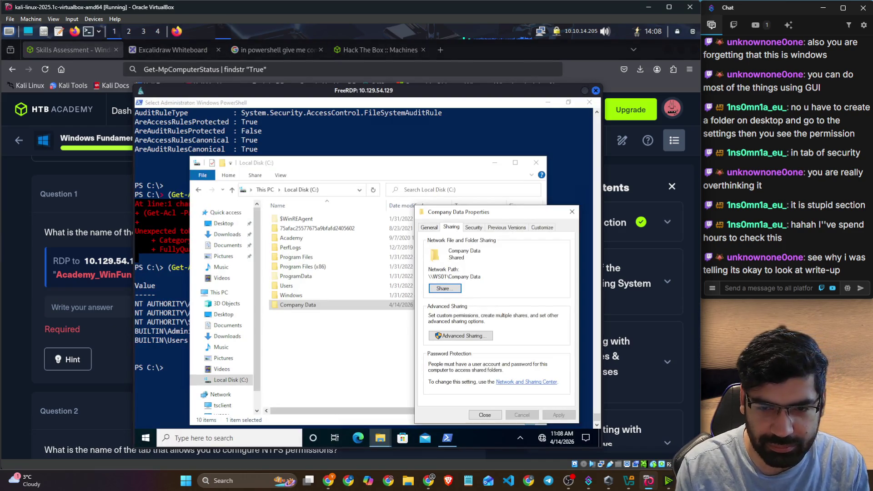
key("alt+Tab")
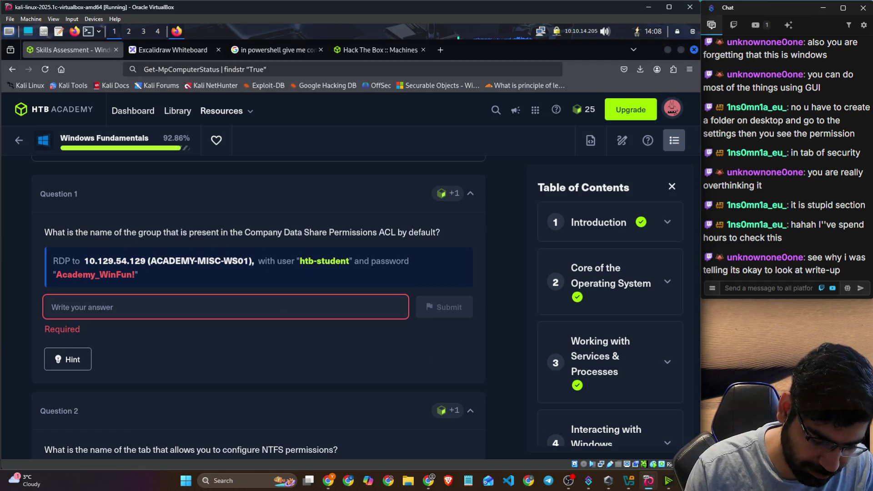
key("alt+Tab")
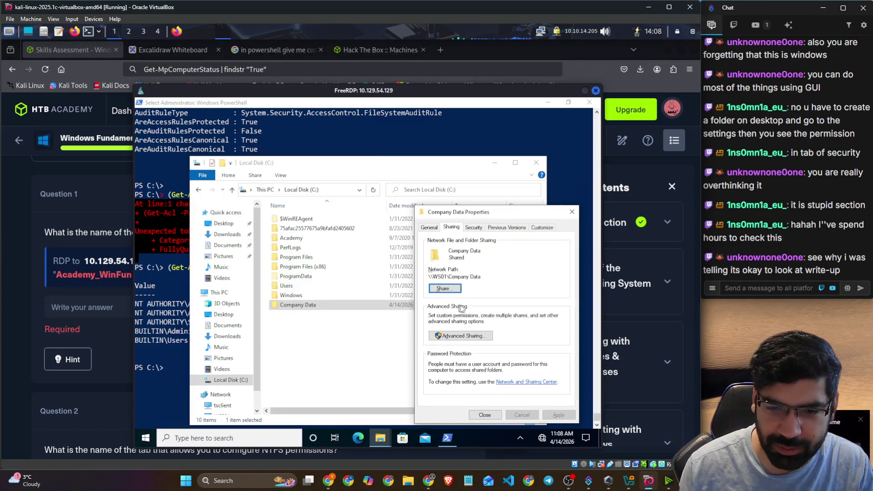
Look at Advanced Sharing without changes, then view the folder's NTFS permissions list.
left_click(476, 335)
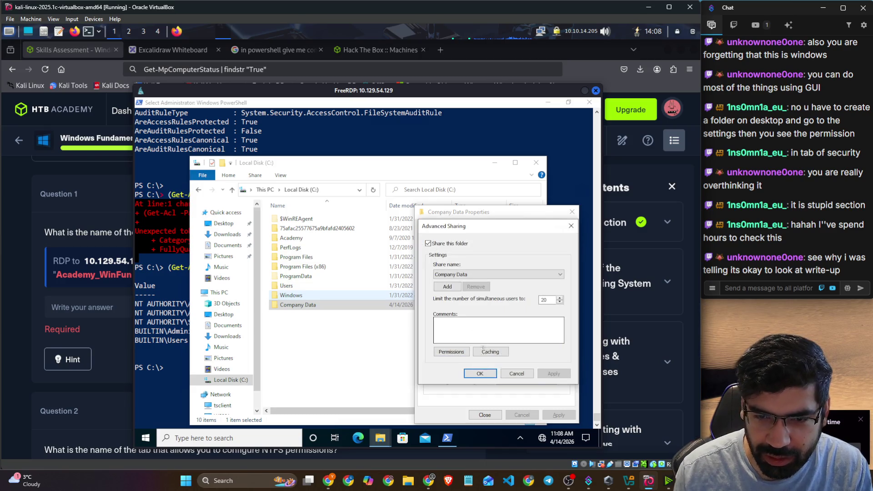
left_click(509, 374)
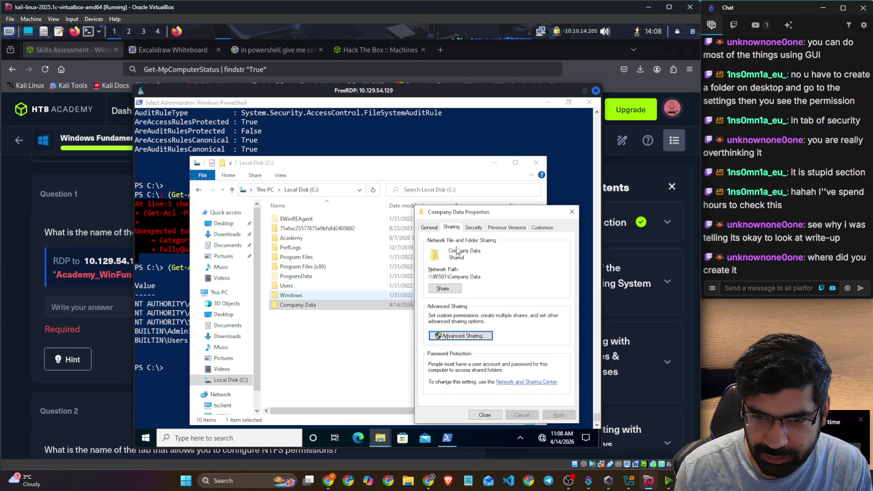
left_click(472, 228)
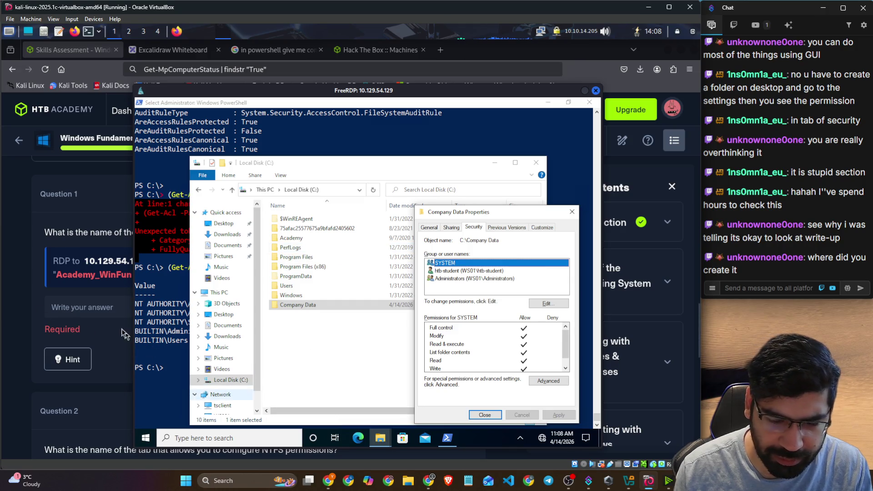
left_click(95, 306)
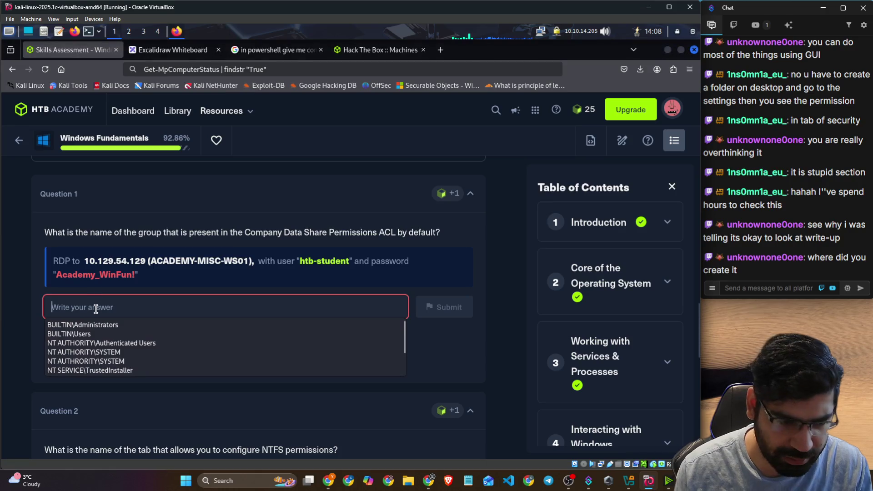
Submit WS01\htb-student as the Question 1 answer.
type("WS")
key("Down")
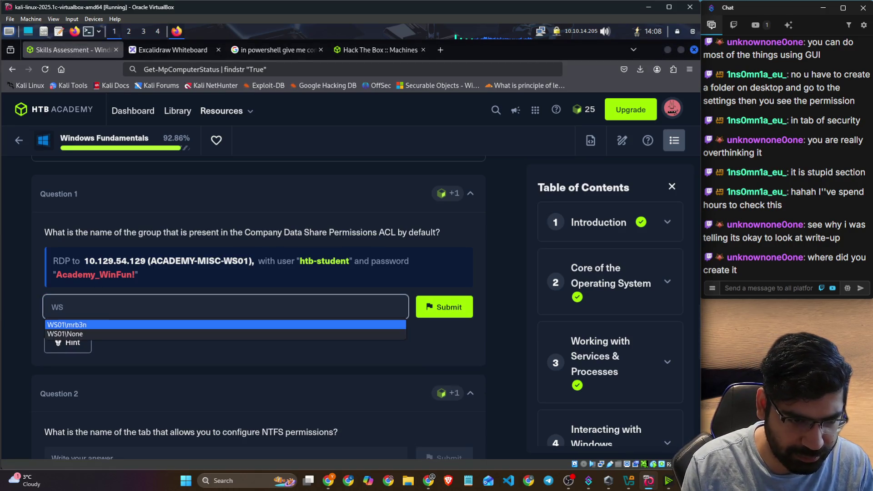
key("Down")
key("Return")
key("BackSpace")
key("BackSpace")
key("BackSpace")
key("BackSpace")
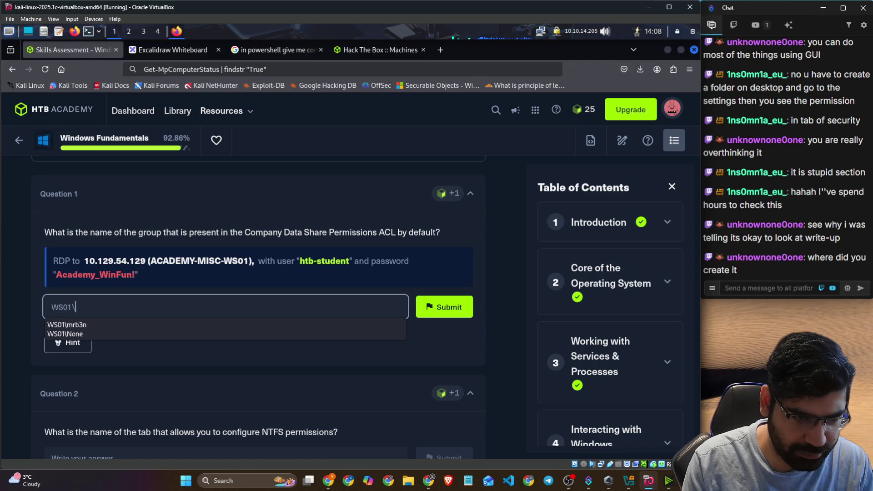
type("htb-student")
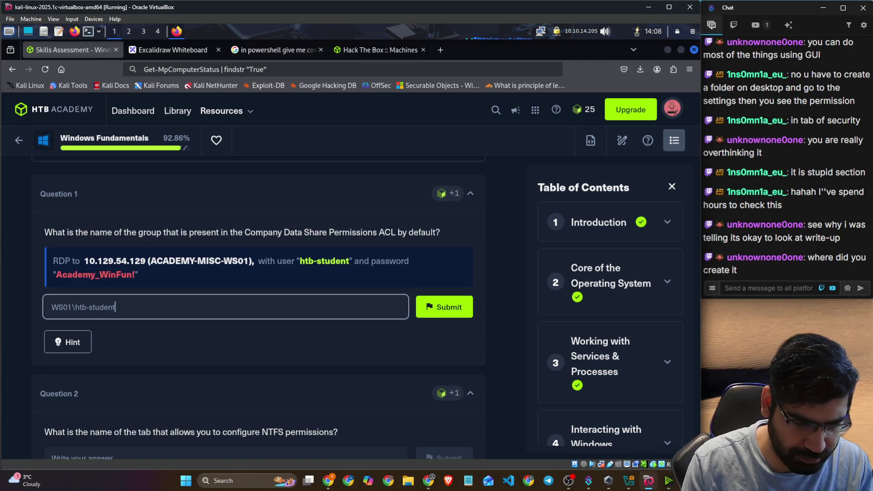
key("Return")
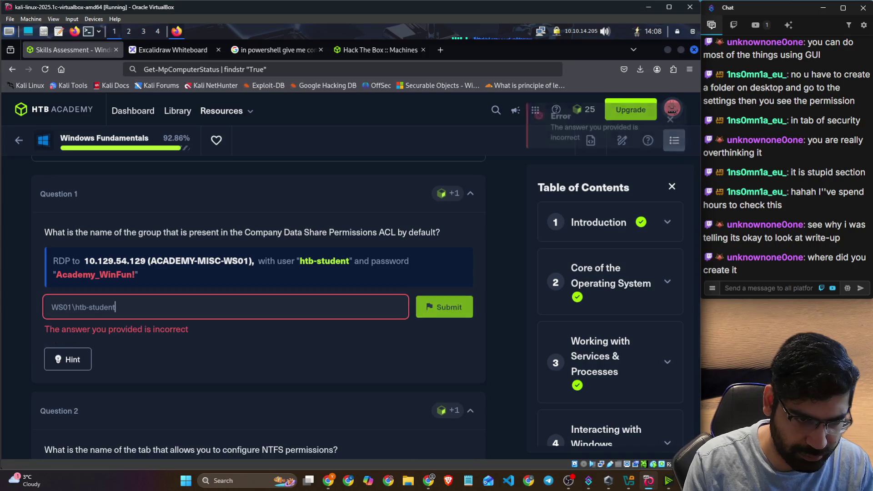
key("BackSpace")
key("BackSpace")
key("BackSpace")
key("BackSpace")
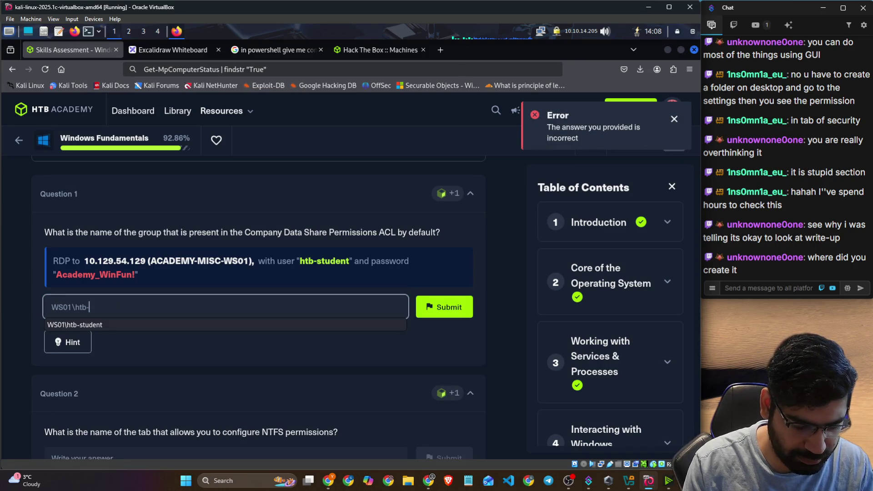
Submit WS01\Administrators as the answer, then clear the rejected text.
key("alt+Tab")
key("alt+Tab")
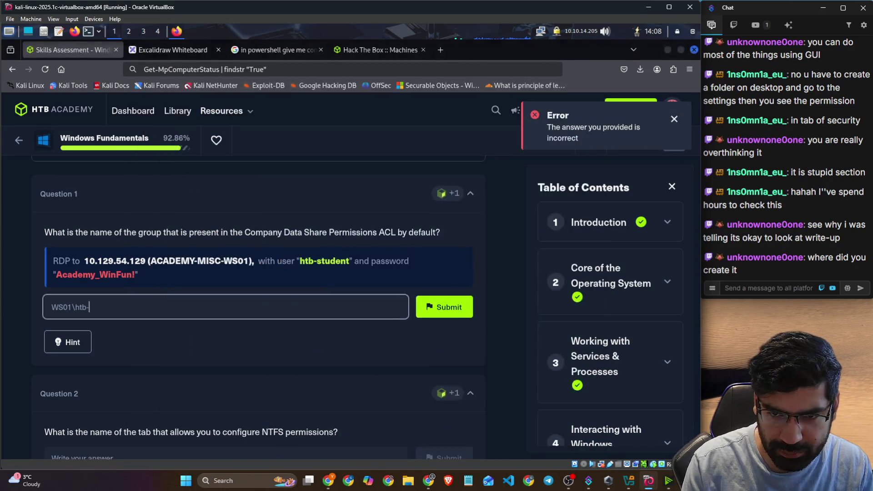
key("BackSpace")
key("BackSpace")
key("BackSpace")
type("dministr")
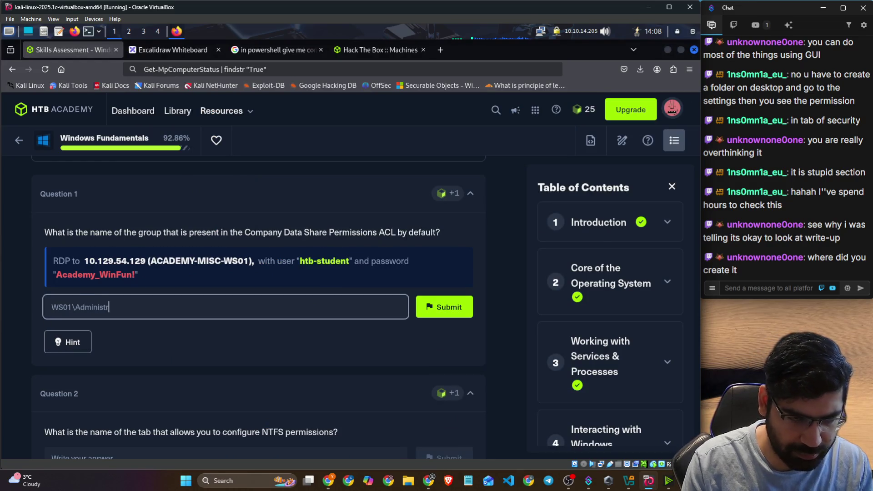
key("alt+Tab")
key("alt+Tab")
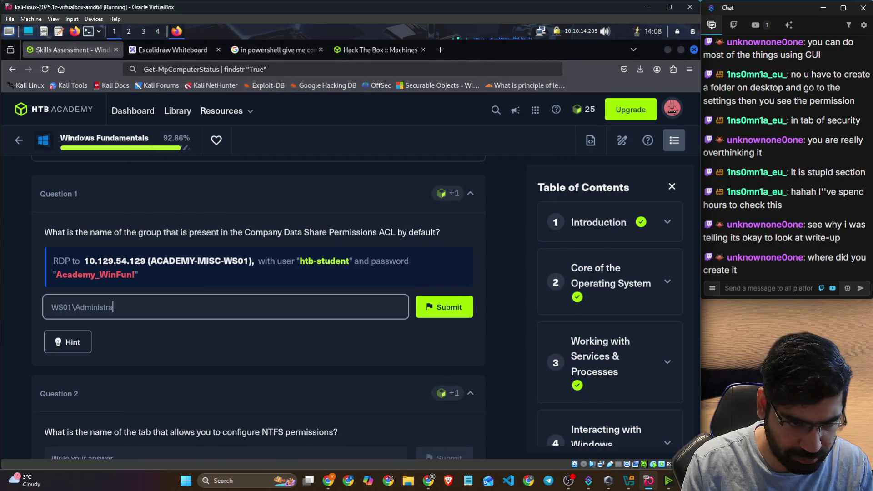
type("rs")
key("Return")
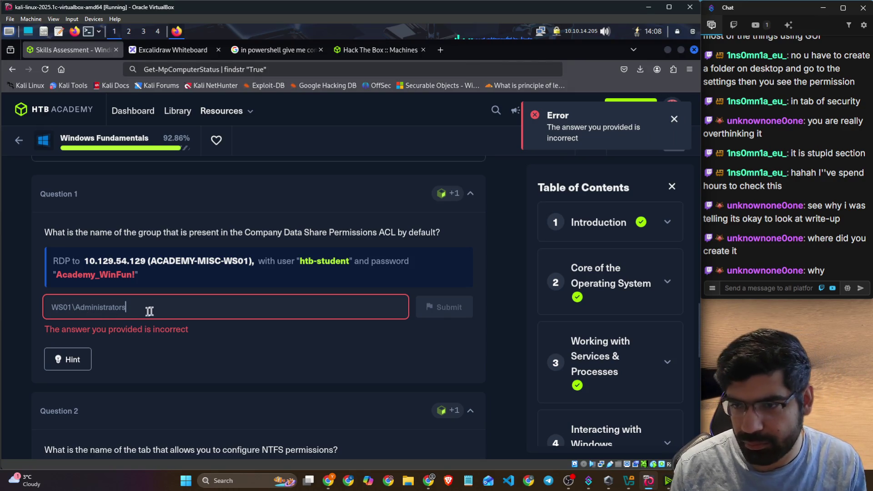
left_click_drag(185, 308, 17, 314)
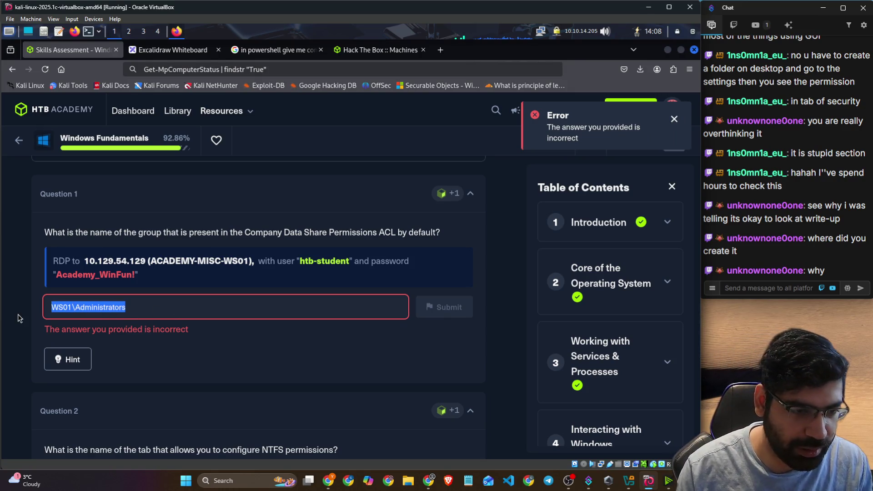
key("BackSpace")
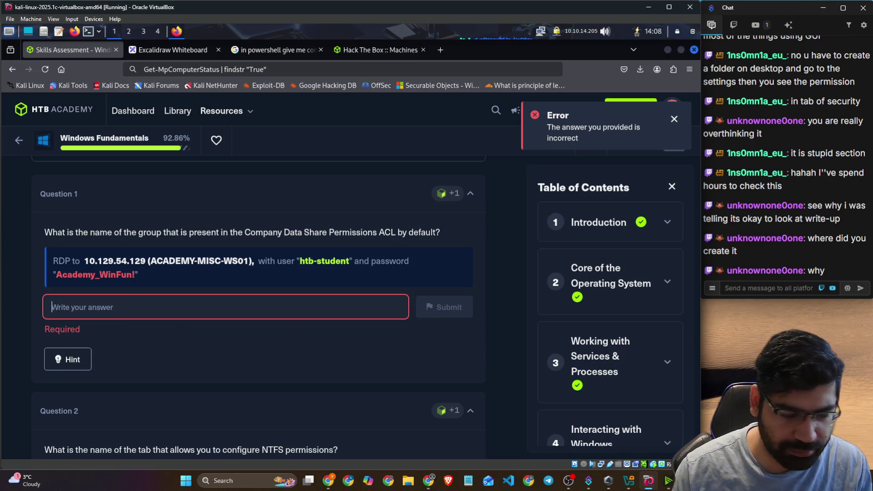
key("alt+Tab")
left_click(69, 295)
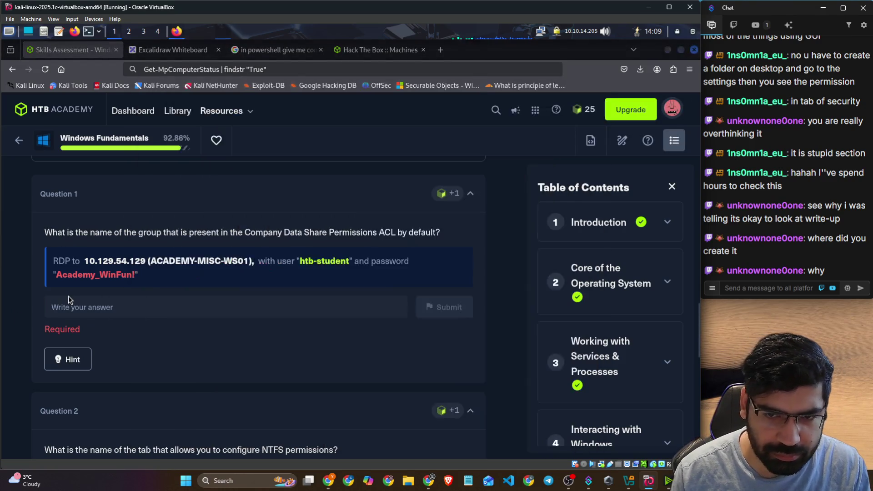
Review Administrators, htb-student and SYSTEM permissions on Company Data, then its General and Sharing tabs.
key("alt+Tab")
left_click(483, 282)
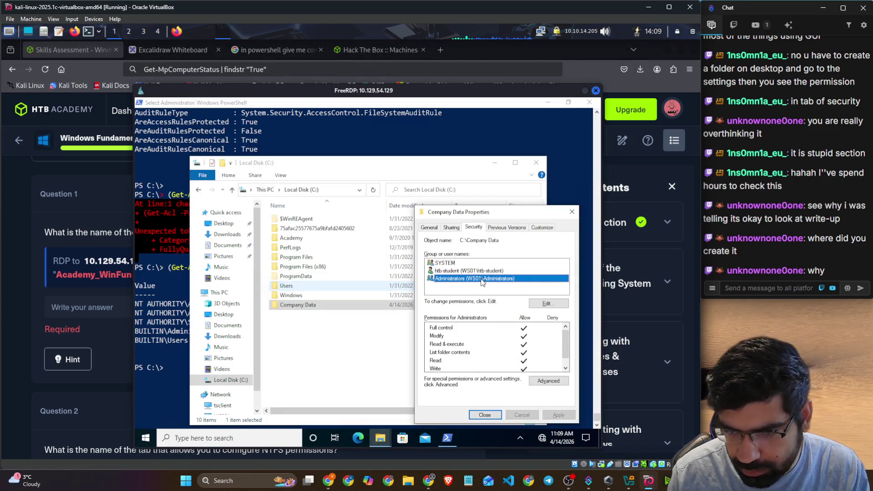
left_click(472, 272)
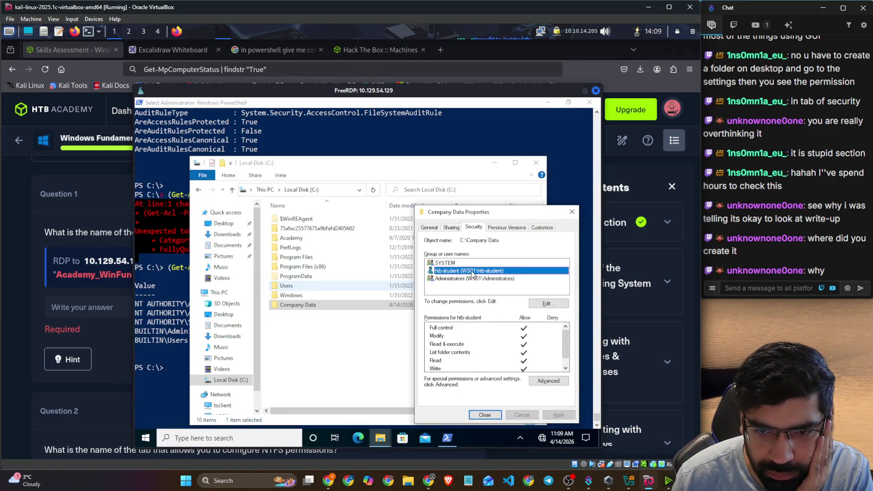
left_click(438, 264)
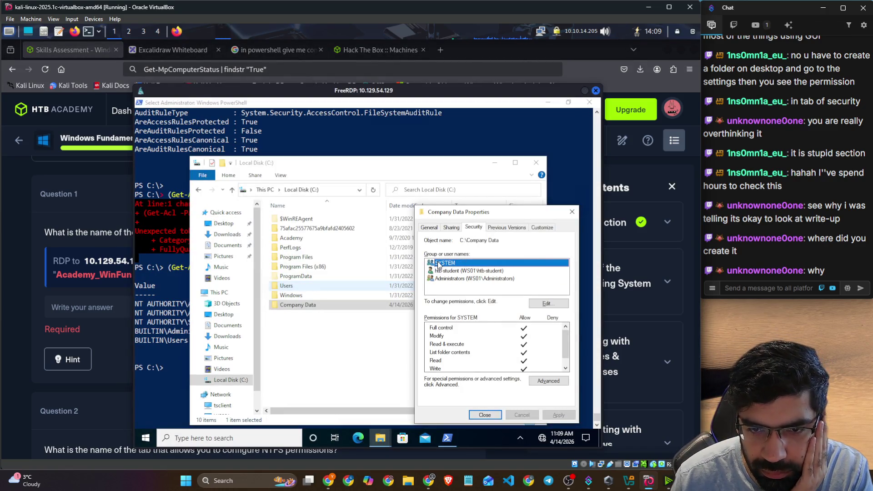
left_click(429, 228)
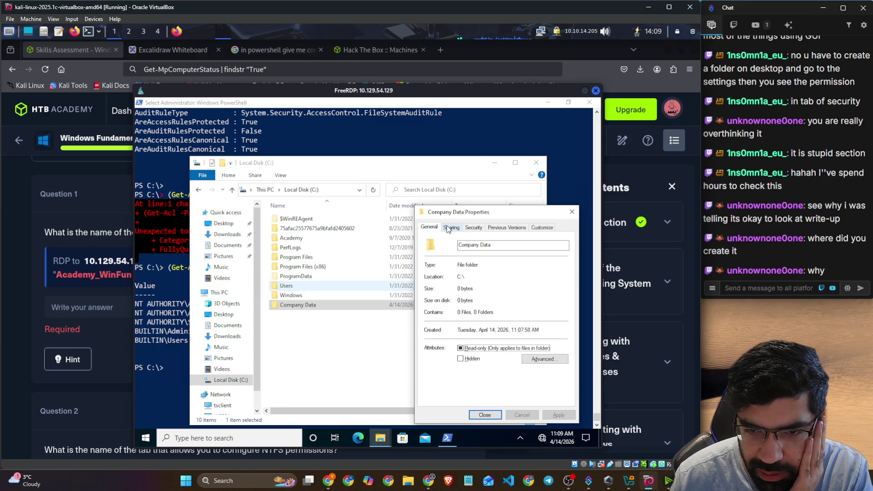
left_click(448, 229)
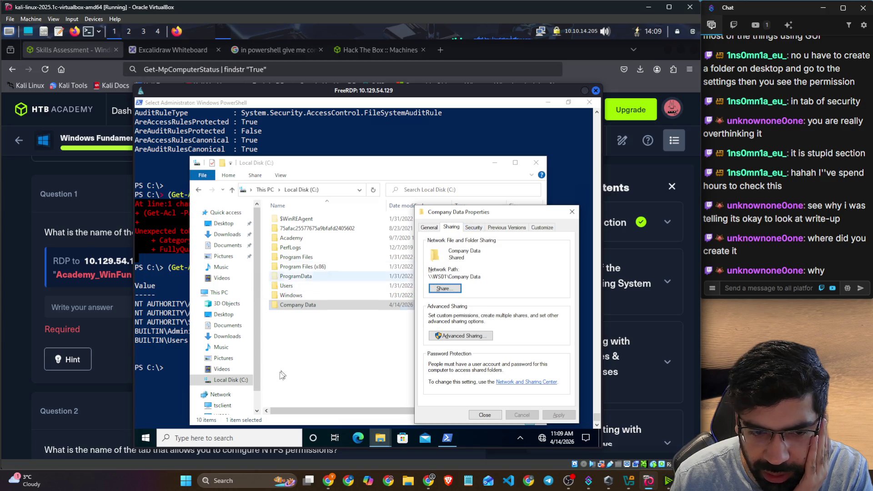
Open the Company Data share under Network > WS01 and view its sharing properties.
left_click(222, 394)
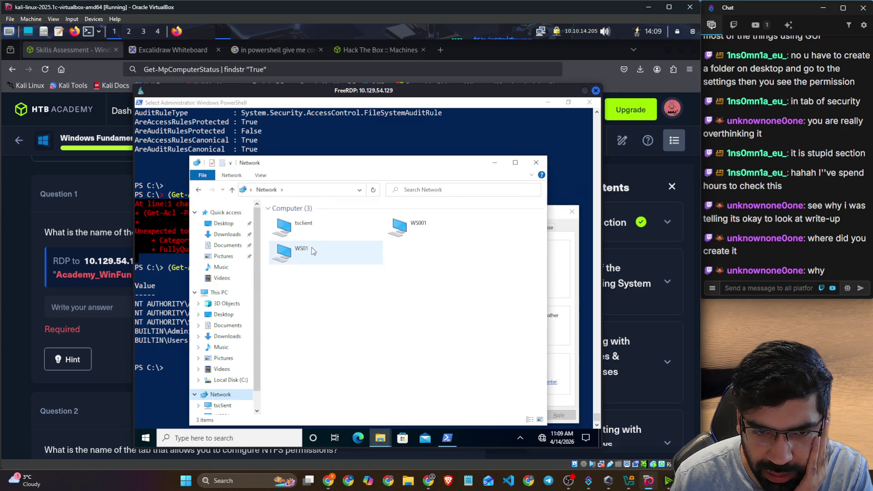
double_click(312, 249)
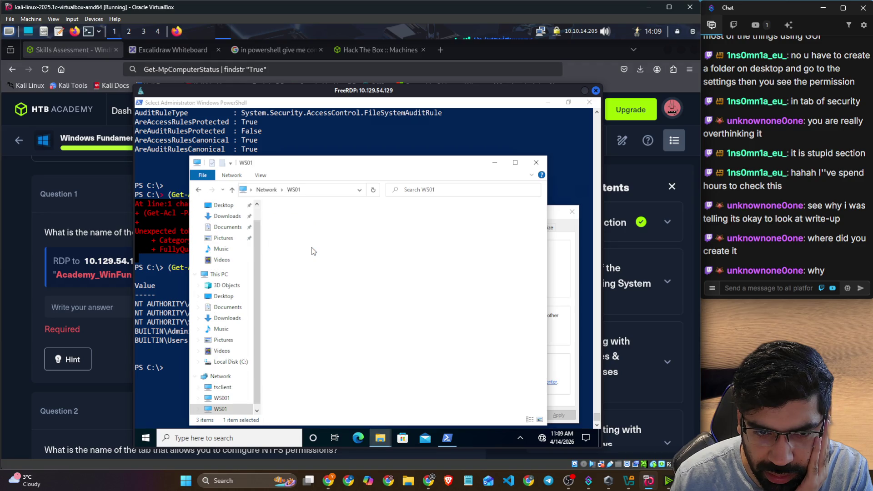
right_click(312, 248)
left_click(298, 218)
right_click(298, 218)
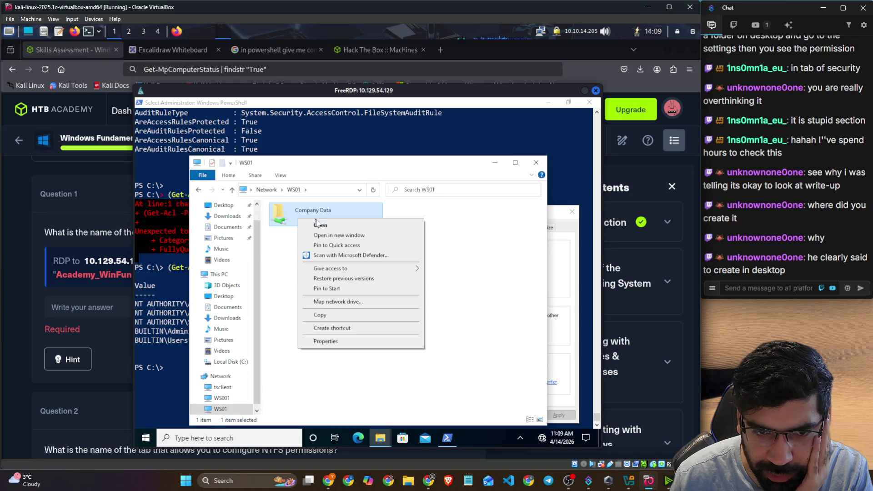
left_click(329, 342)
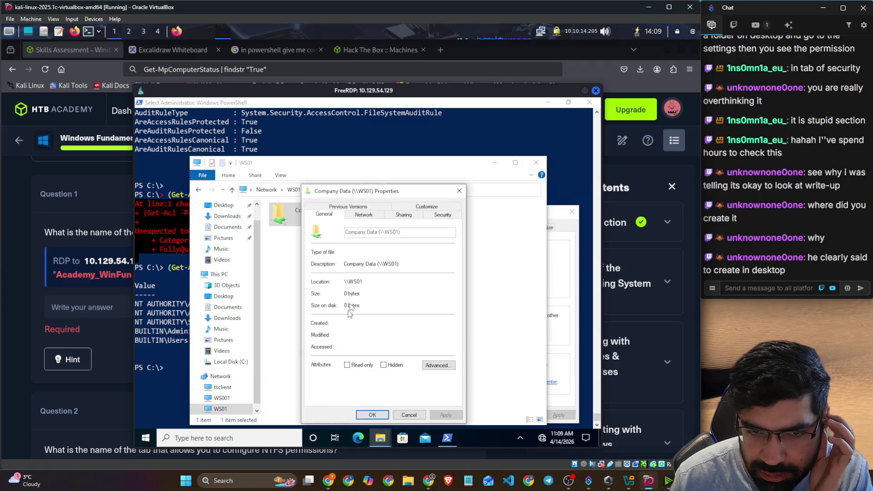
left_click(397, 217)
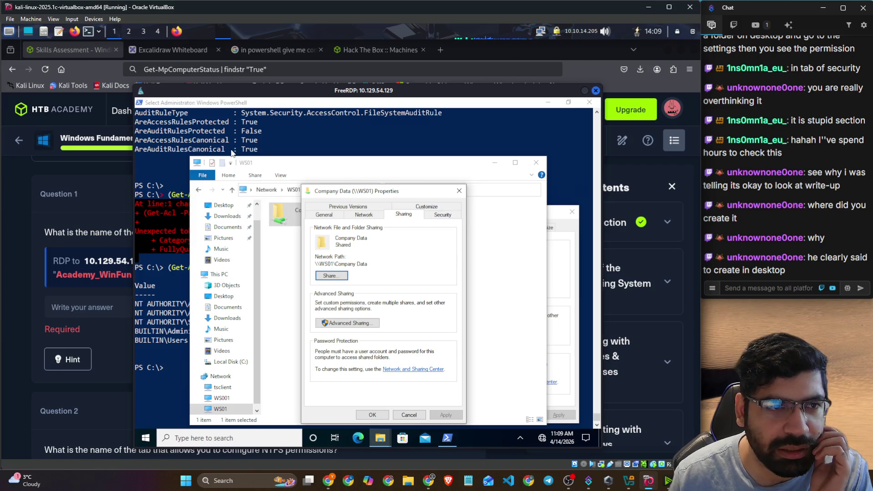
left_click(88, 192)
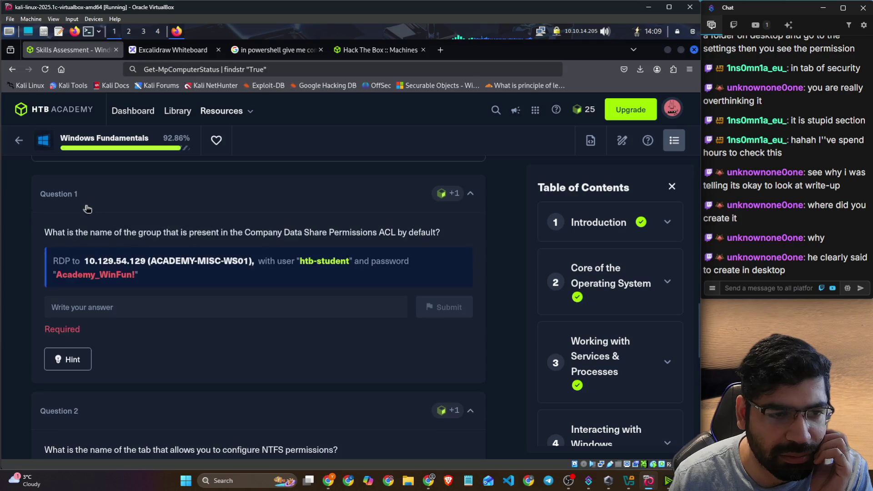
Highlight 'shared folder called Company Data' in the step 1 heading of the task list.
scroll(88, 209, "up", 5)
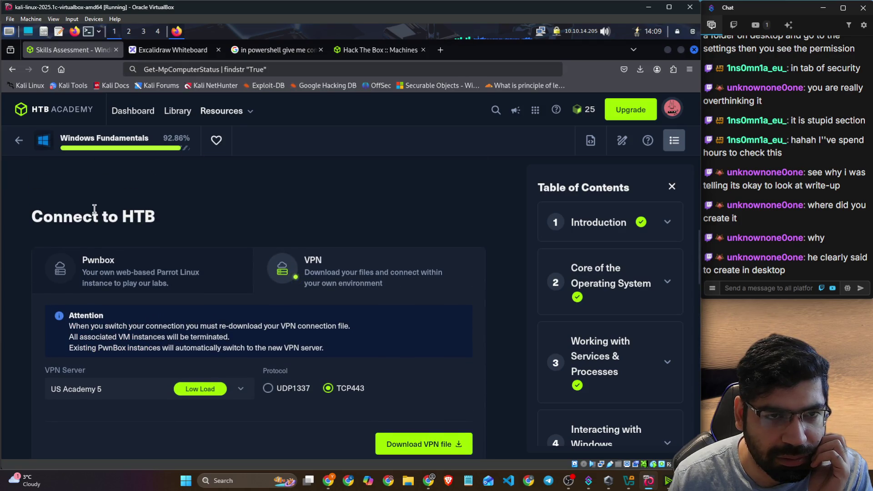
scroll(95, 209, "down", 6)
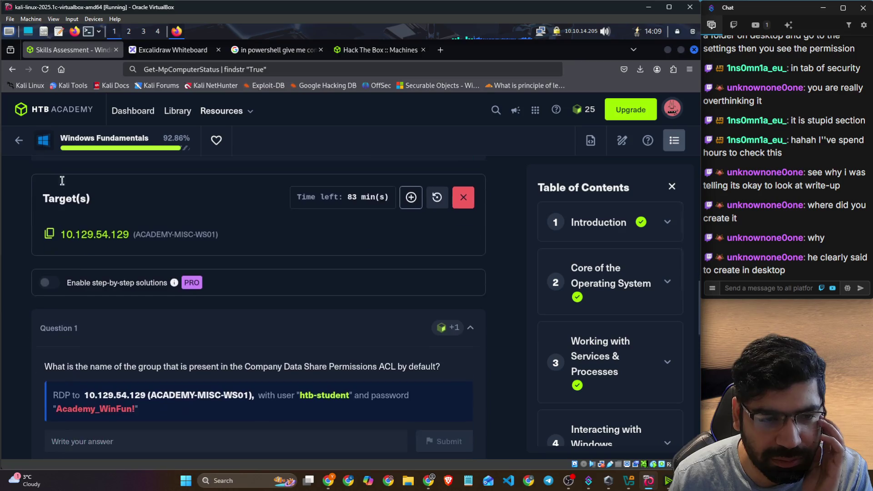
scroll(62, 181, "up", 10)
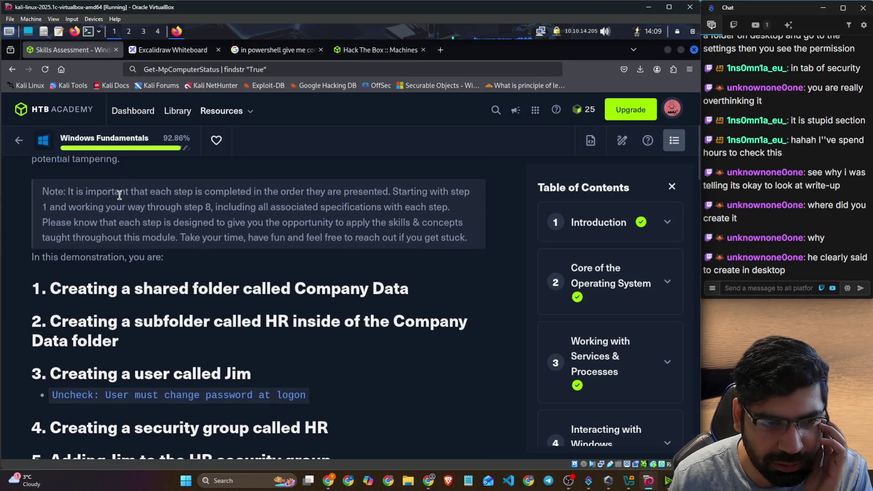
left_click_drag(170, 290, 316, 287)
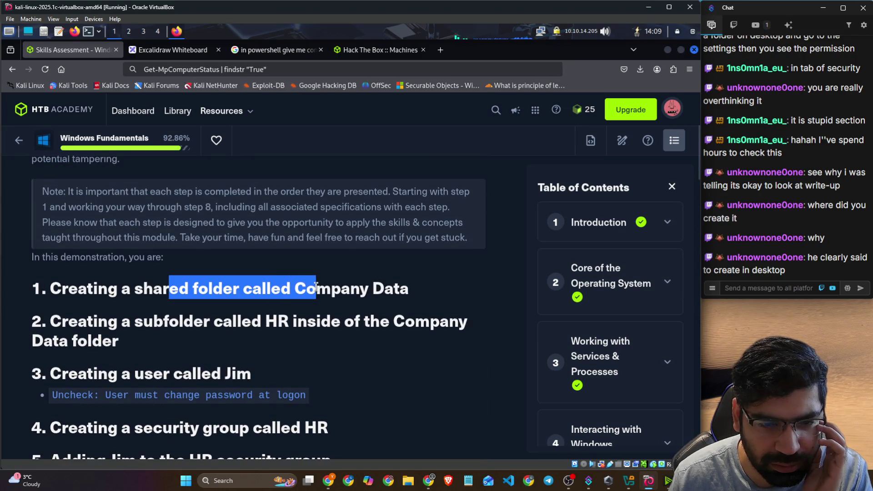
left_click_drag(134, 289, 403, 282)
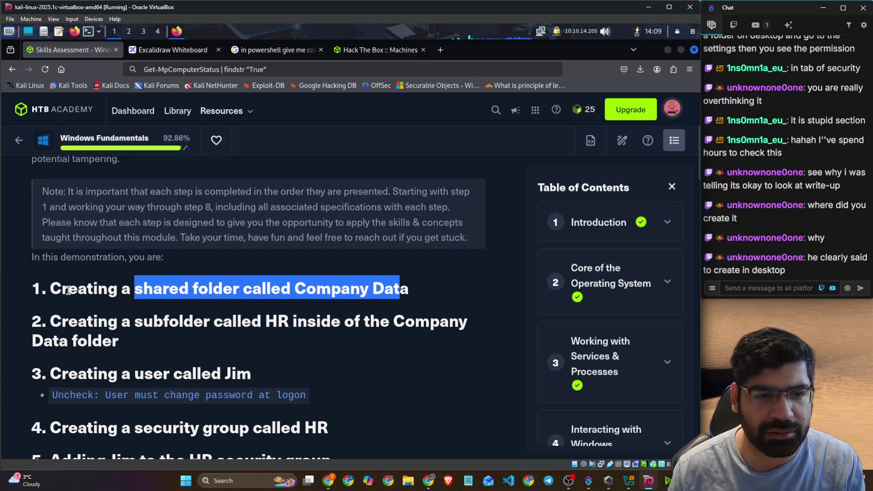
scroll(68, 290, "up", 4)
scroll(68, 286, "down", 3)
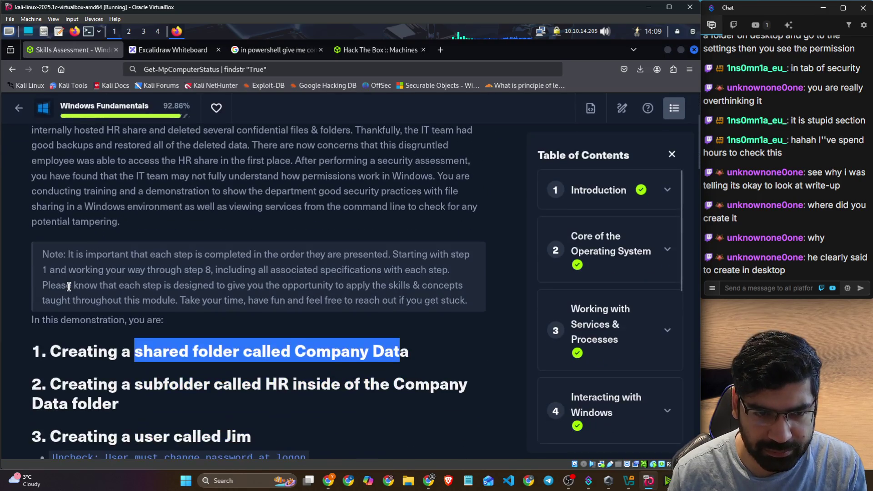